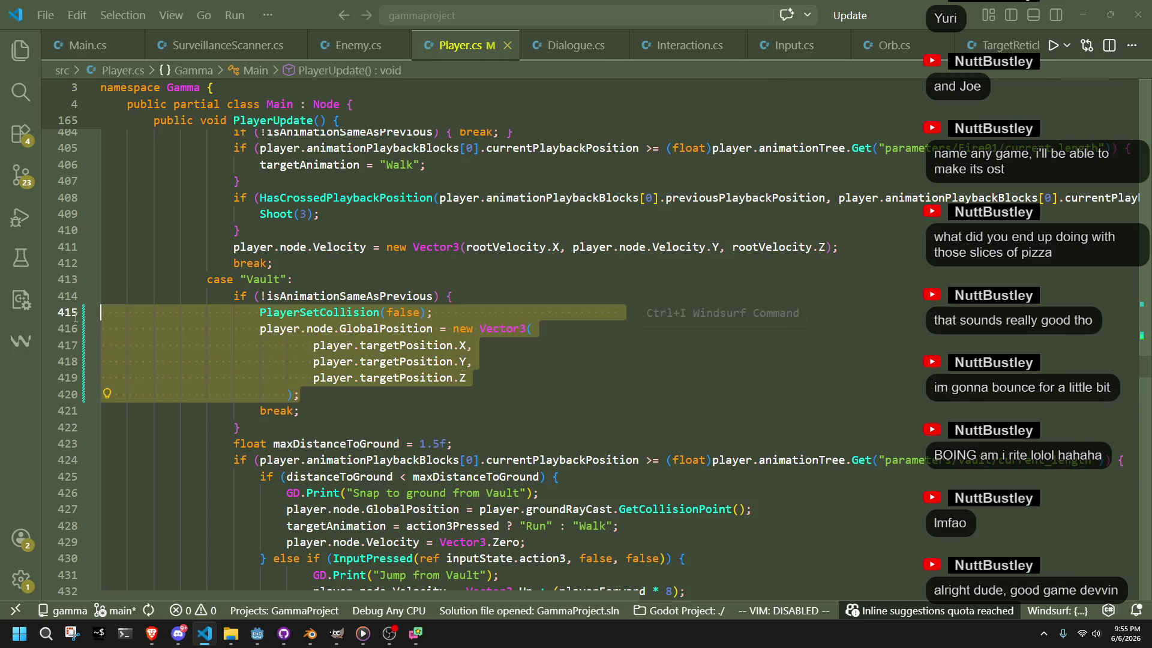
# Comment out the GlobalPosition assignment and move new Vector3 onto its own line
pyautogui.hotkey('ctrl', '/')
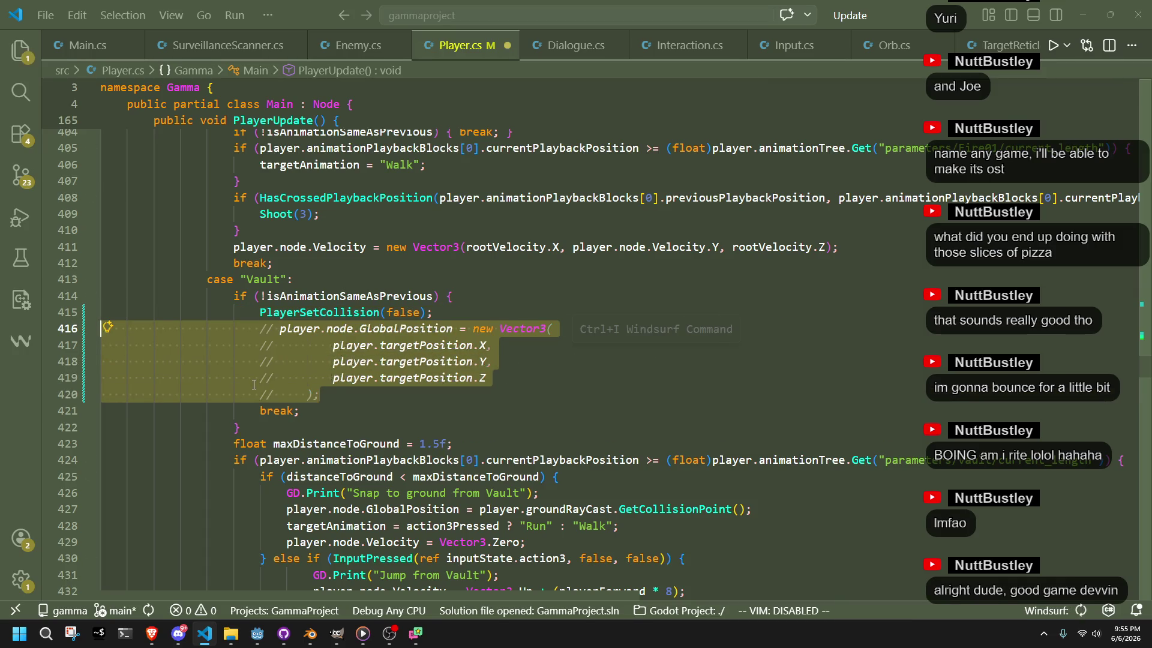
pyautogui.click(360, 411)
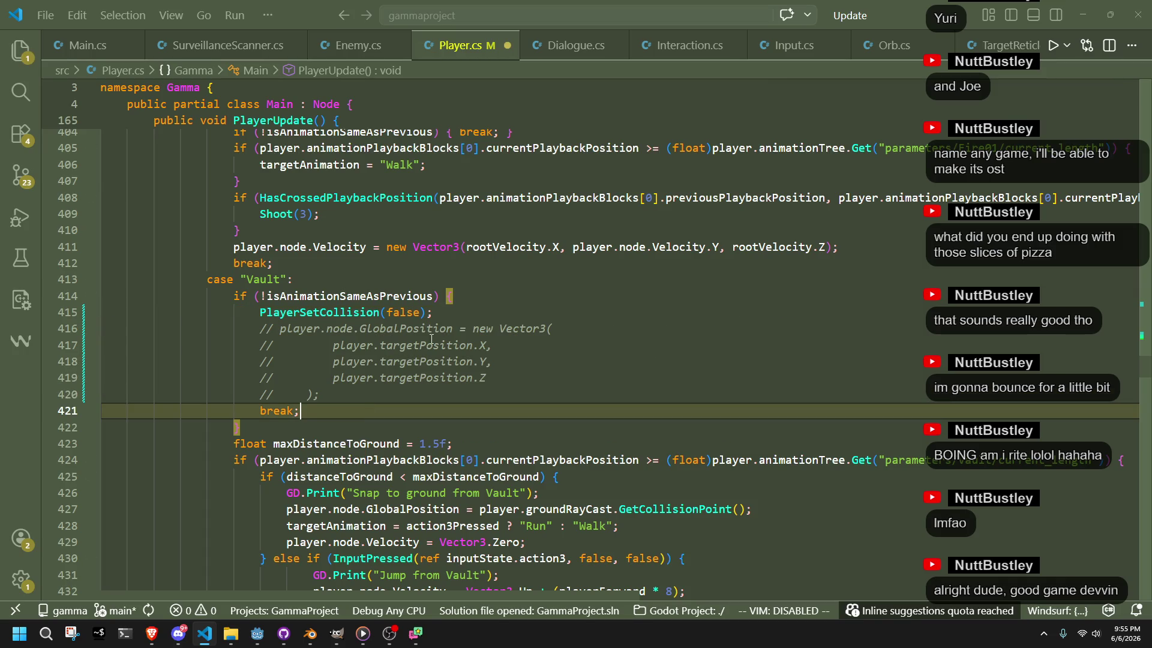
pyautogui.click(472, 329)
pyautogui.press('Return')
pyautogui.press('Tab')
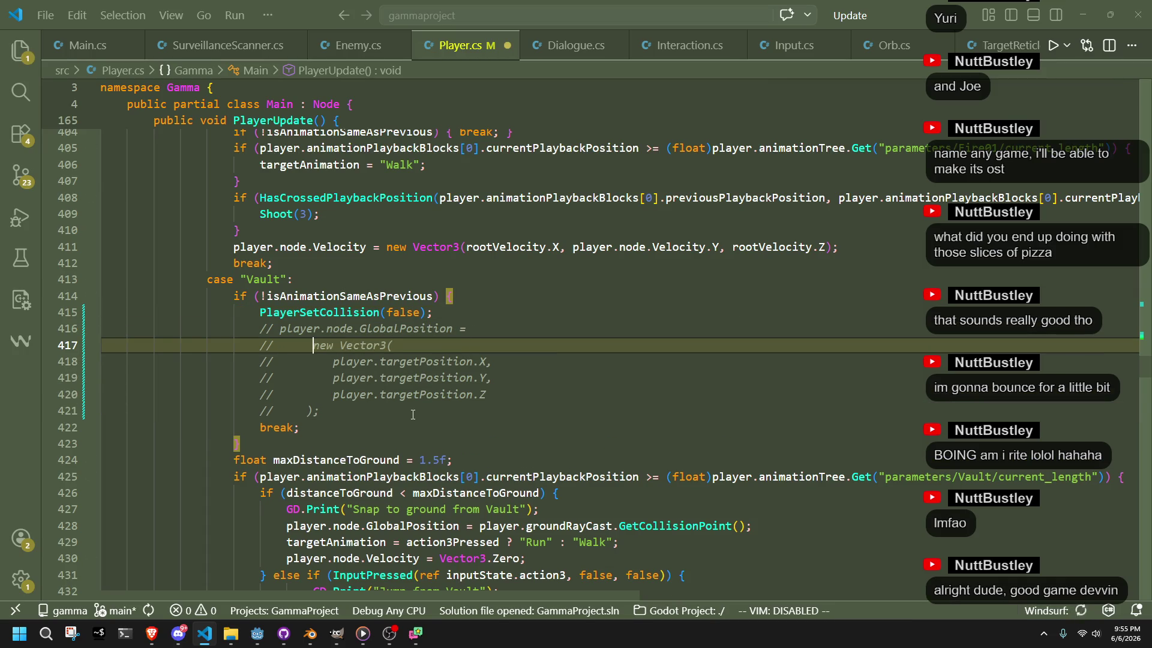
pyautogui.click(423, 412)
pyautogui.click(312, 343)
pyautogui.press('BackSpace')
pyautogui.press('BackSpace')
pyautogui.press('BackSpace')
pyautogui.press('BackSpace')
pyautogui.press('BackSpace')
pyautogui.press('BackSpace')
# Restore the GlobalPosition assignment lines uncommented and save Player.cs
pyautogui.moveTo(260, 328); pyautogui.dragTo(324, 411)
pyautogui.hotkey('ctrl', '/')
pyautogui.click(346, 401)
pyautogui.hotkey('ctrl', 's')
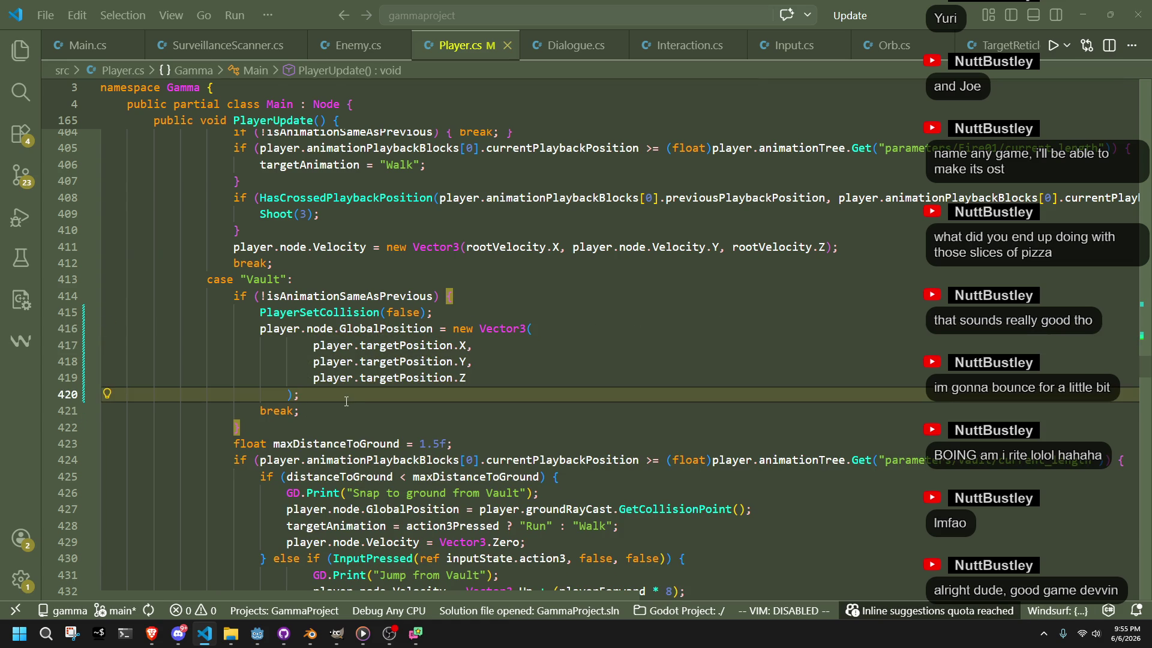
pyautogui.press('Down')
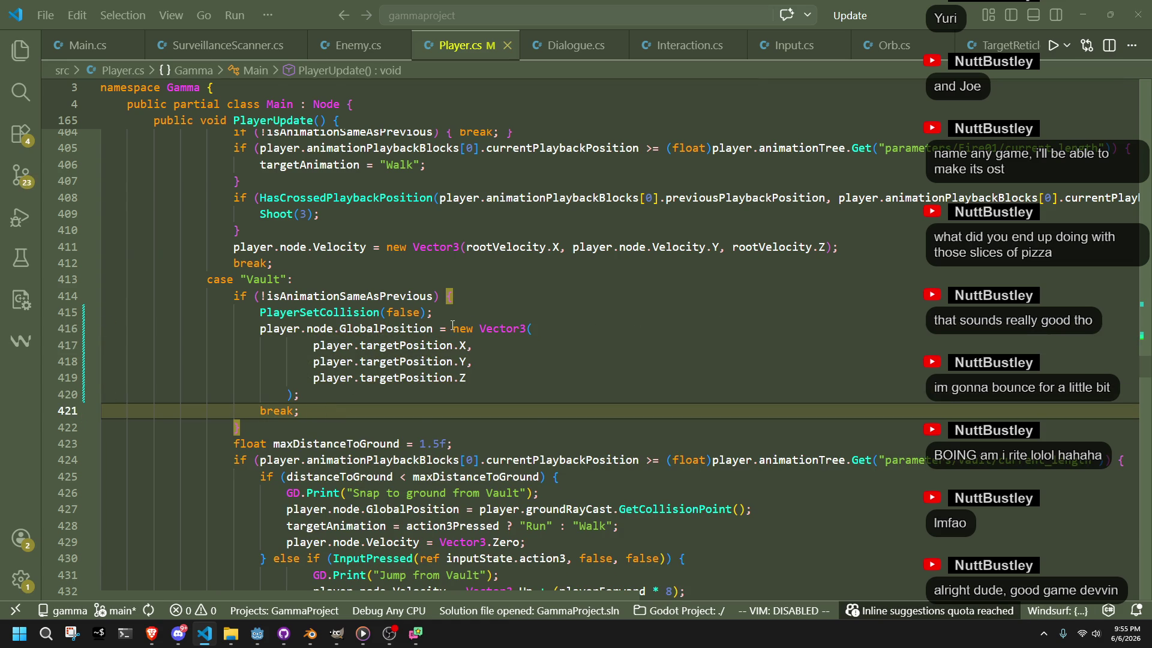
pyautogui.scroll(-2, 391, 431)
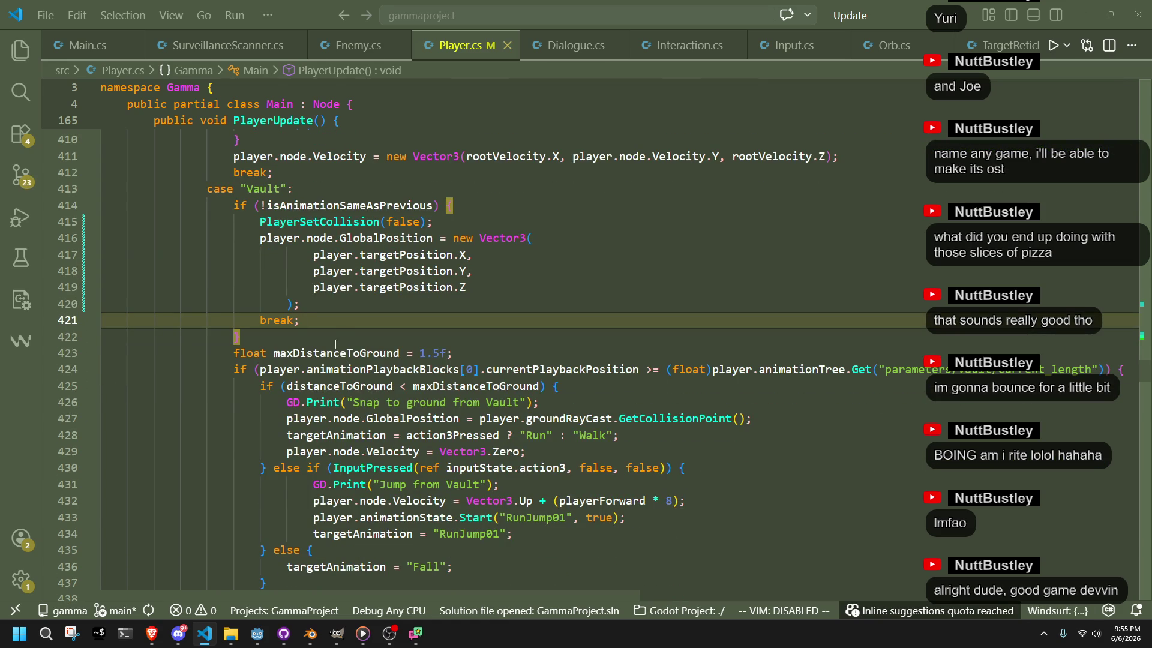
# Close the Vault entry block with a brace on line 422 and open a new line after it
pyautogui.click(333, 339)
pyautogui.write('}')
pyautogui.press('Return')
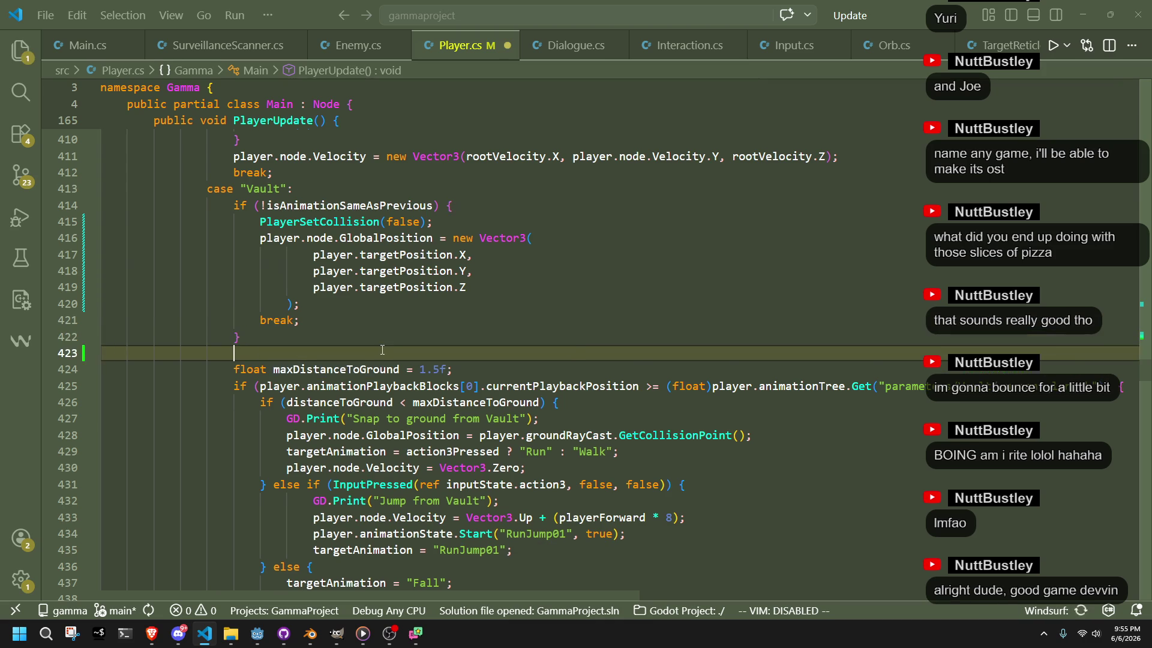
pyautogui.write('moveto')
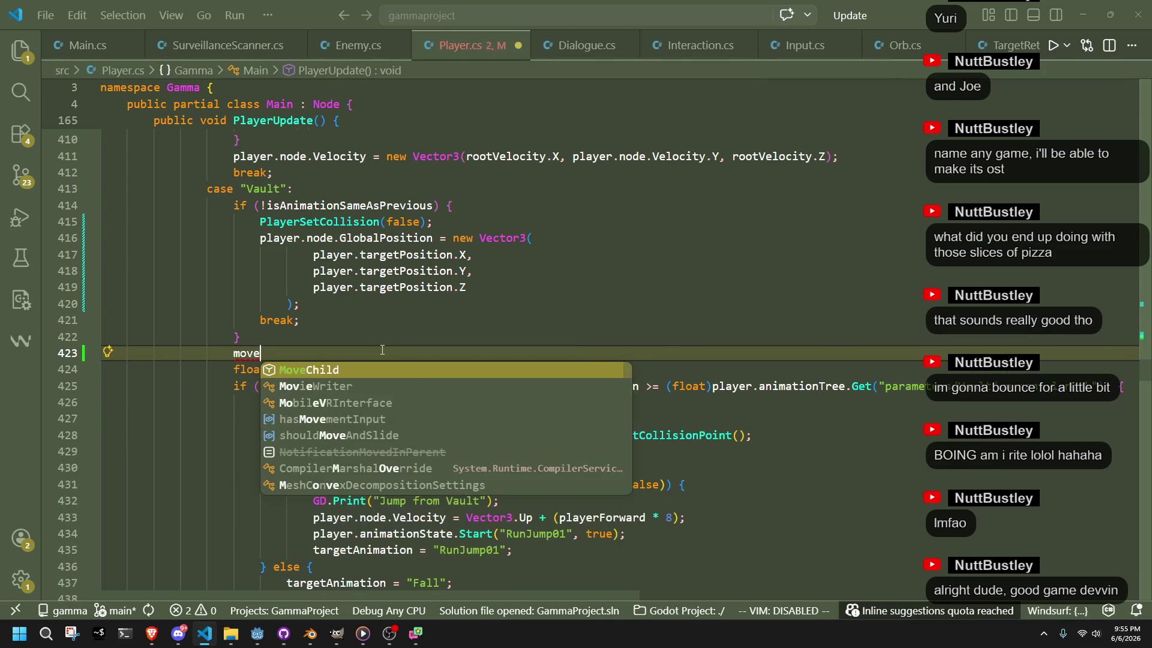
pyautogui.press('BackSpace')
pyautogui.press('BackSpace')
pyautogui.press('BackSpace')
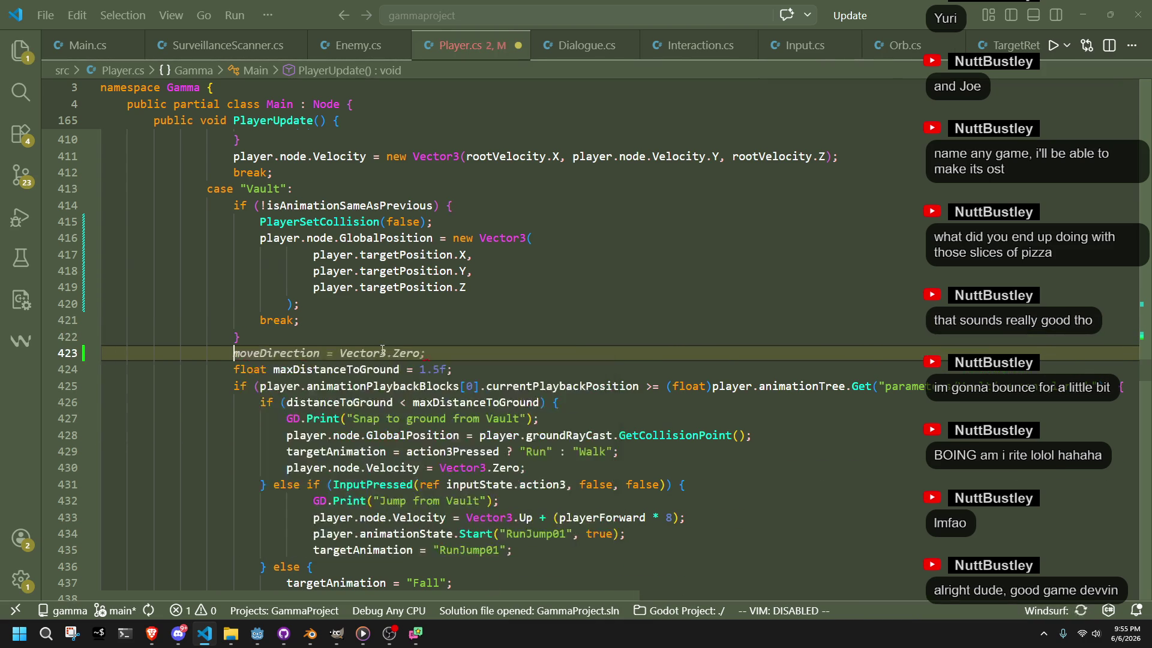
# Start a player.node.Velocity statement on line 423 using IntelliSense completion
pyautogui.write('player.node.gl')
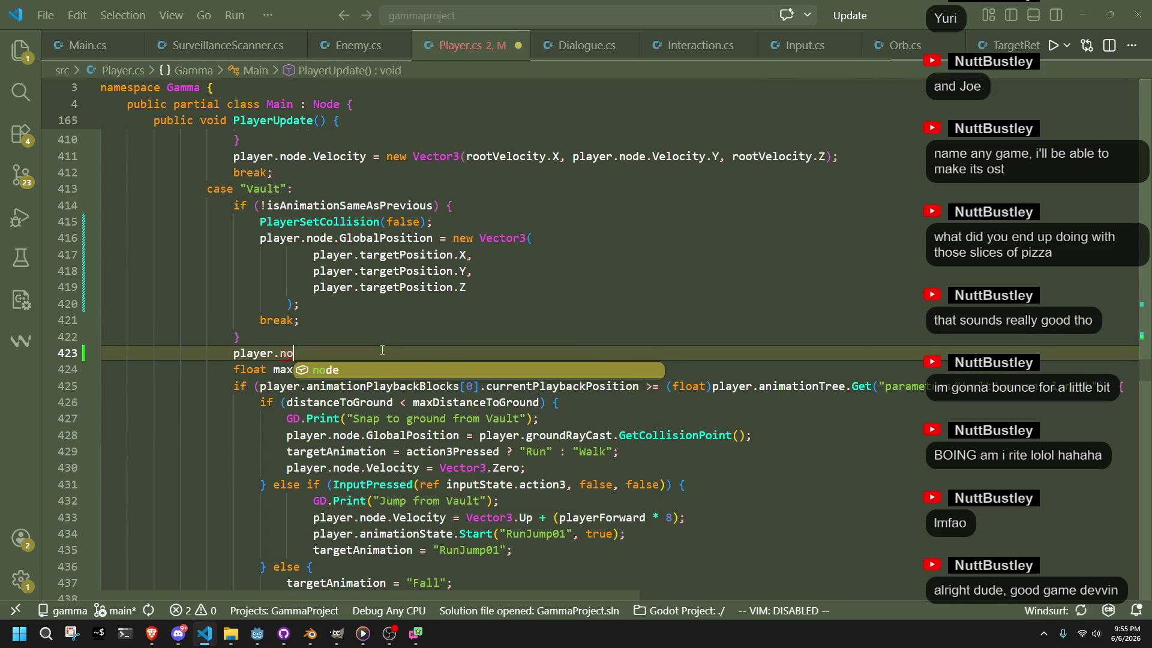
pyautogui.write('obalpos')
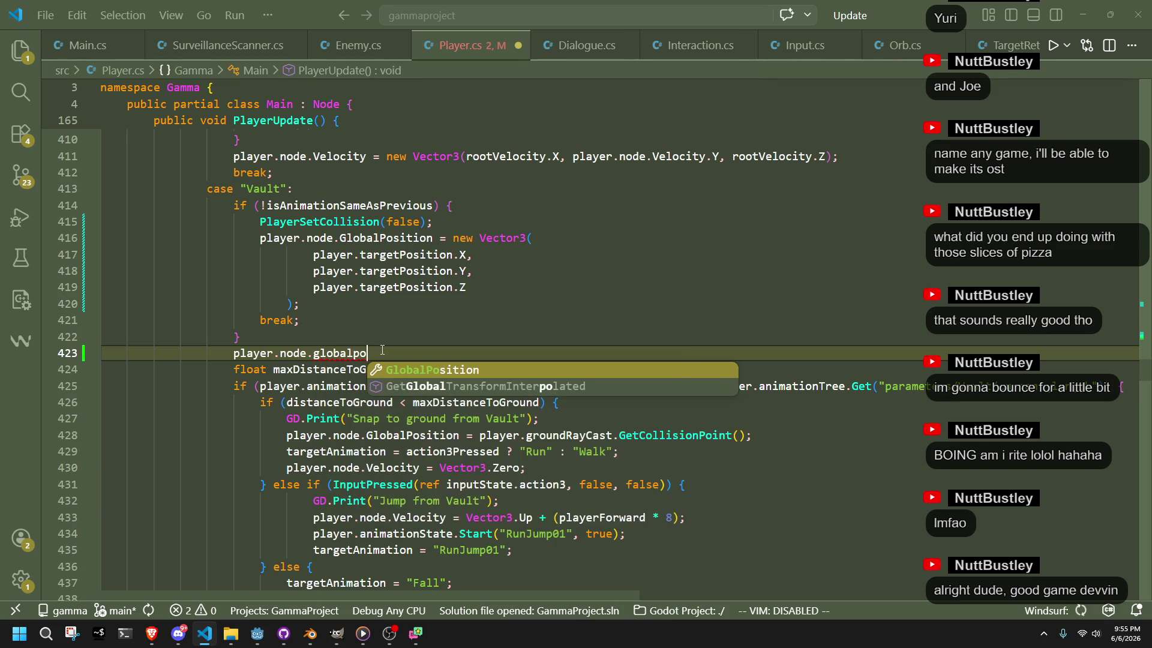
pyautogui.press('BackSpace')
pyautogui.press('BackSpace')
pyautogui.press('BackSpace')
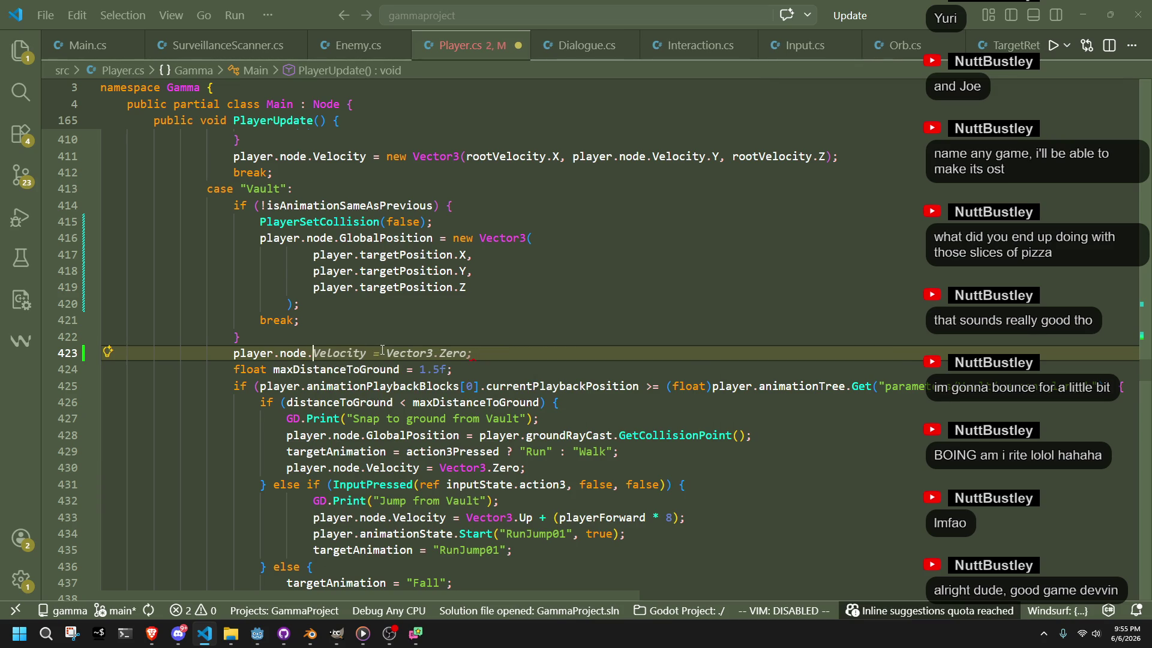
pyautogui.write('veloci')
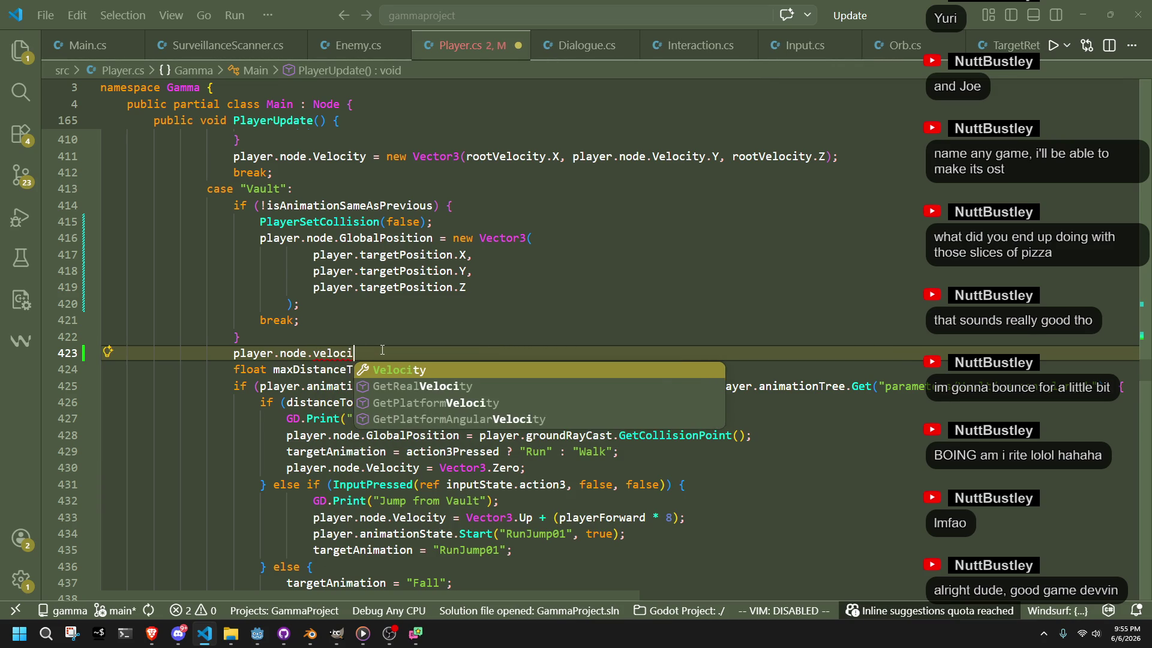
pyautogui.press('Tab')
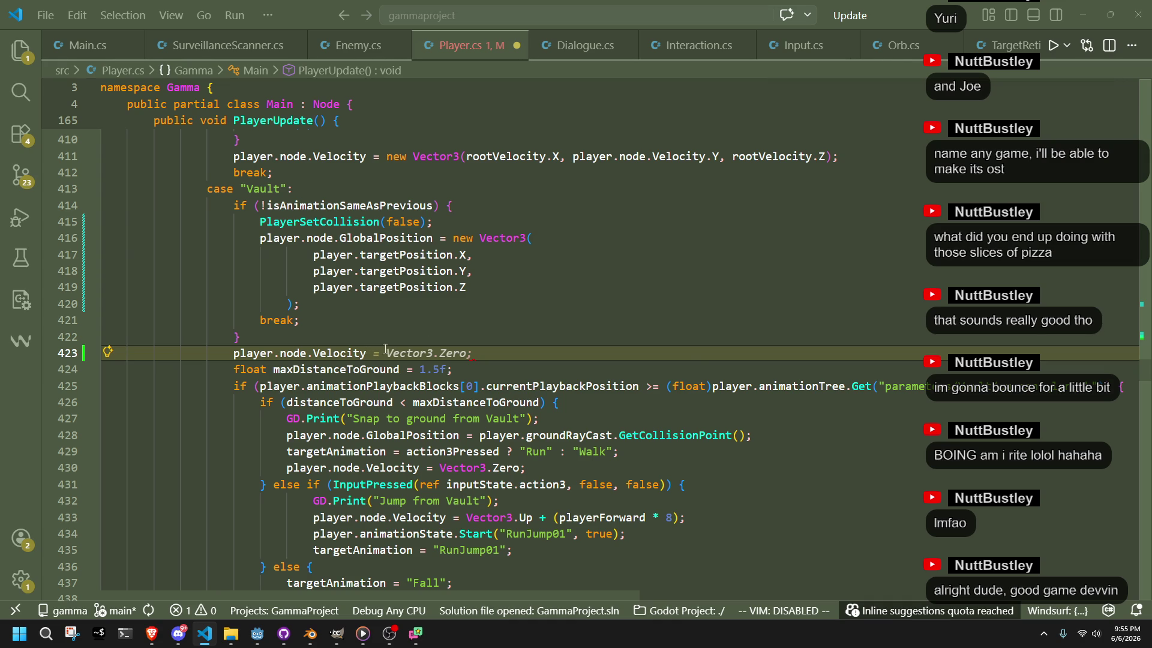
pyautogui.hotkey('alt', 'Tab')
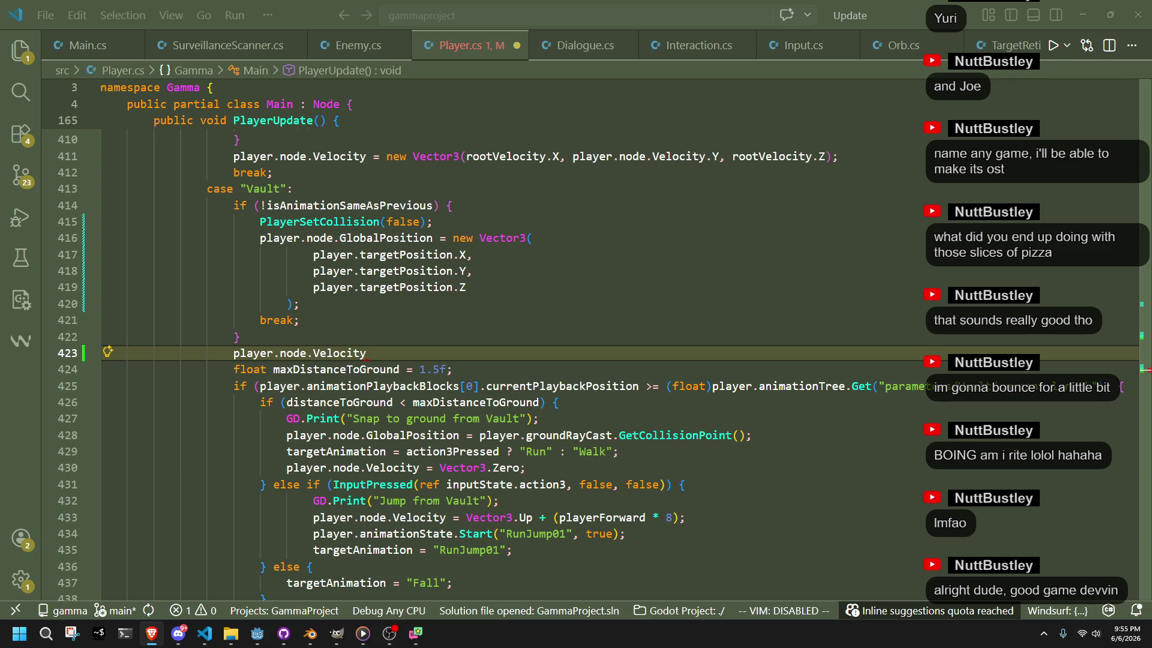
pyautogui.hotkey('alt', 'Tab')
# Delete the unfinished player.node.Velocity text on line 423 and dismiss the inline suggestion
pyautogui.click(498, 485)
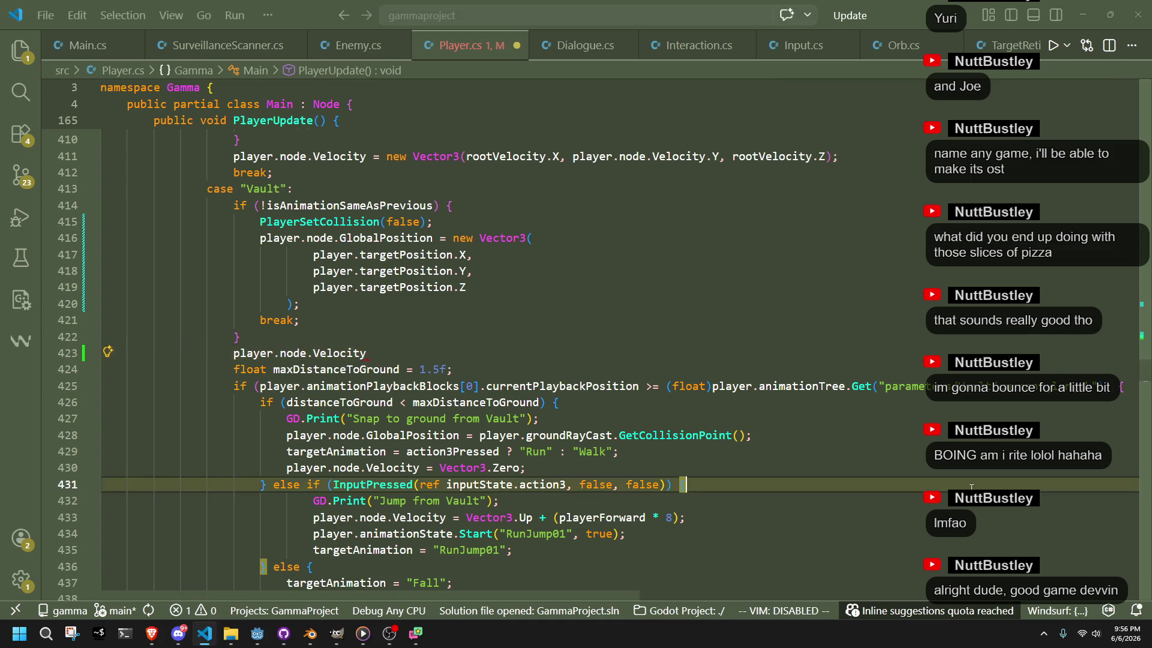
pyautogui.click(753, 367)
pyautogui.click(698, 352)
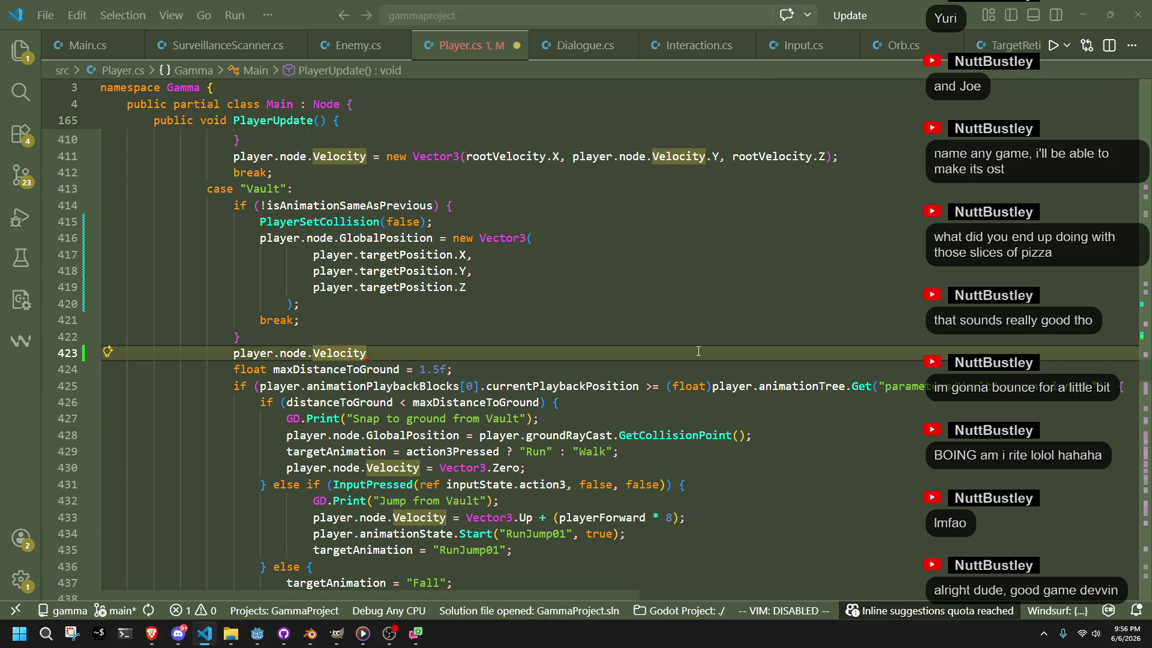
pyautogui.hotkey('ctrl', 'BackSpace')
pyautogui.hotkey('ctrl', 'BackSpace')
pyautogui.hotkey('ctrl', 'BackSpace')
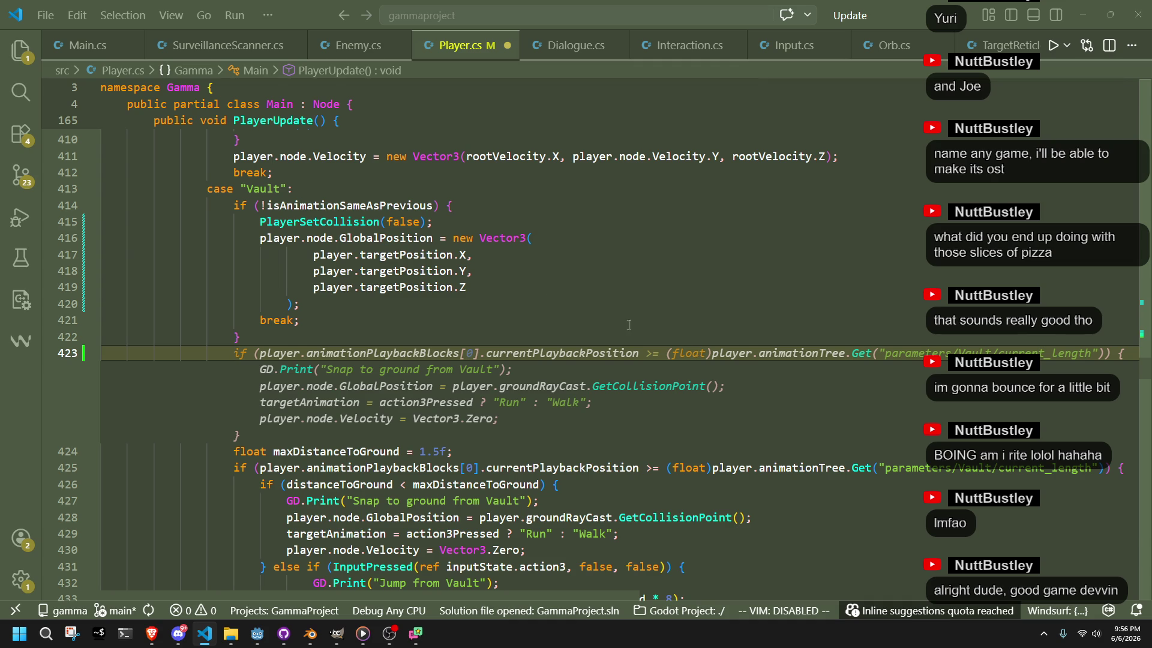
pyautogui.click(329, 350)
# Remove blank line 423 so maxDistanceToGround directly follows the entry block, and save
pyautogui.press('BackSpace')
pyautogui.hotkey('ctrl', 's')
pyautogui.click(329, 351)
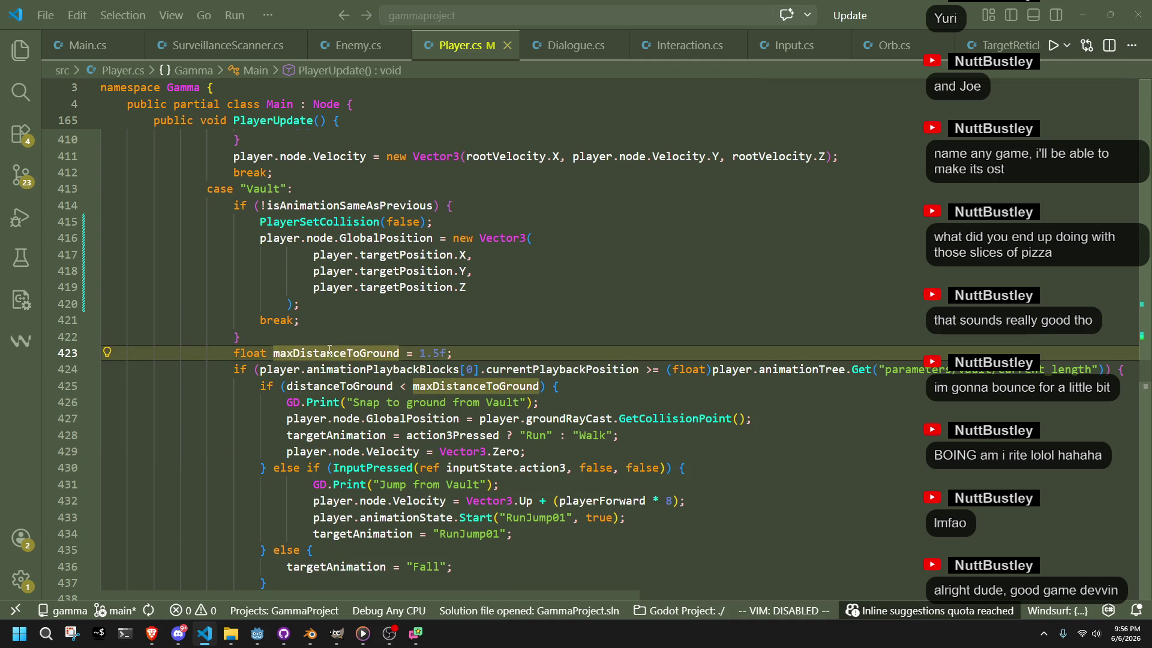
pyautogui.click(558, 386)
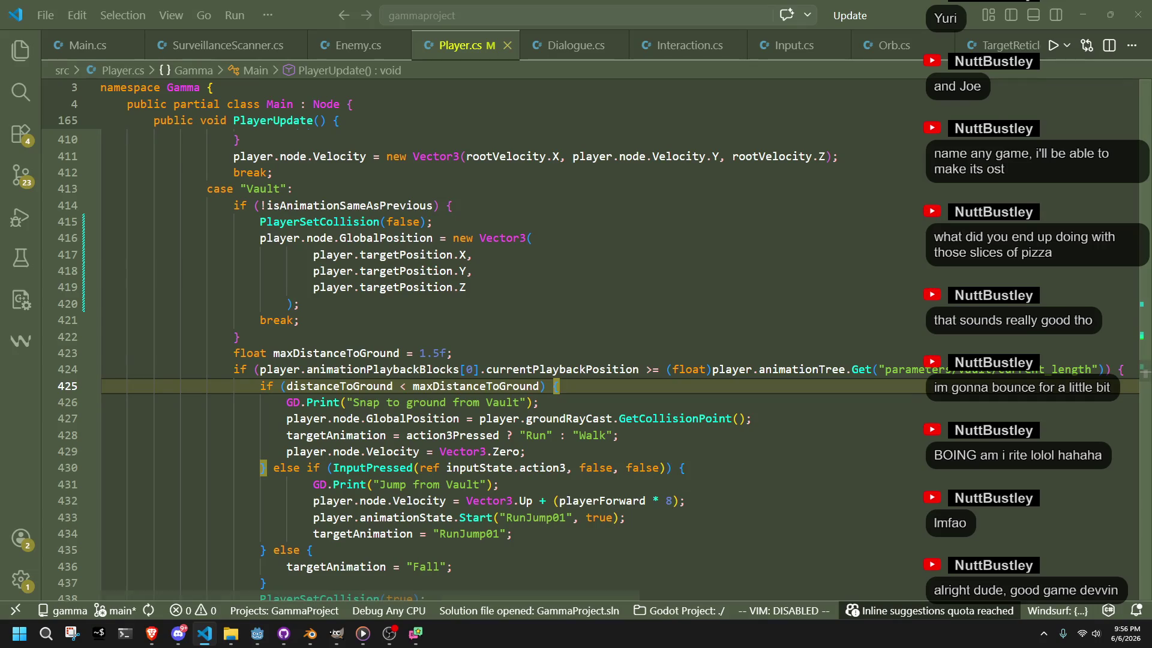
pyautogui.hotkey('alt', 'Tab')
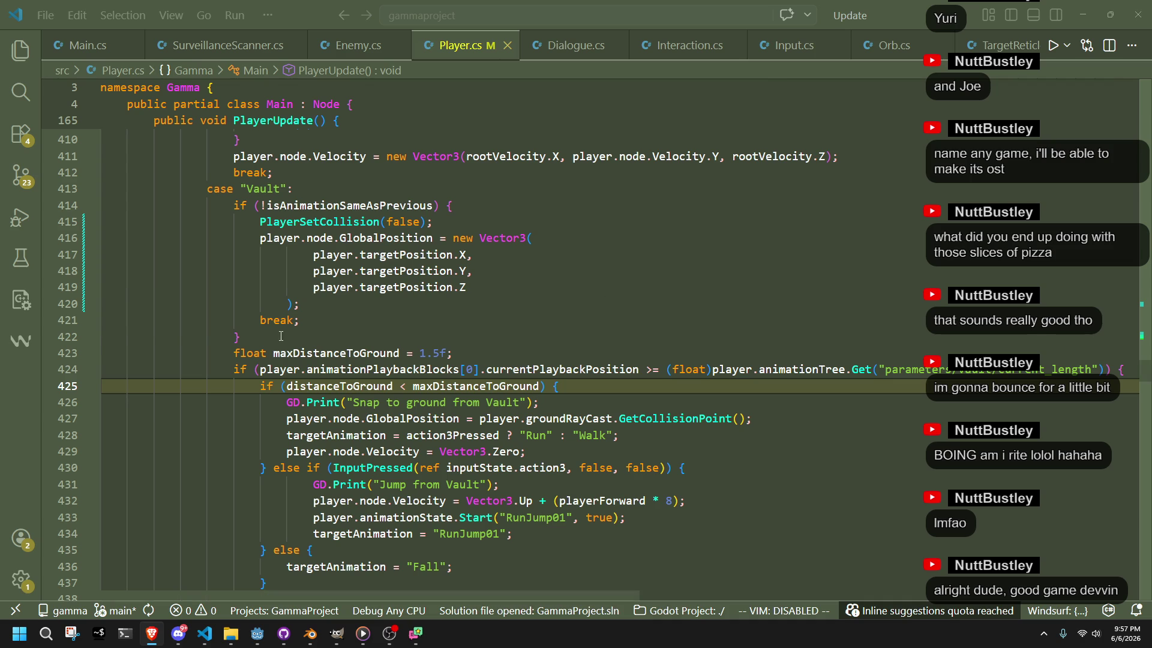
pyautogui.moveTo(242, 337); pyautogui.dragTo(300, 187)
pyautogui.moveTo(242, 338); pyautogui.dragTo(294, 189)
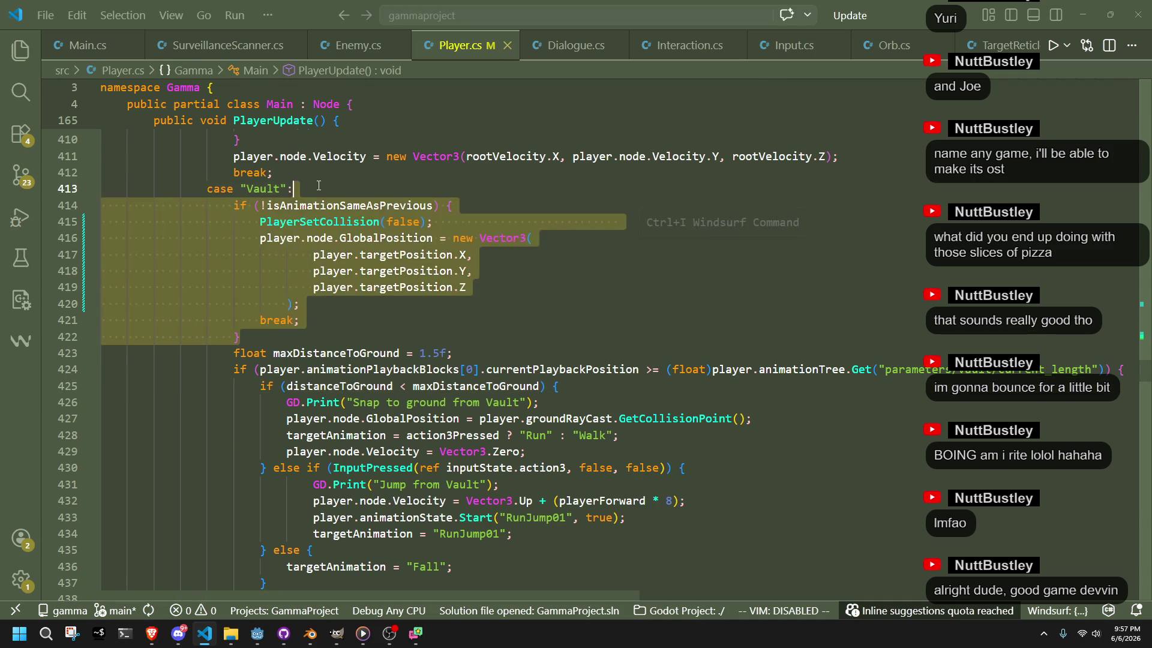
pyautogui.hotkey('alt', 'Tab')
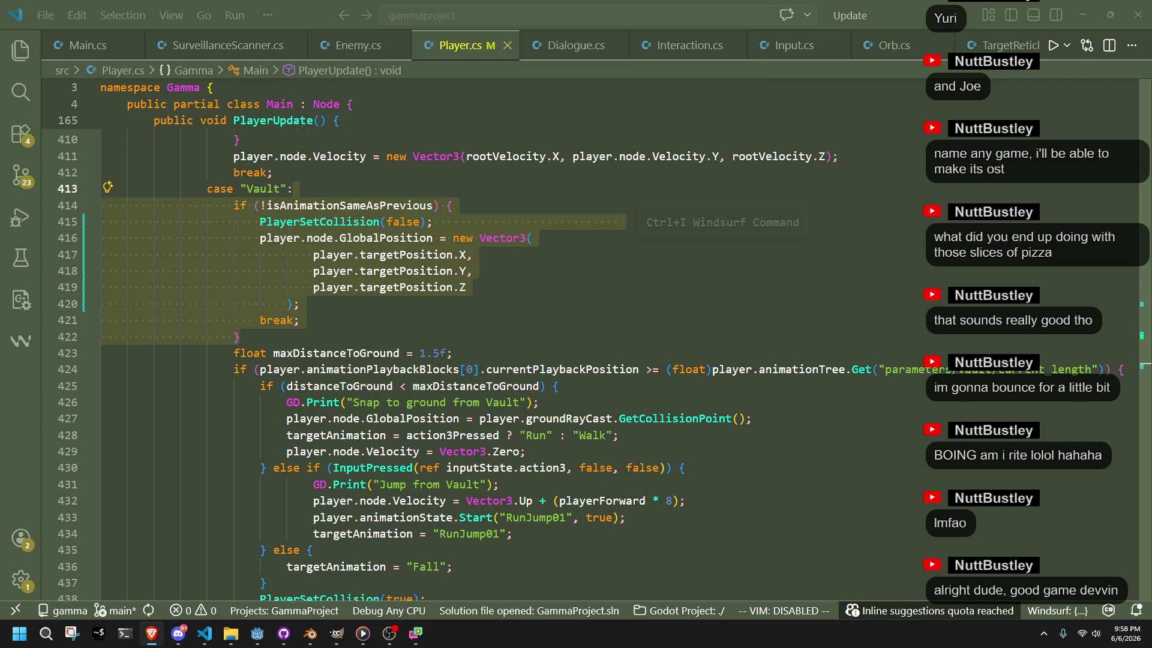
pyautogui.click(887, 435)
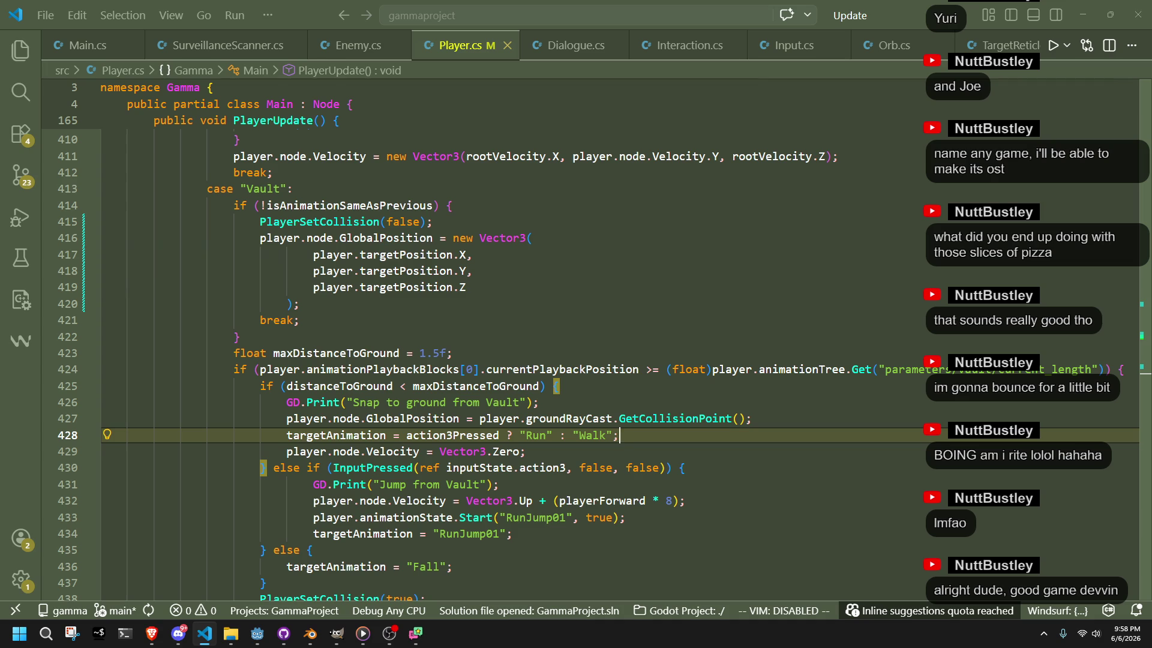
pyautogui.hotkey('alt', 'Tab')
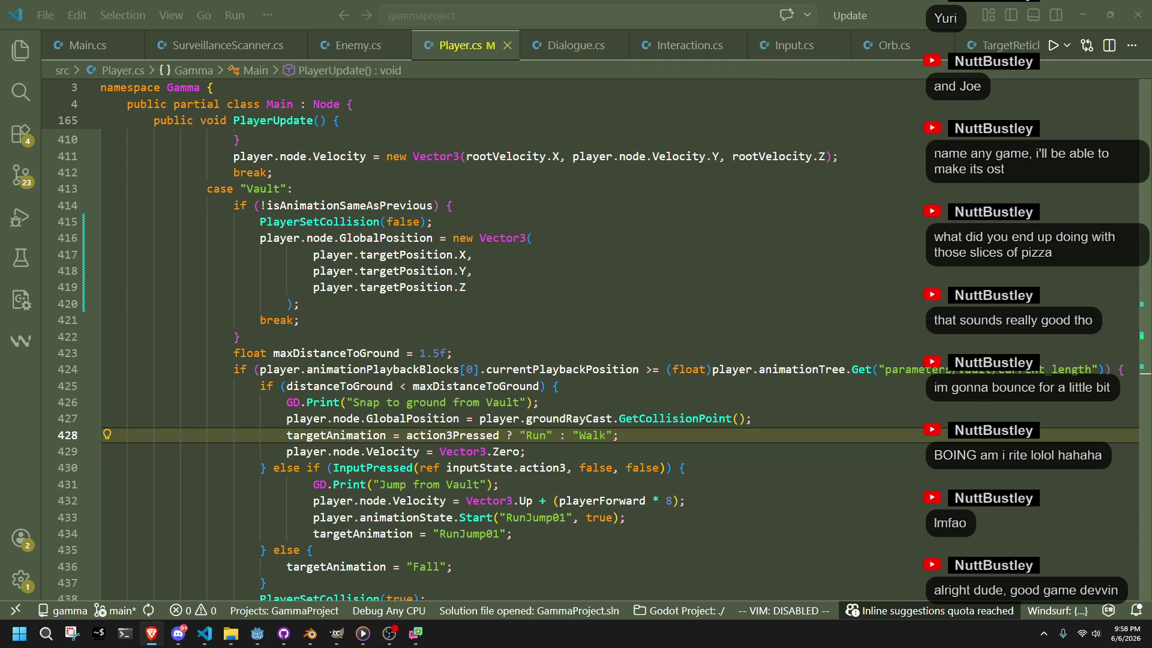
pyautogui.hotkey('alt', 'Tab')
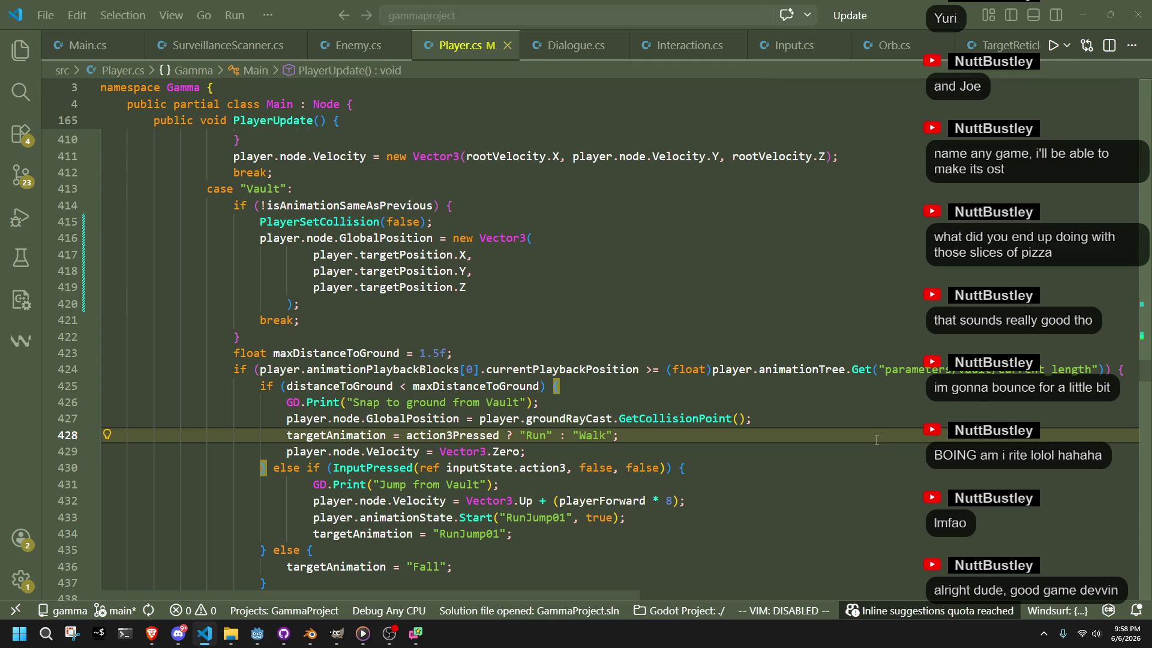
pyautogui.click(416, 321)
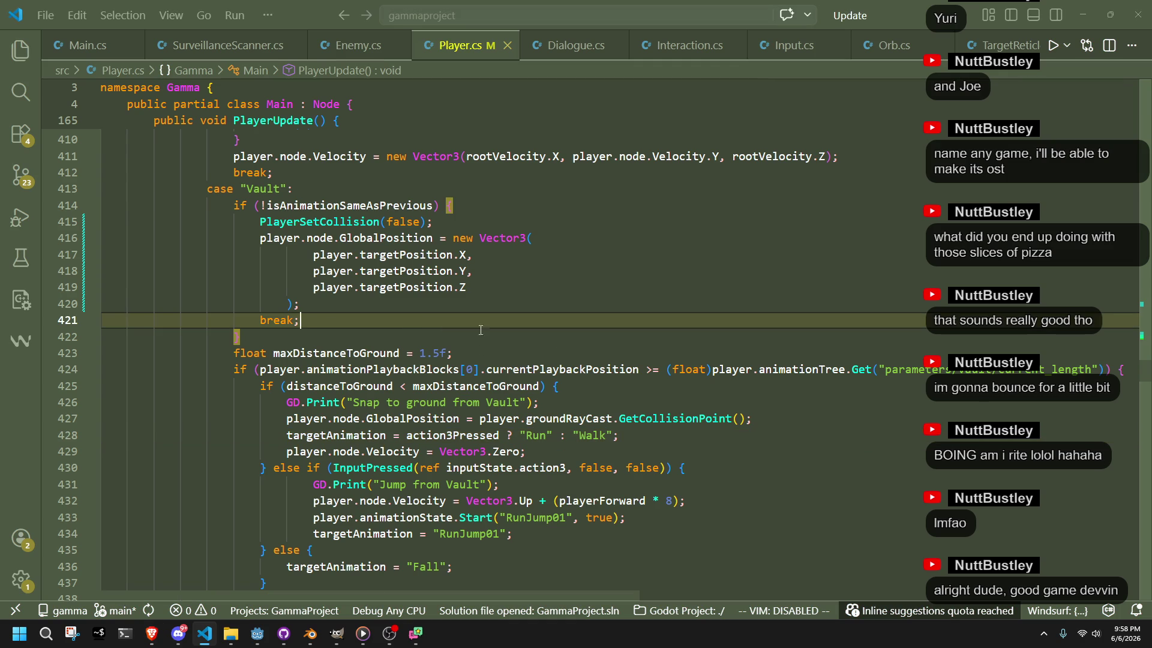
pyautogui.hotkey('alt', 'Tab')
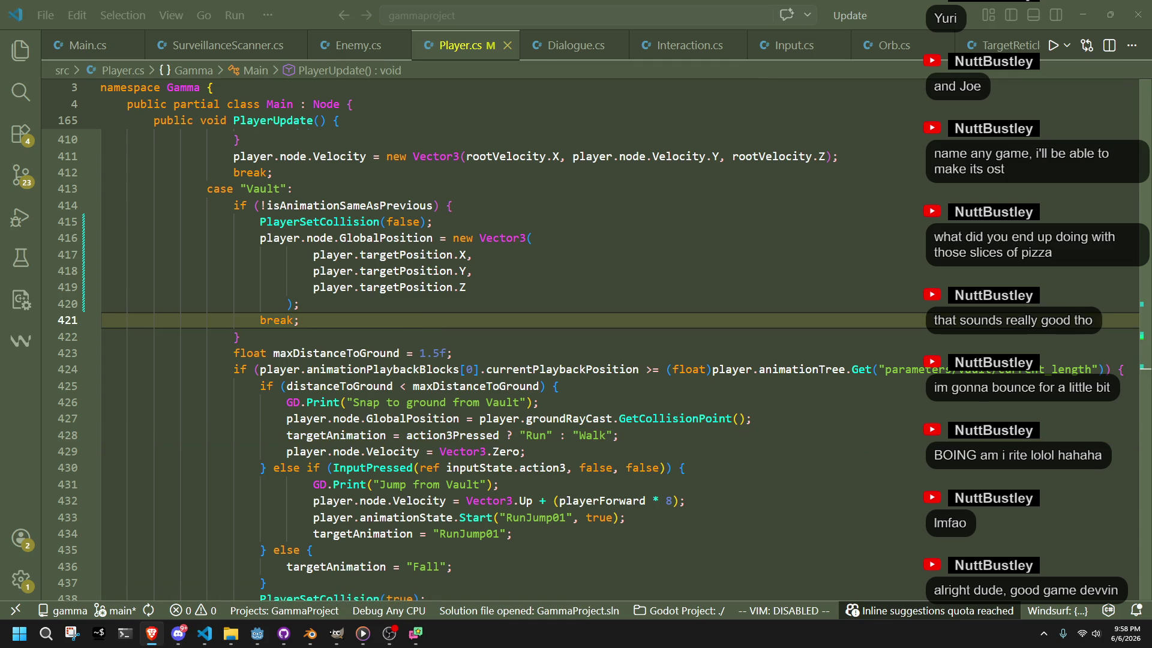
# Add 'public Vector3 targetCorrection;' below targetPosition in the Player struct and save
pyautogui.moveTo(360, 321); pyautogui.dragTo(487, 3)
pyautogui.click(470, 398)
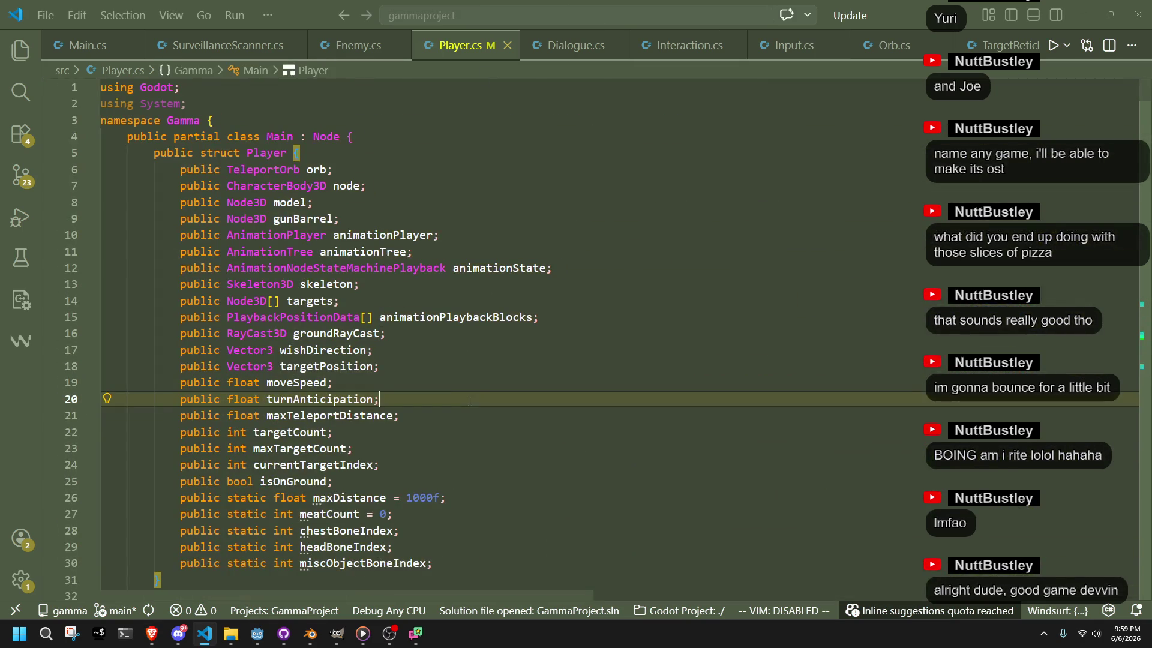
pyautogui.click(443, 433)
pyautogui.click(431, 417)
pyautogui.click(421, 406)
pyautogui.click(426, 372)
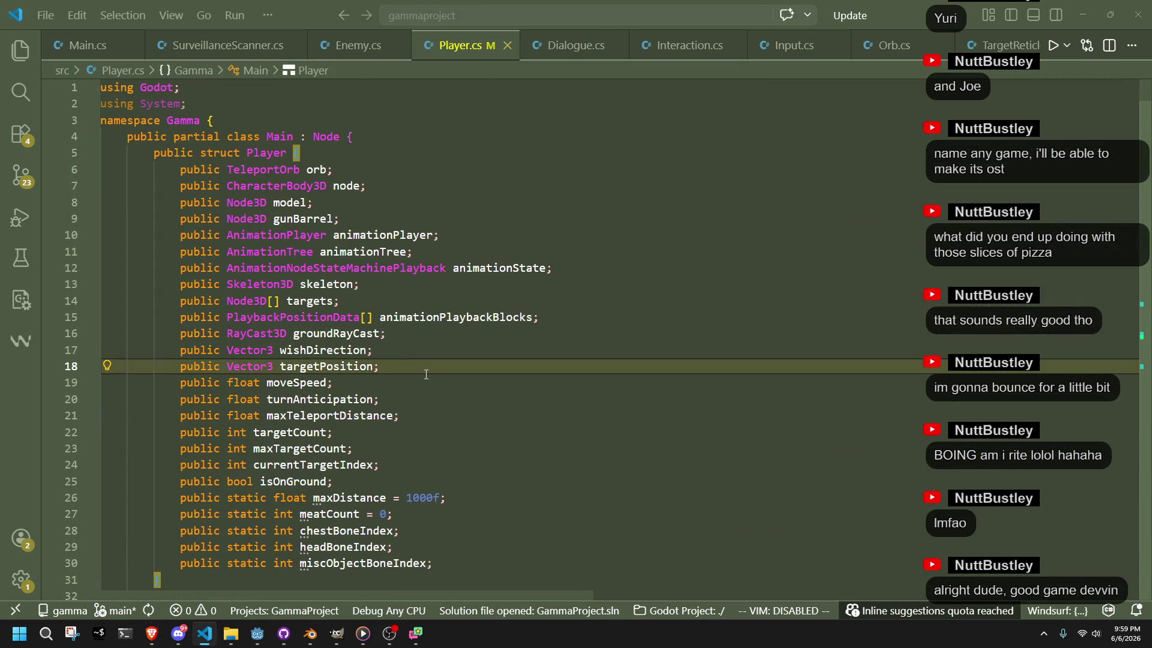
pyautogui.press('Return')
pyautogui.write('public V')
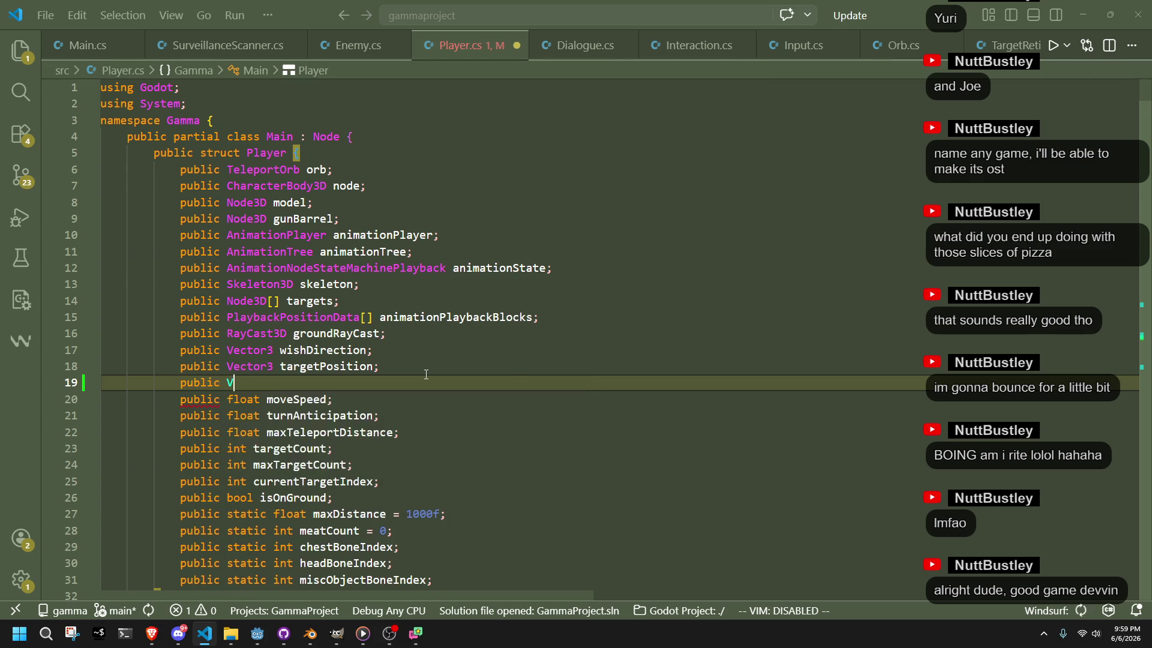
pyautogui.write('ector3 t')
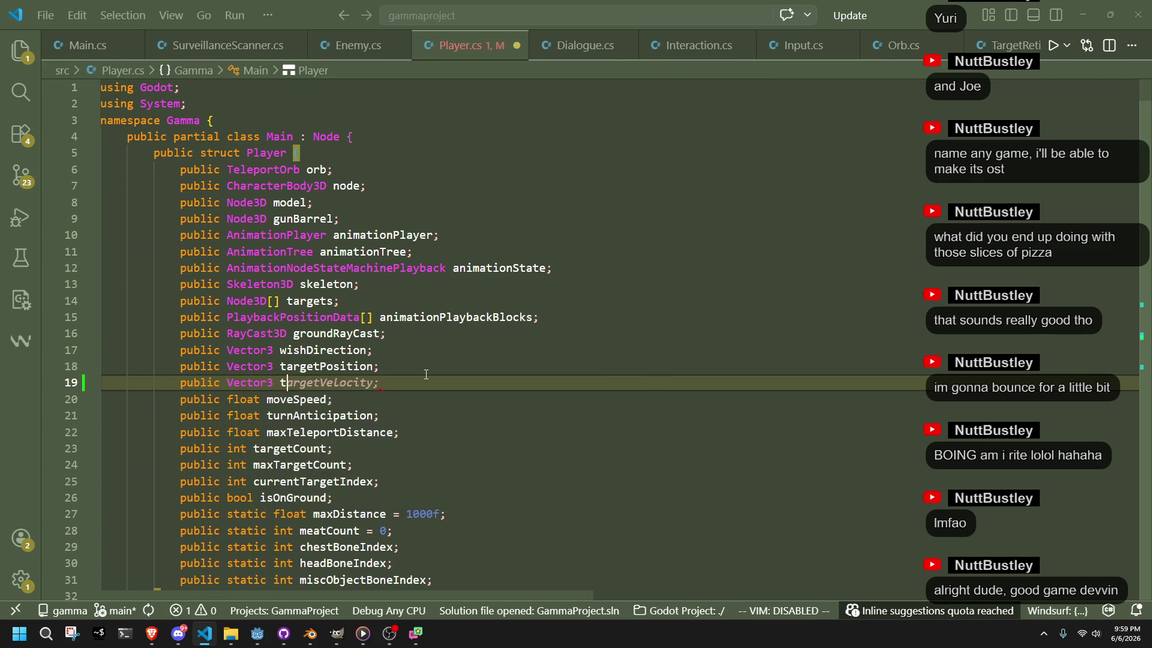
pyautogui.write('argetCorrection;')
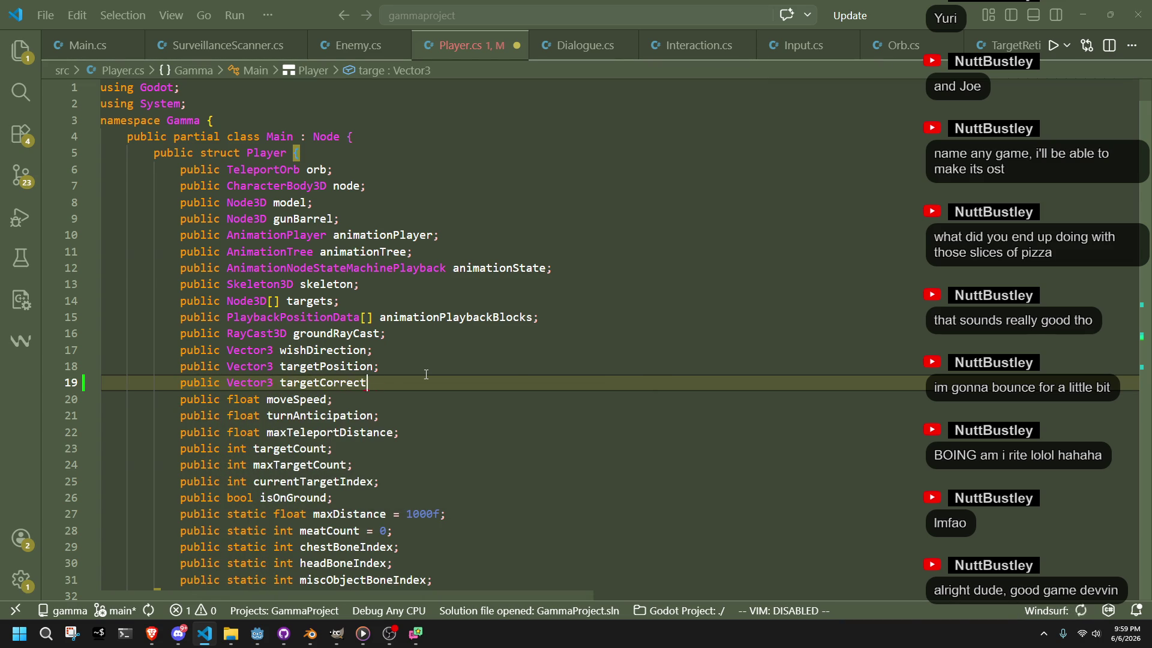
pyautogui.hotkey('ctrl', 's')
# Scroll down Player.cs to the TeleportShoot case
pyautogui.click(426, 374)
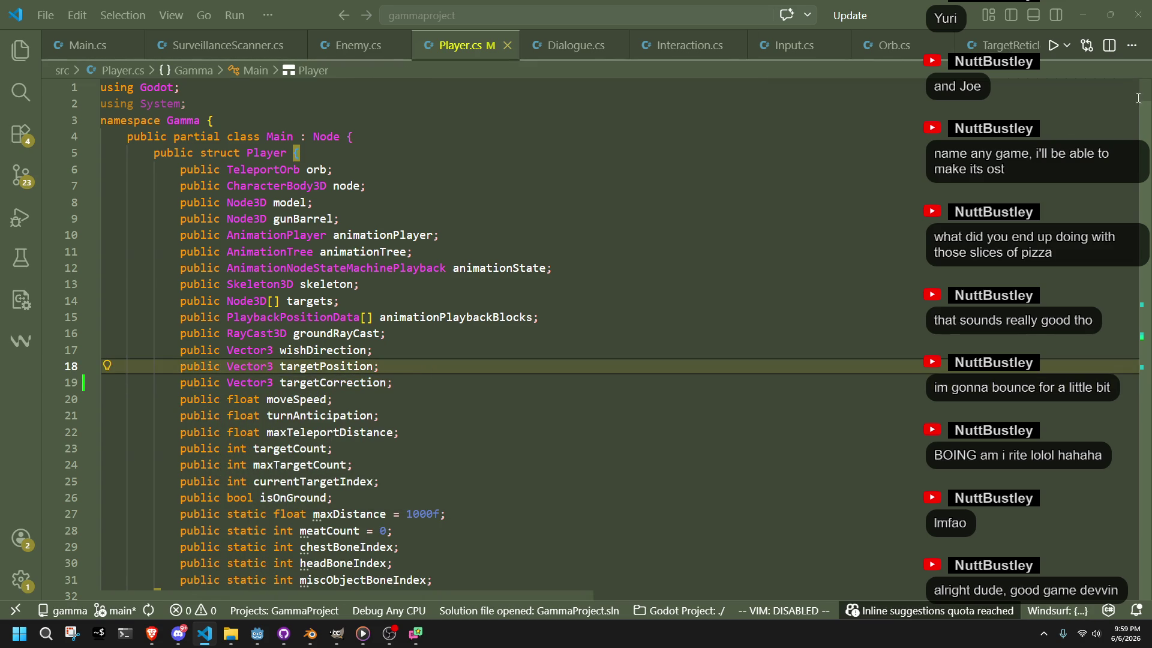
pyautogui.click(1136, 347)
pyautogui.moveTo(1136, 347)
pyautogui.mouseDown()
pyautogui.moveTo(1122, 534)
pyautogui.moveTo(1121, 491)
pyautogui.moveTo(1129, 531)
pyautogui.mouseUp()
pyautogui.moveTo(323, 555)
pyautogui.mouseDown()
pyautogui.moveTo(108, 499)
pyautogui.moveTo(105, 433)
pyautogui.mouseUp()
# Scroll up through PlayerUpdate past the OrbIdle and Drop cases
pyautogui.scroll(4, 336, 407)
pyautogui.scroll(3, 336, 407)
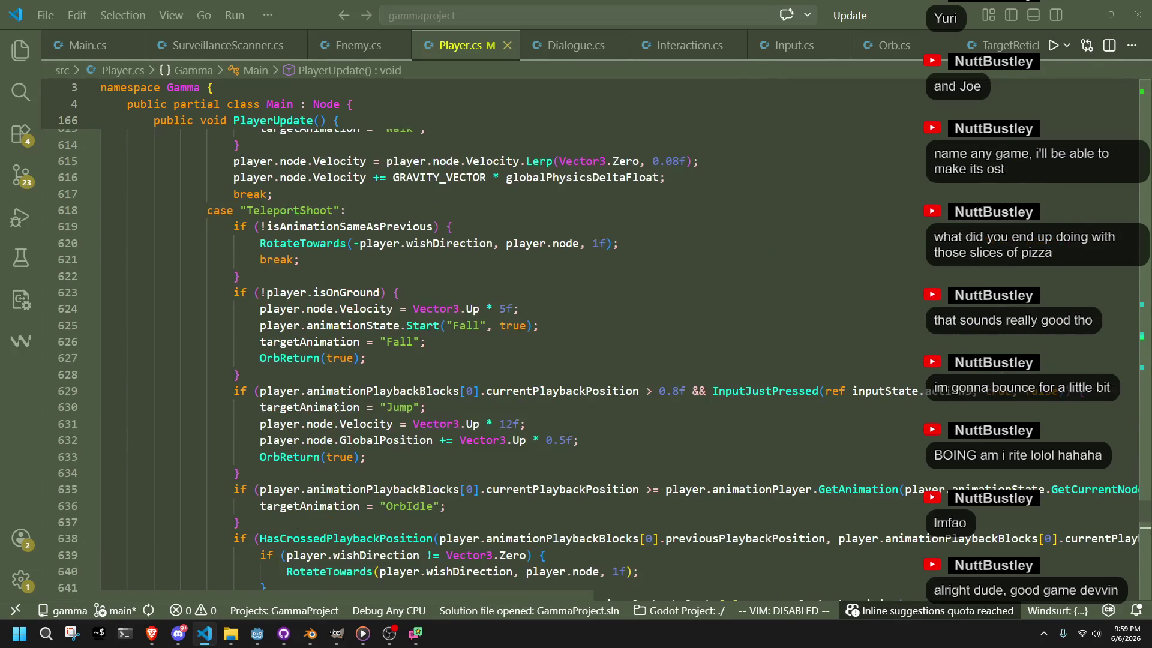
pyautogui.scroll(-7, 336, 407)
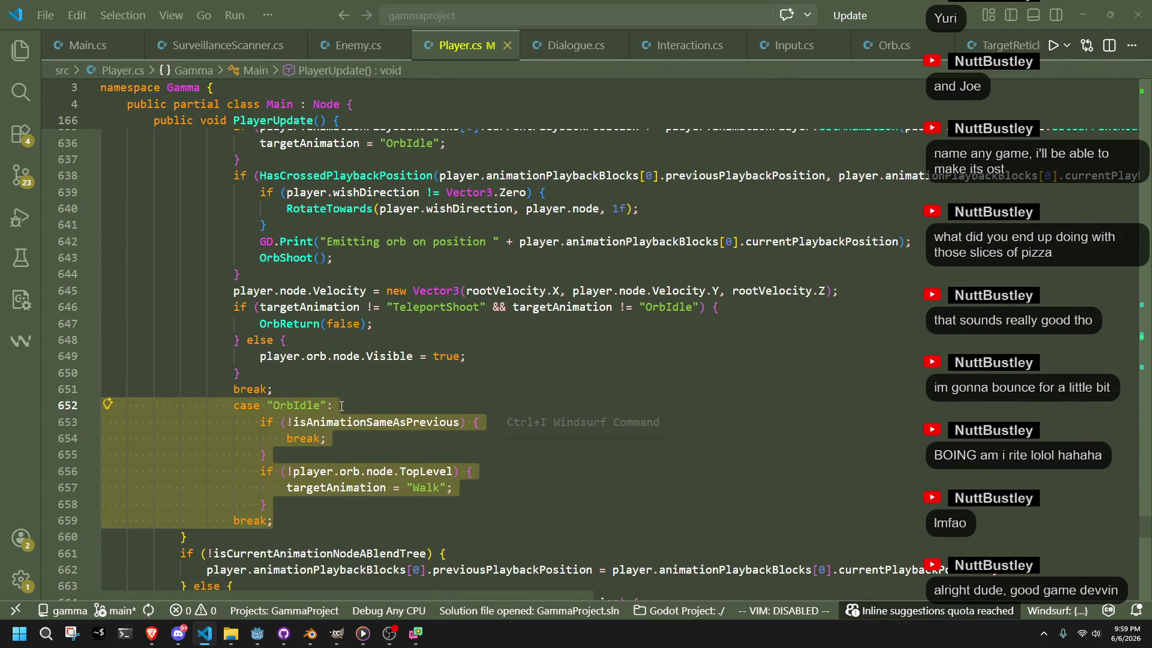
pyautogui.click(84, 410)
pyautogui.scroll(10, 363, 401)
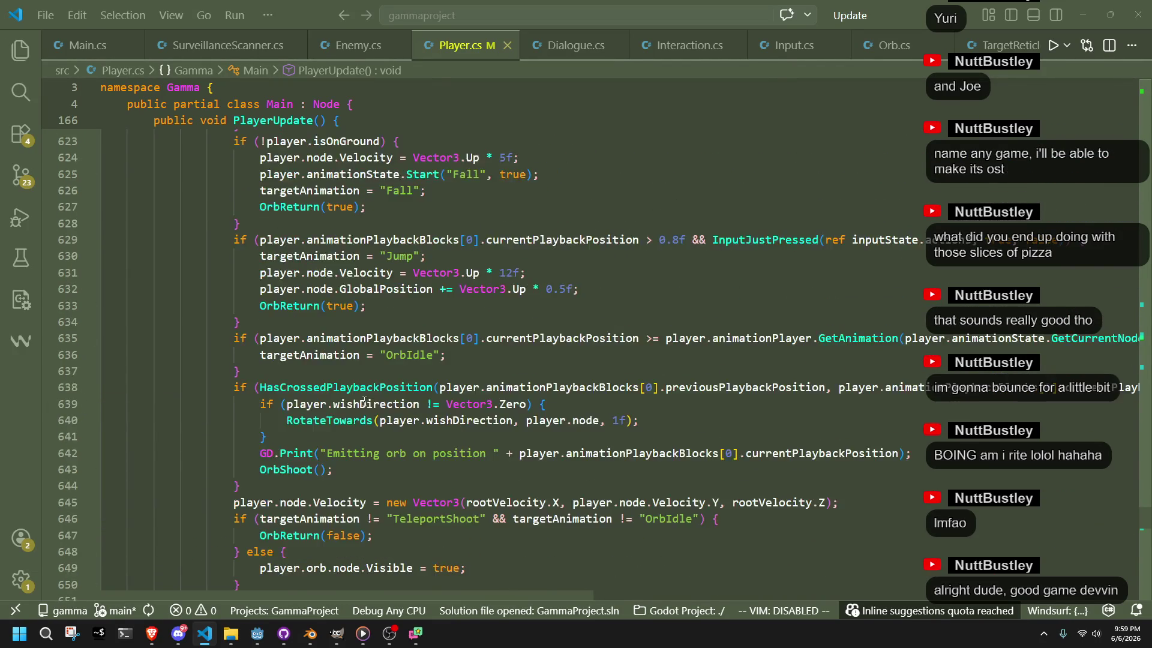
pyautogui.scroll(12, 363, 400)
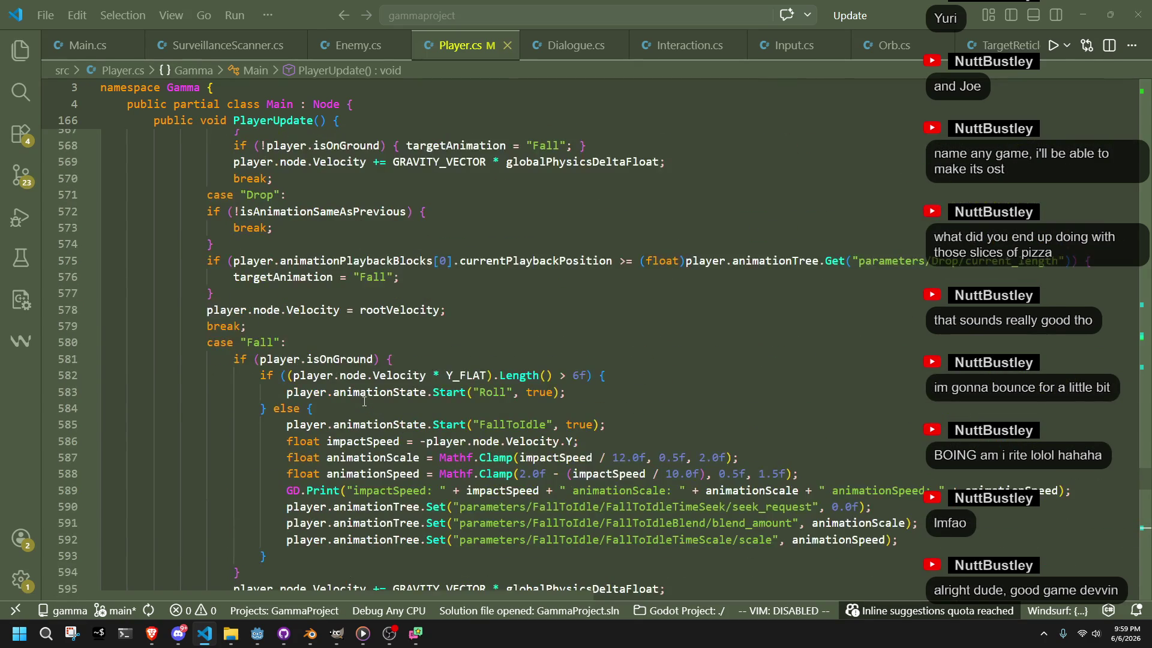
pyautogui.scroll(1, 364, 401)
pyautogui.moveTo(247, 387)
pyautogui.mouseDown()
pyautogui.moveTo(188, 396)
pyautogui.moveTo(34, 273)
pyautogui.mouseUp()
pyautogui.click(352, 354)
pyautogui.scroll(7, 352, 360)
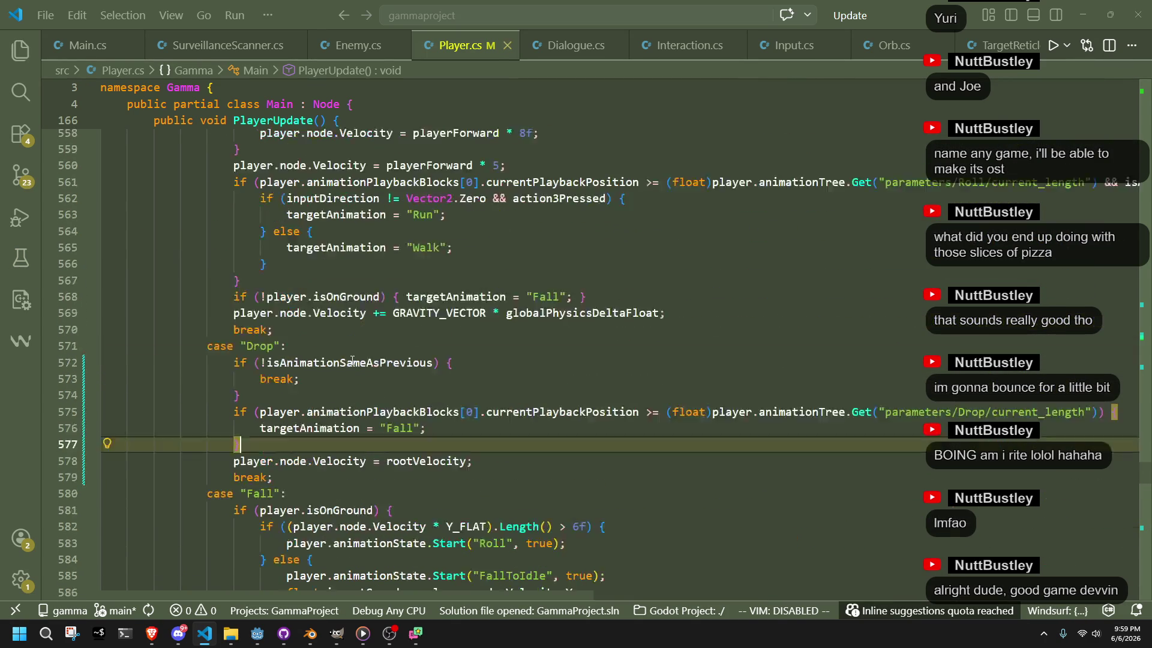
pyautogui.scroll(10, 352, 360)
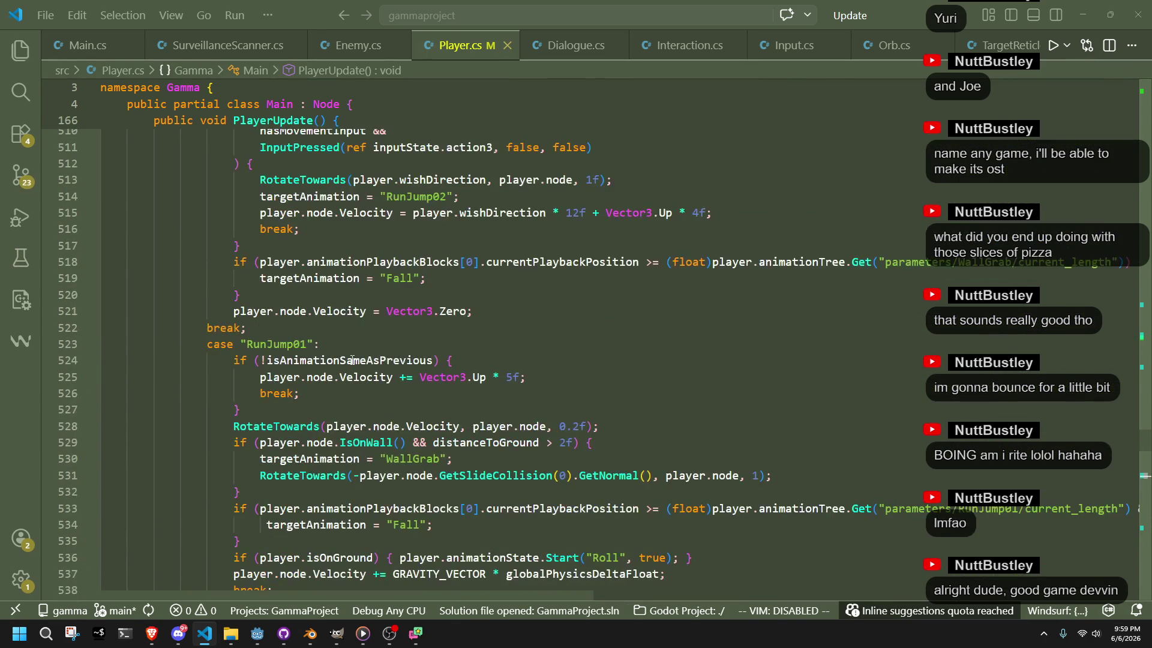
# Continue scrolling up past WallGrab and Jump until the Vault case is shown
pyautogui.click(251, 329)
pyautogui.click(237, 360)
pyautogui.scroll(6, 237, 355)
pyautogui.scroll(9, 237, 355)
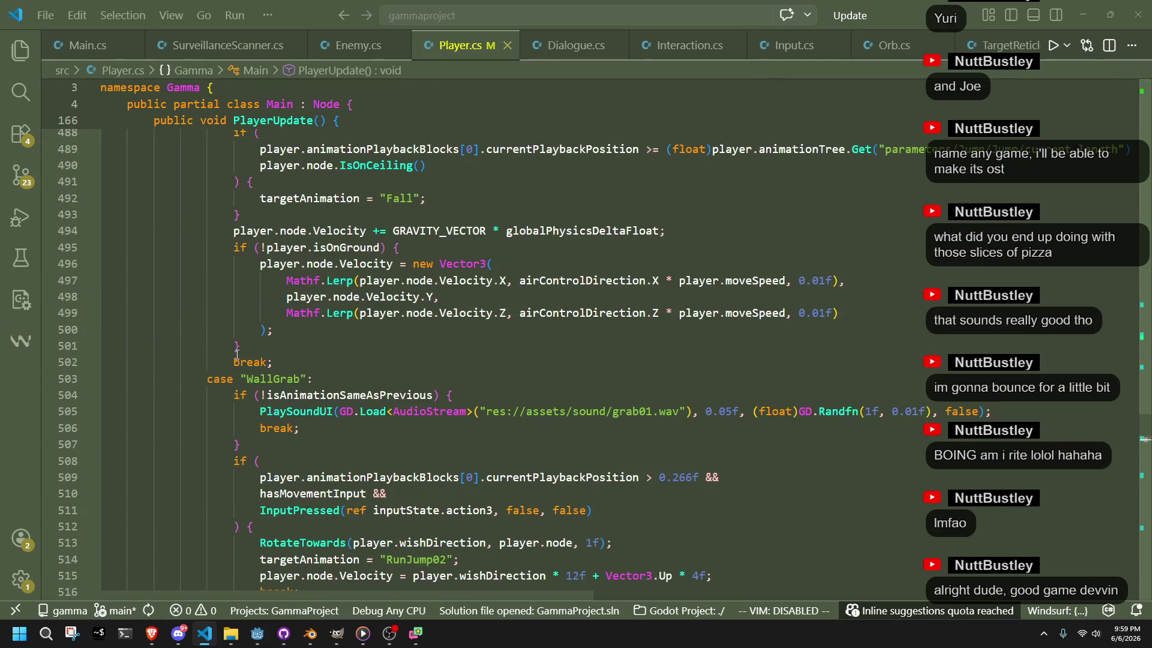
pyautogui.scroll(16, 237, 354)
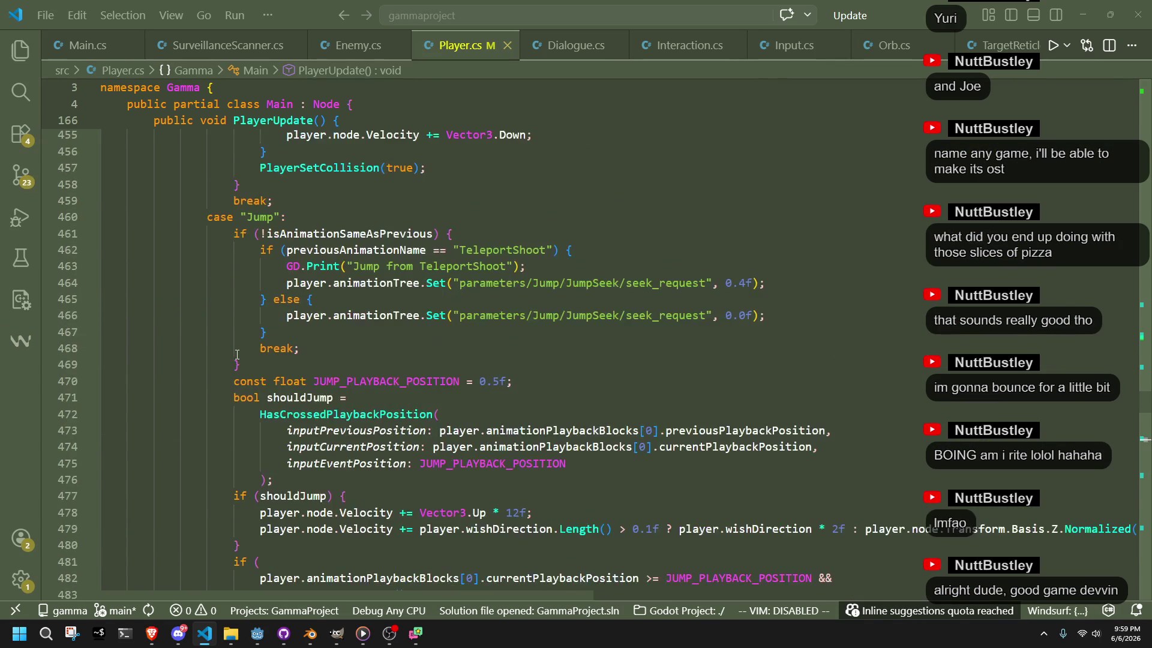
pyautogui.scroll(4, 237, 354)
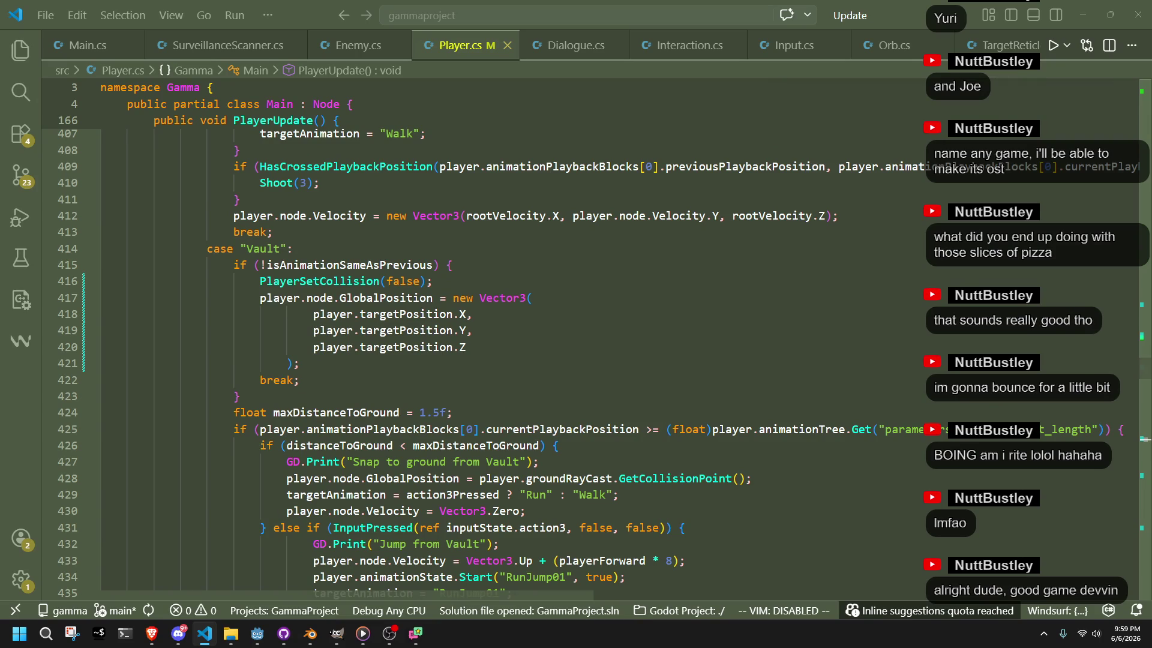
pyautogui.hotkey('alt', 'Tab')
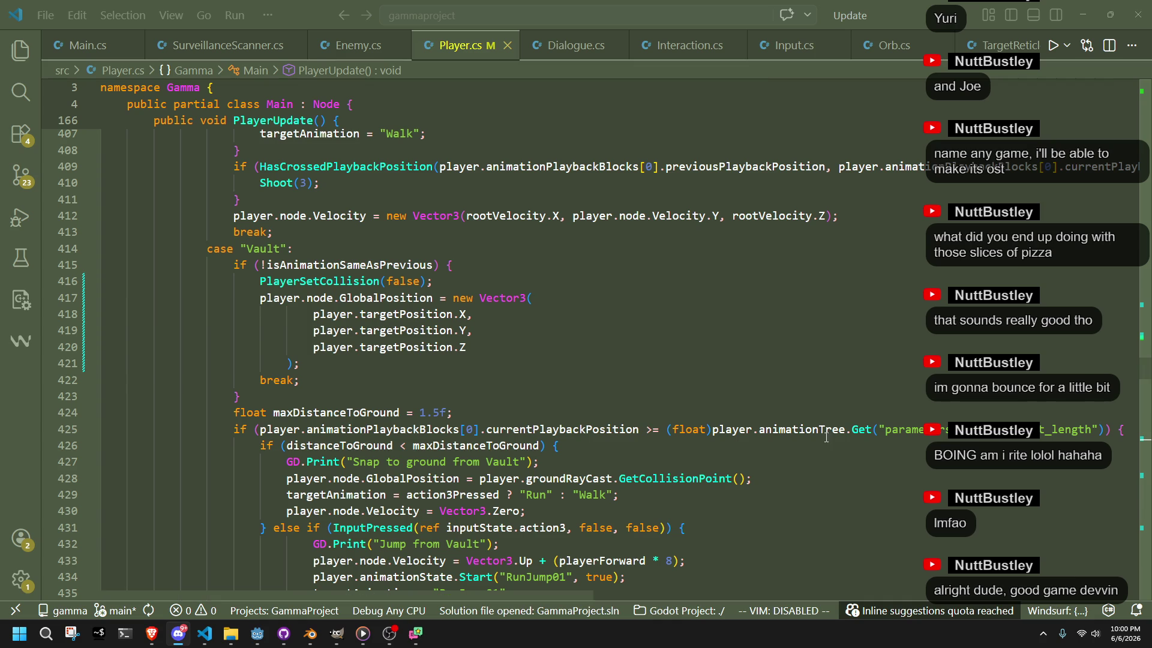
pyautogui.click(1146, 440)
pyautogui.hotkey('alt', 'Tab')
pyautogui.hotkey('alt', 'Tab')
pyautogui.hotkey('alt', 'Tab')
pyautogui.hotkey('alt', 'Tab')
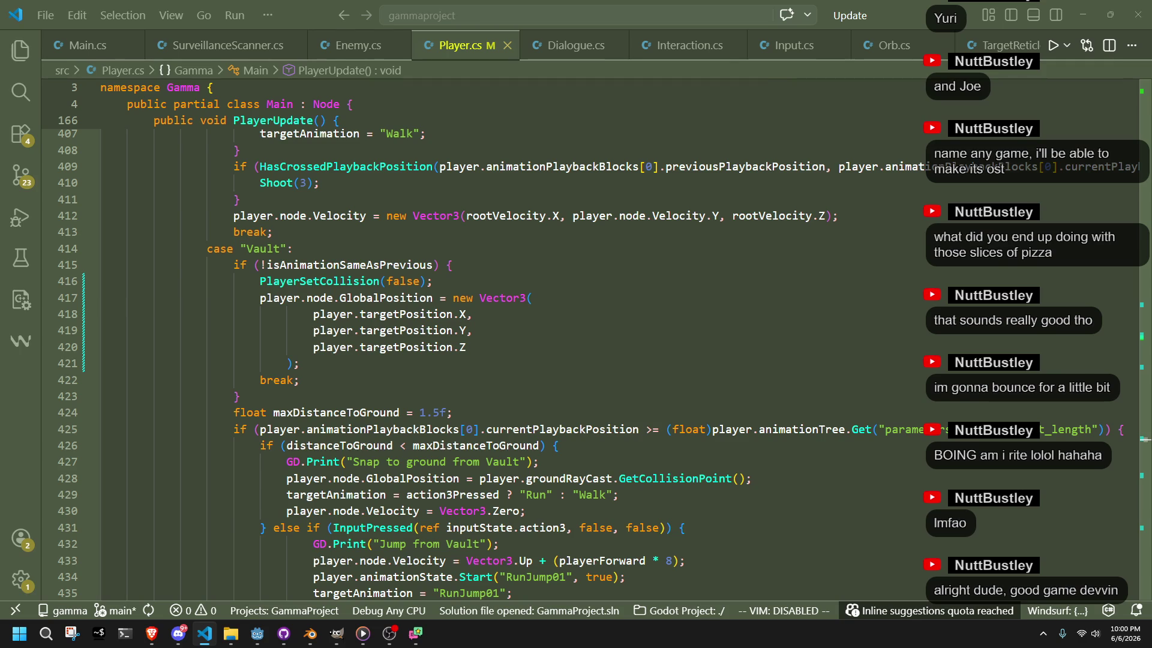
pyautogui.hotkey('alt', 'Tab')
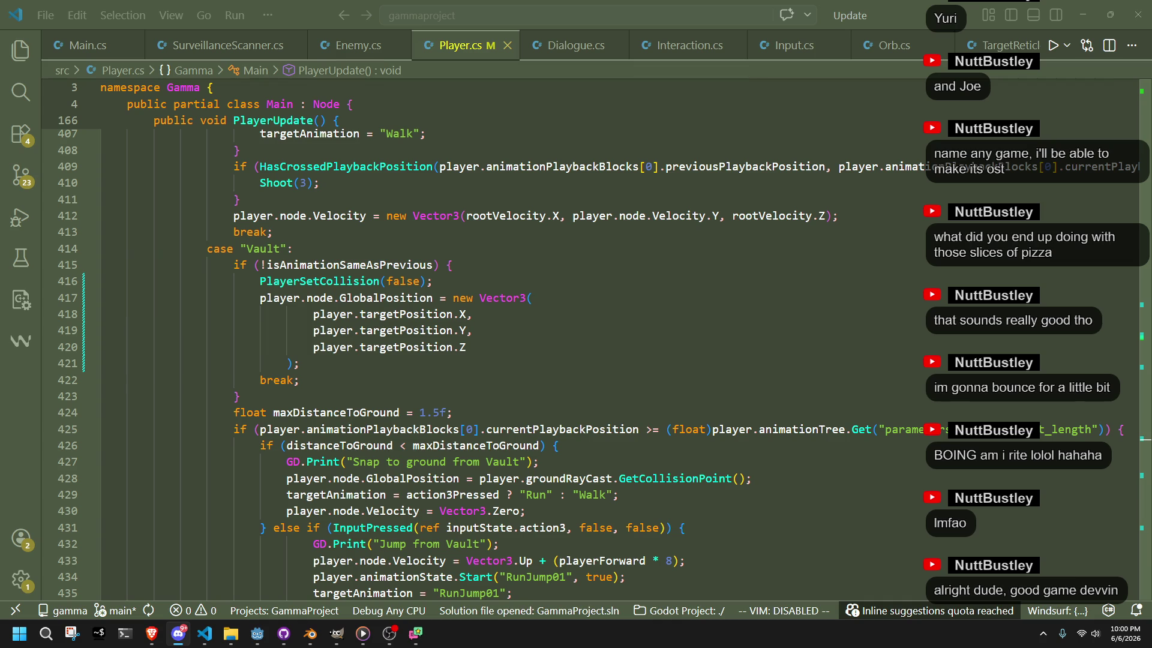
pyautogui.click(722, 408)
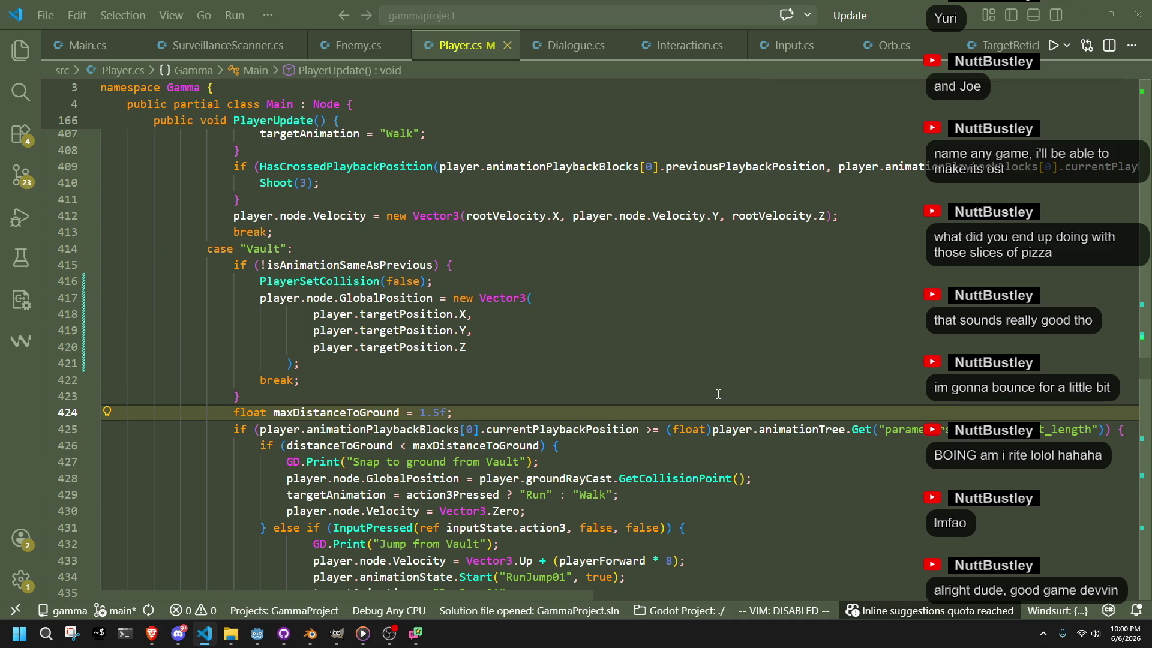
pyautogui.click(719, 395)
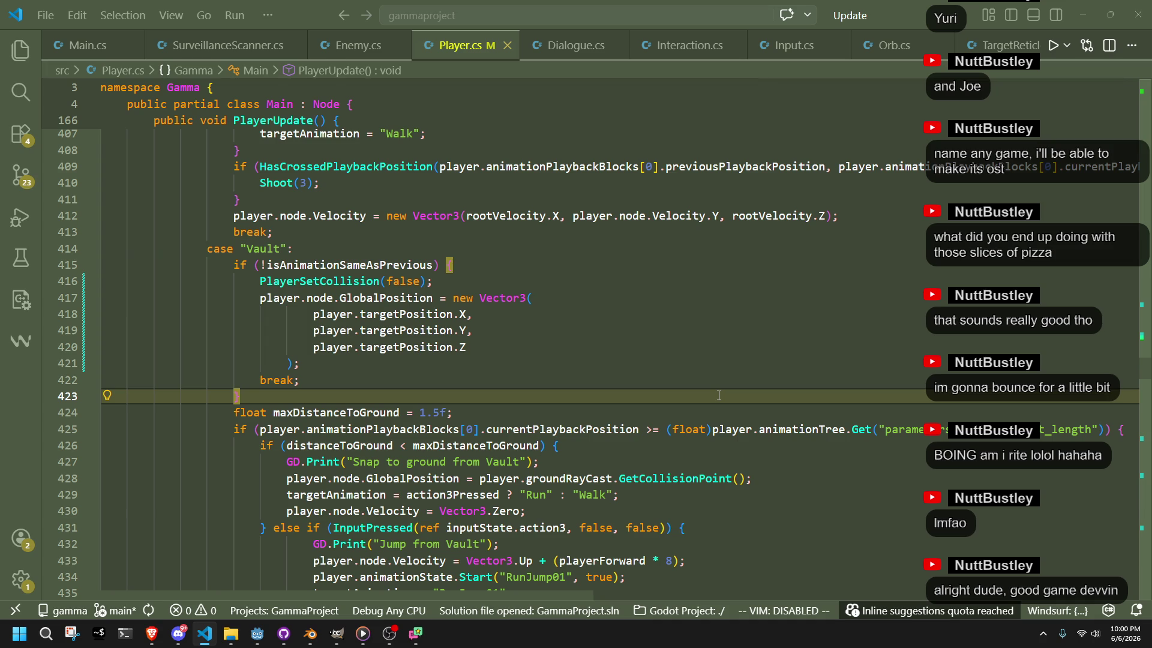
pyautogui.press('Up')
pyautogui.press('Up')
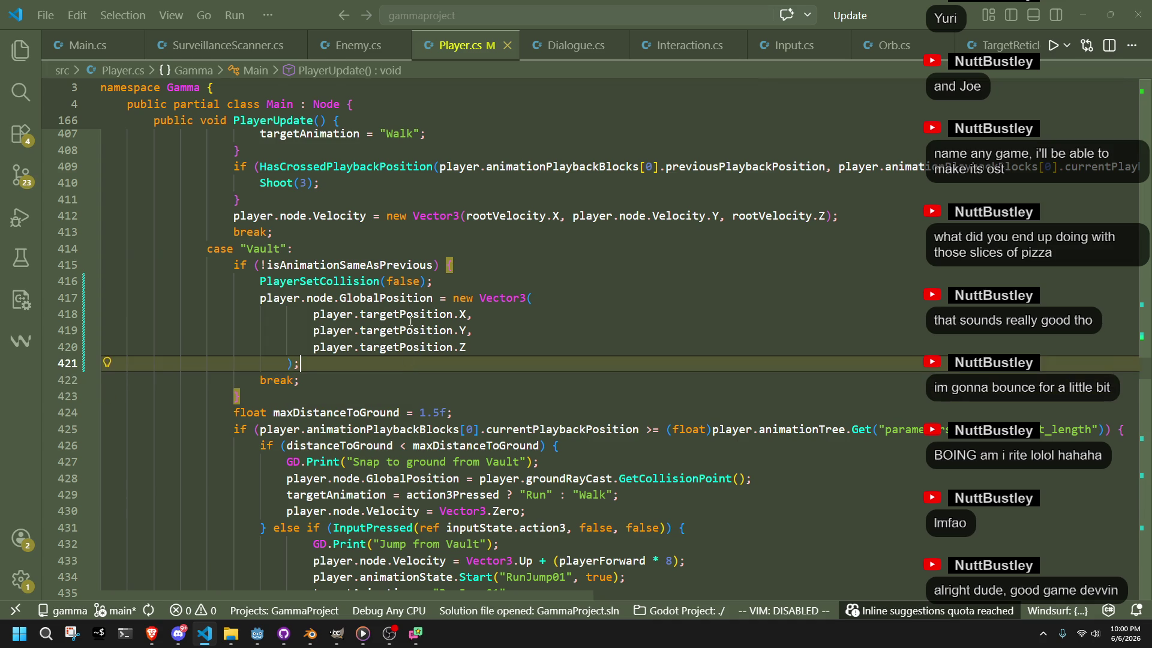
pyautogui.click(454, 298)
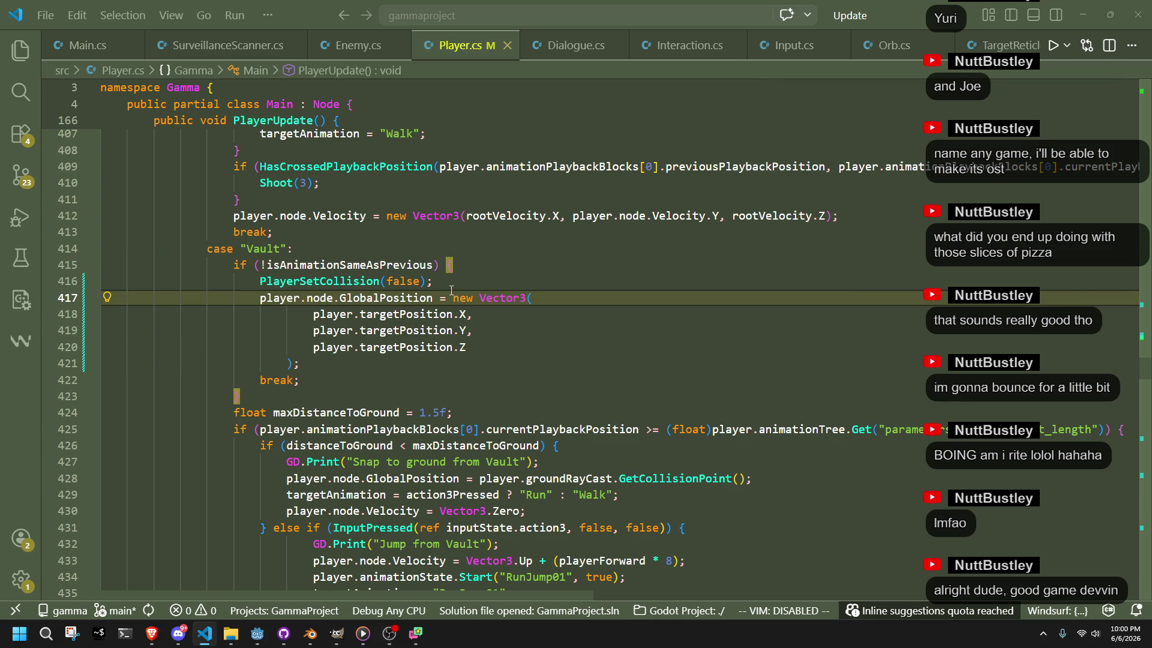
pyautogui.click(414, 363)
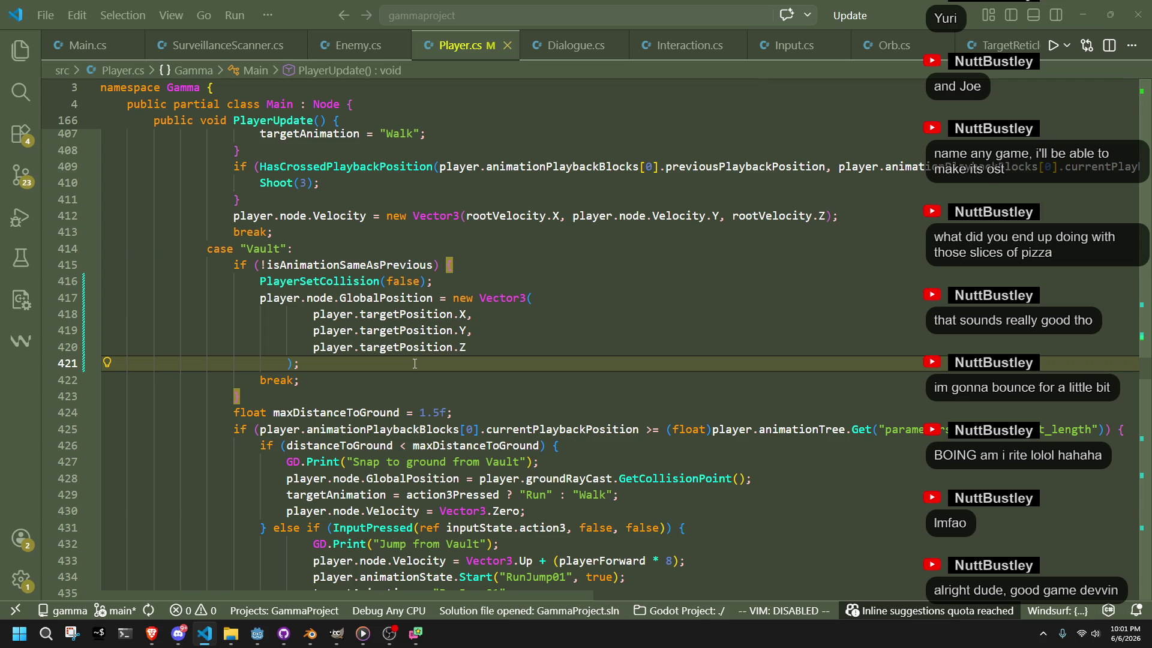
pyautogui.hotkey('alt', 'Tab')
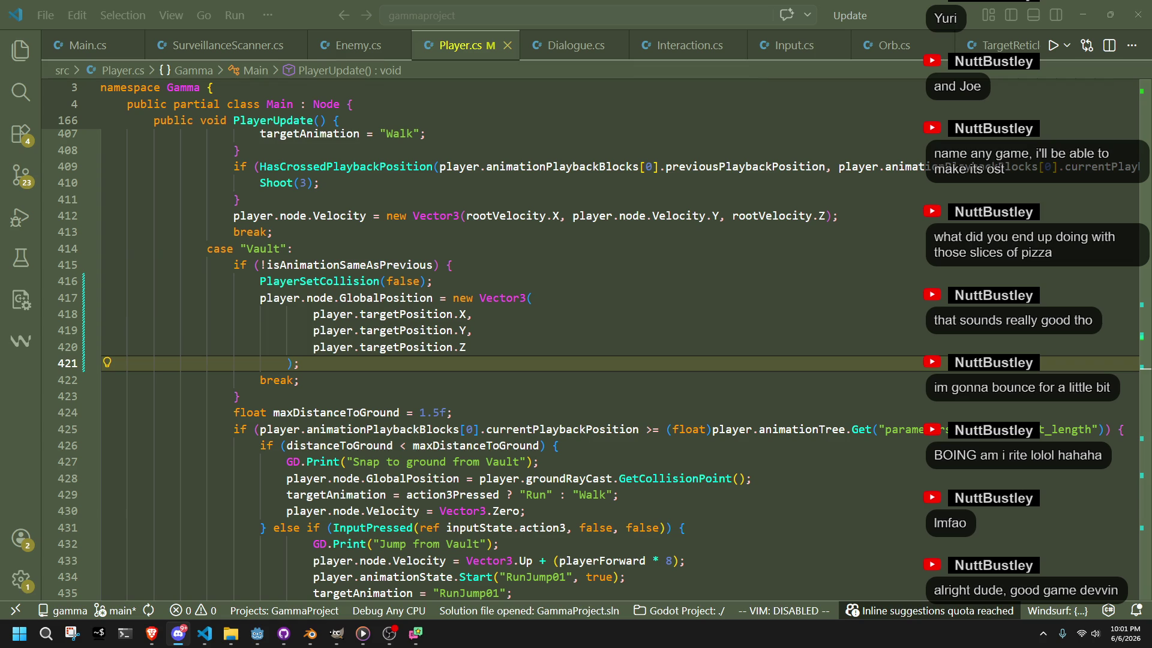
pyautogui.hotkey('alt', 'Tab')
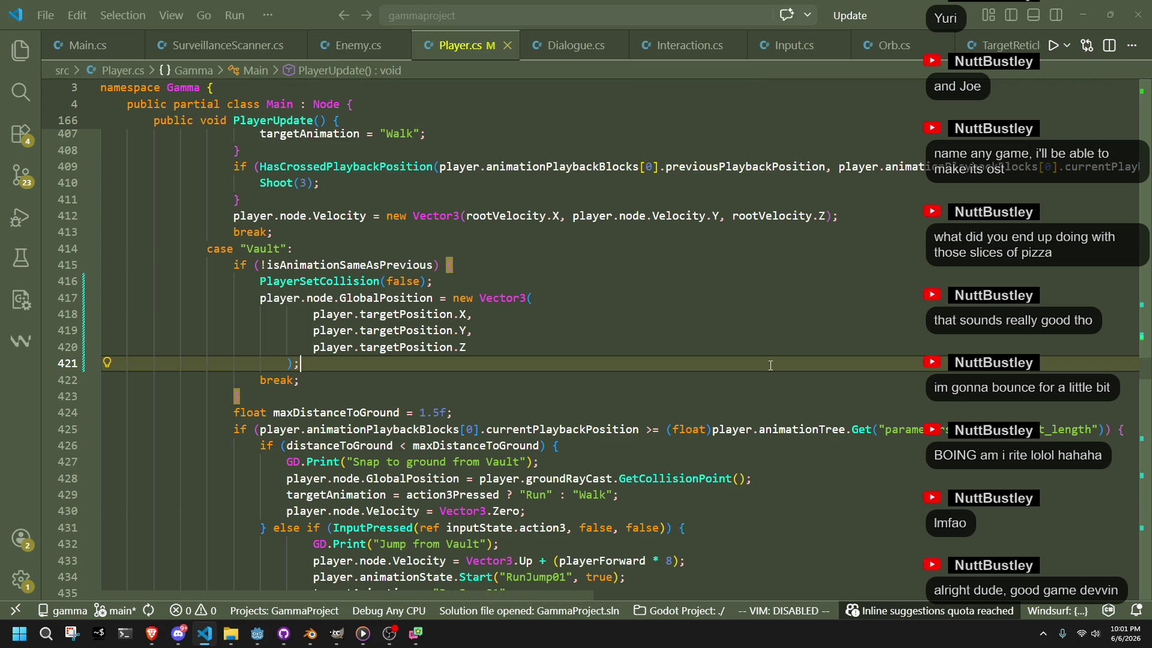
pyautogui.hotkey('alt', 'Tab')
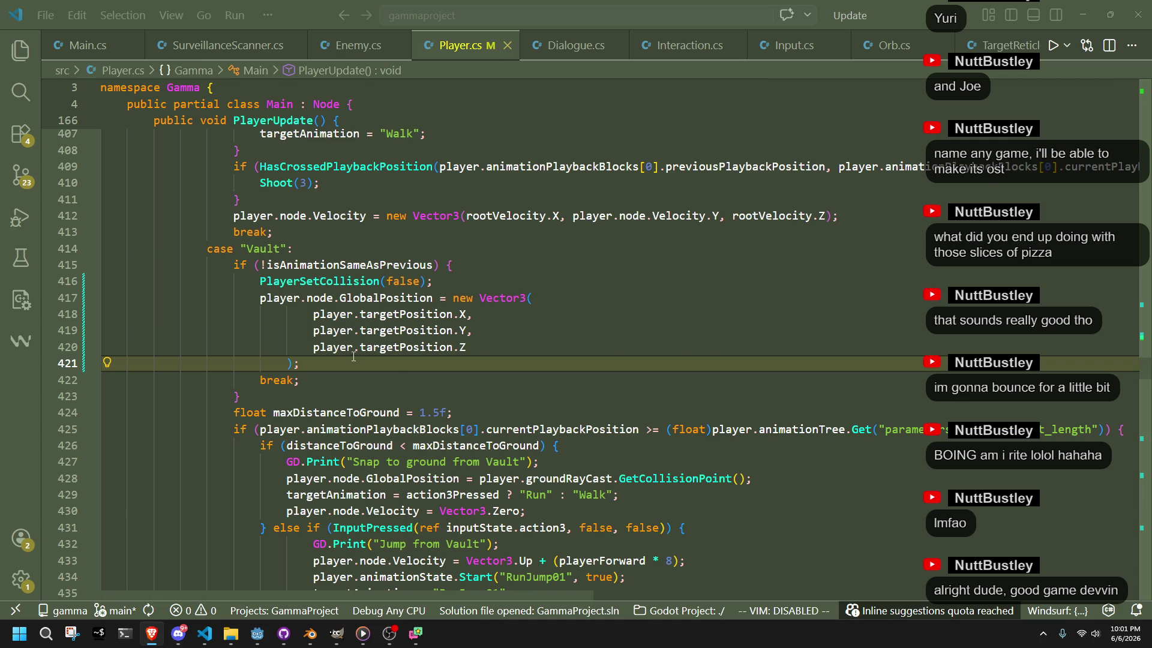
pyautogui.moveTo(337, 364)
pyautogui.mouseDown()
pyautogui.moveTo(120, 314)
pyautogui.moveTo(261, 305)
pyautogui.mouseUp()
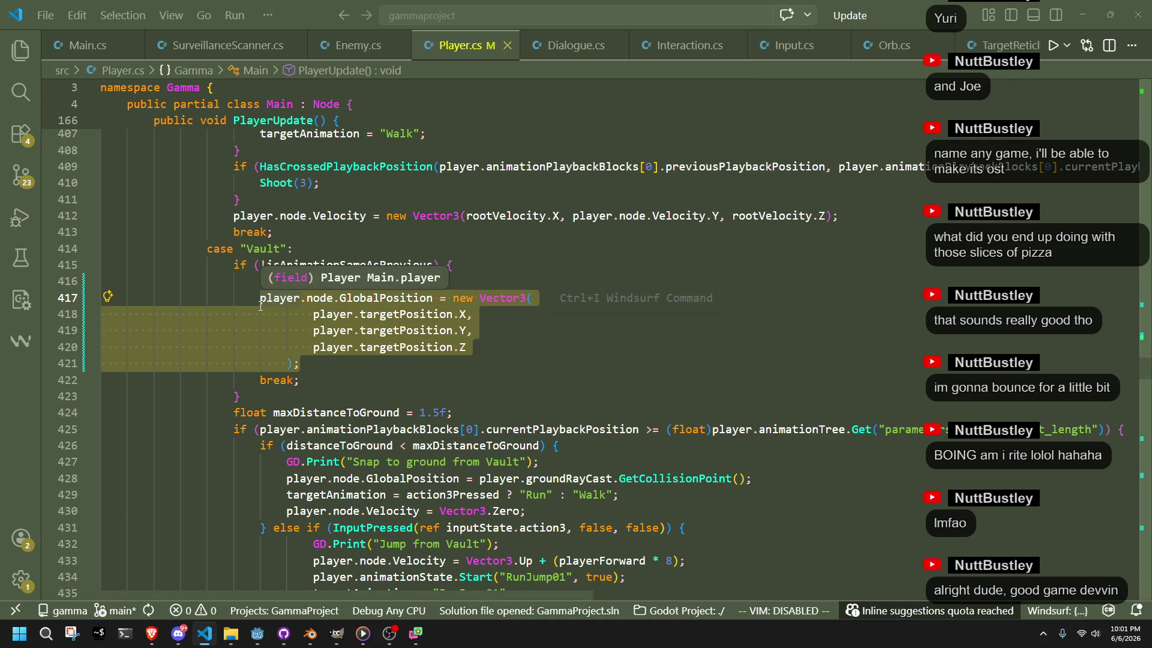
# Assign player.targetCorrection = player.targetPosition - player.node.GlobalPosition on line 417 and save
pyautogui.write('player')
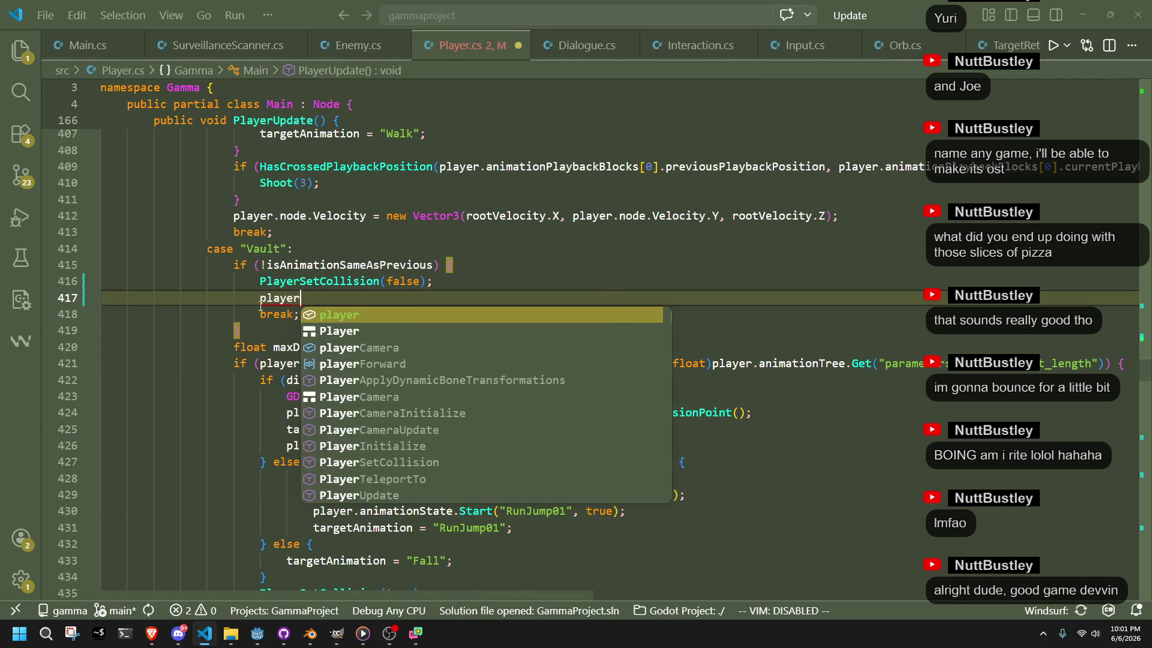
pyautogui.write('.corre')
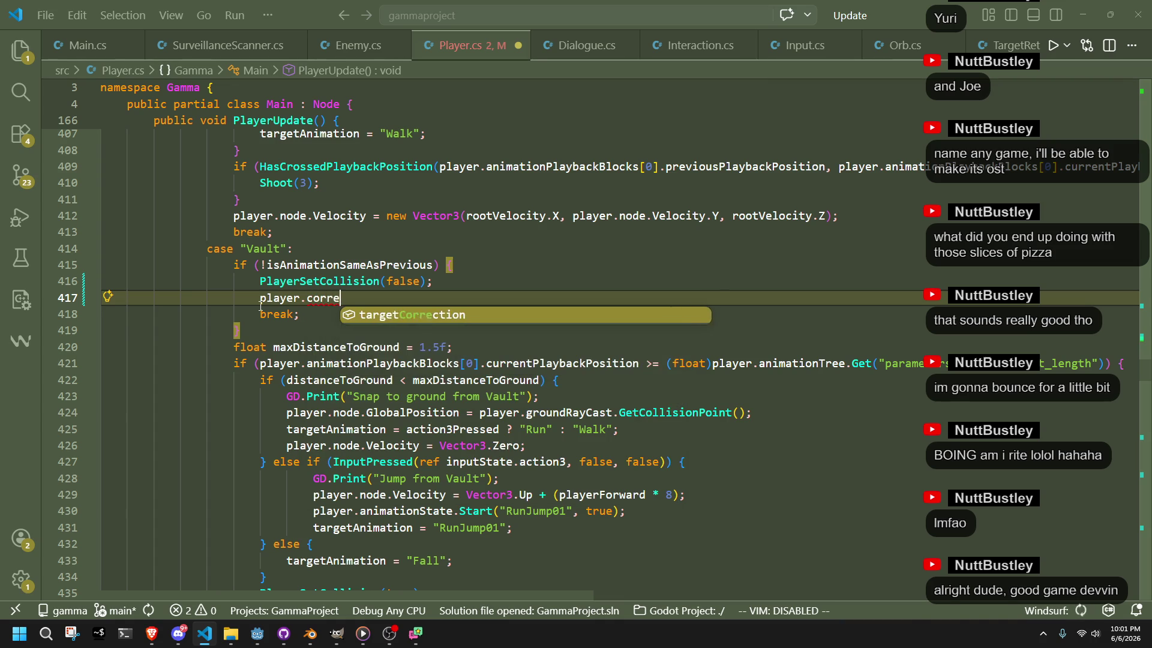
pyautogui.press('Tab')
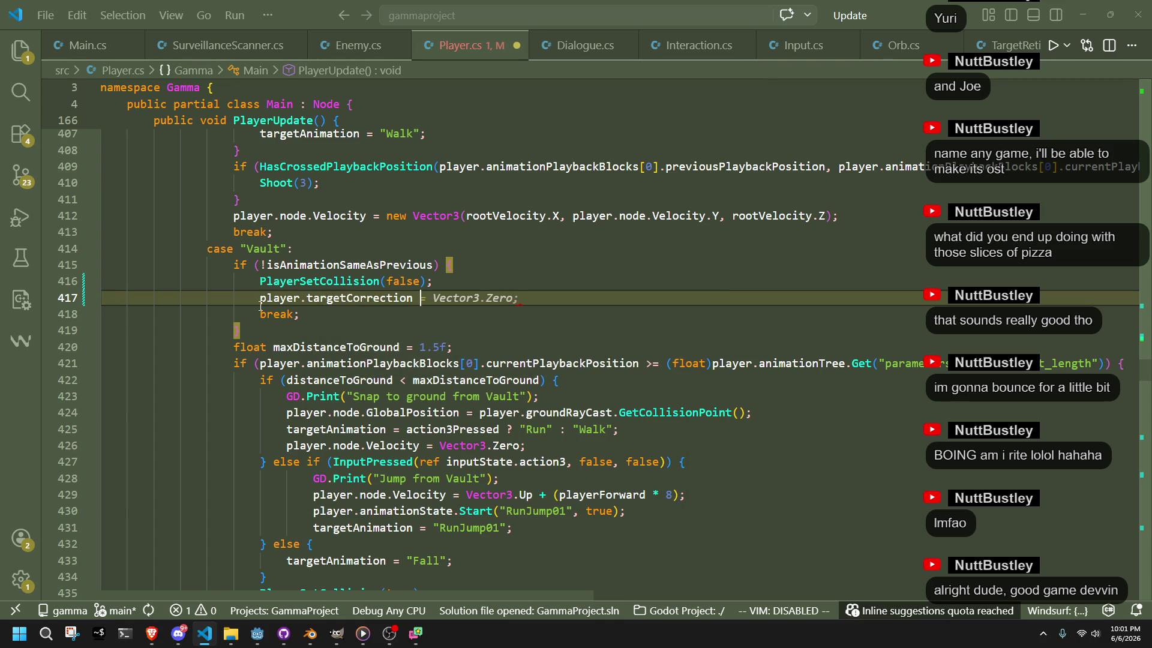
pyautogui.write('player.targ')
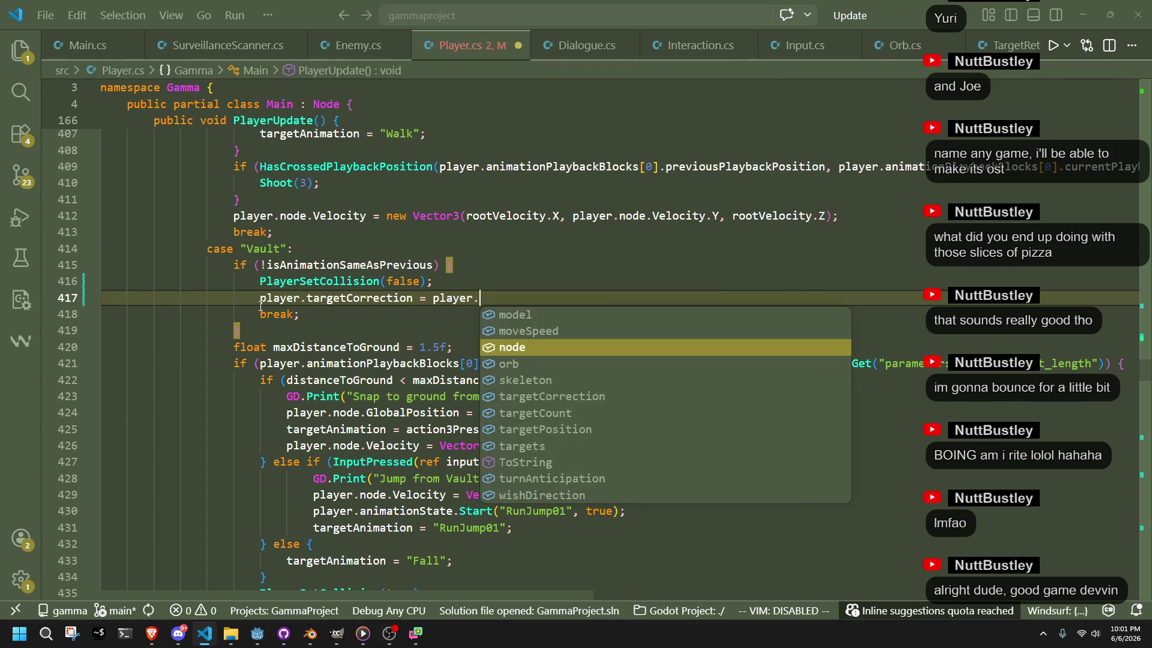
pyautogui.write('etPos')
pyautogui.press('Tab')
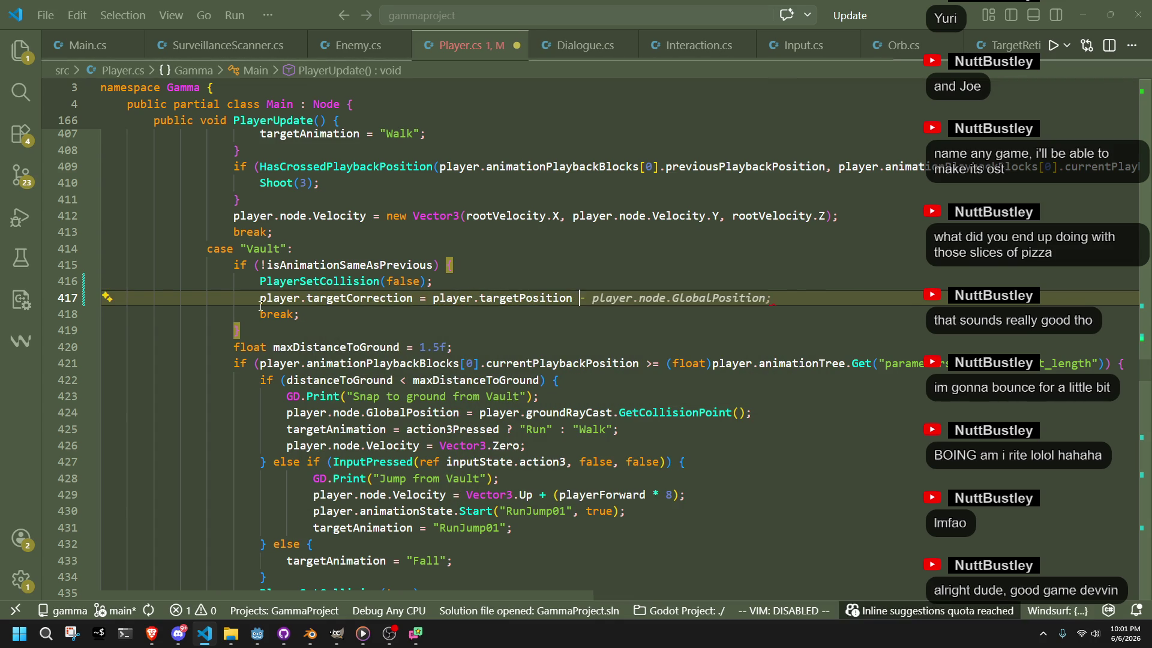
pyautogui.press('Tab')
pyautogui.hotkey('ctrl', 's')
pyautogui.click(362, 331)
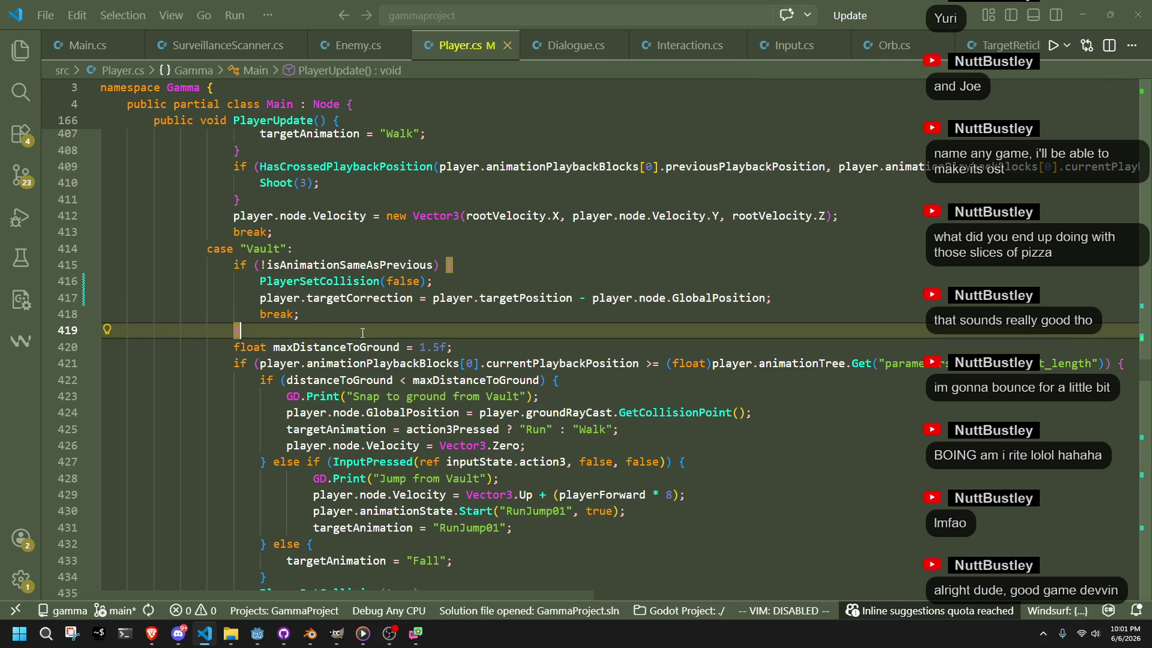
# Add 'const float correctionSpeed = 1f;' and 'const float correctionWindow = 0.5f;' after line 419
pyautogui.scroll(-3, 590, 360)
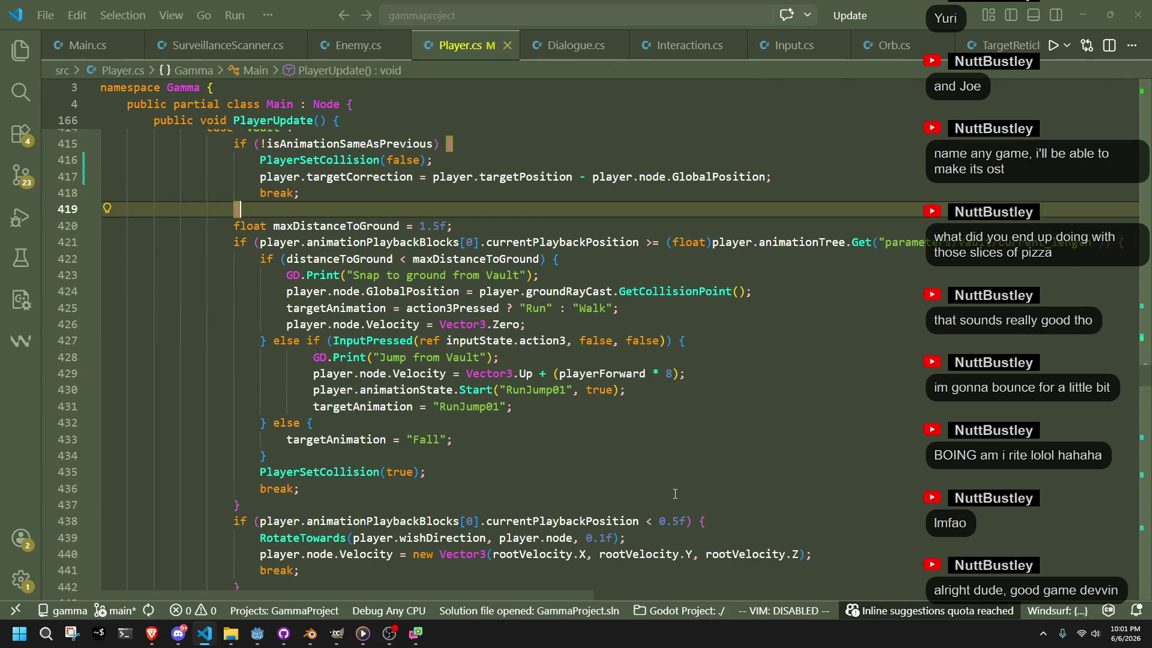
pyautogui.click(601, 506)
pyautogui.scroll(2, 543, 467)
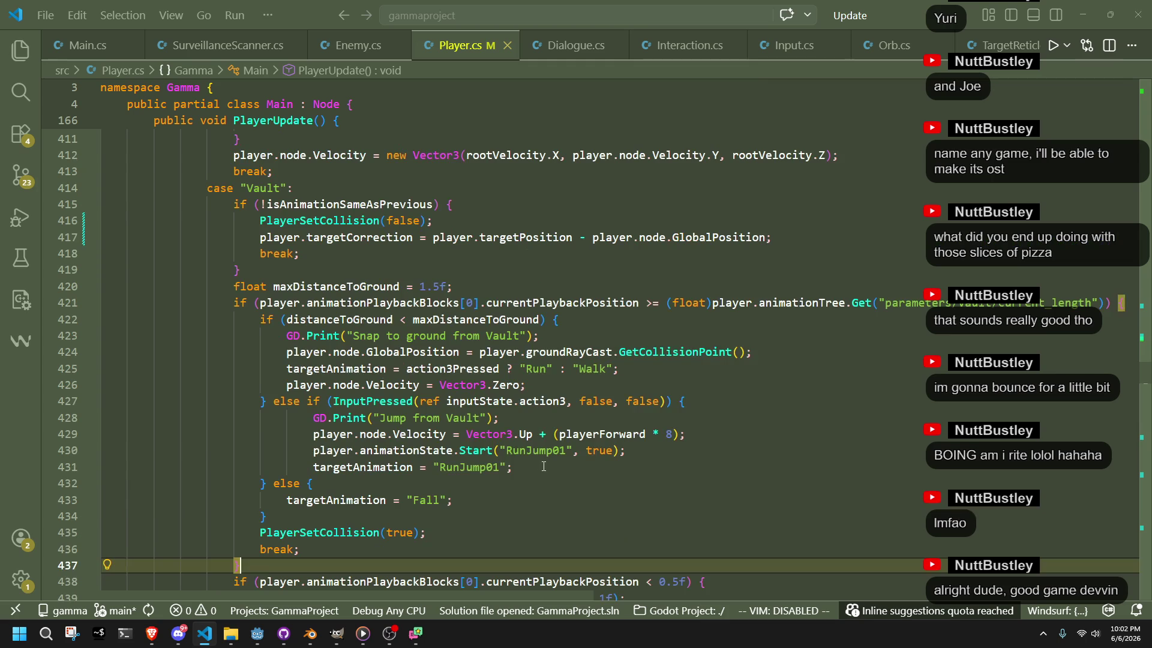
pyautogui.click(378, 271)
pyautogui.click(437, 287)
pyautogui.click(422, 275)
pyautogui.press('Return')
pyautogui.write('con')
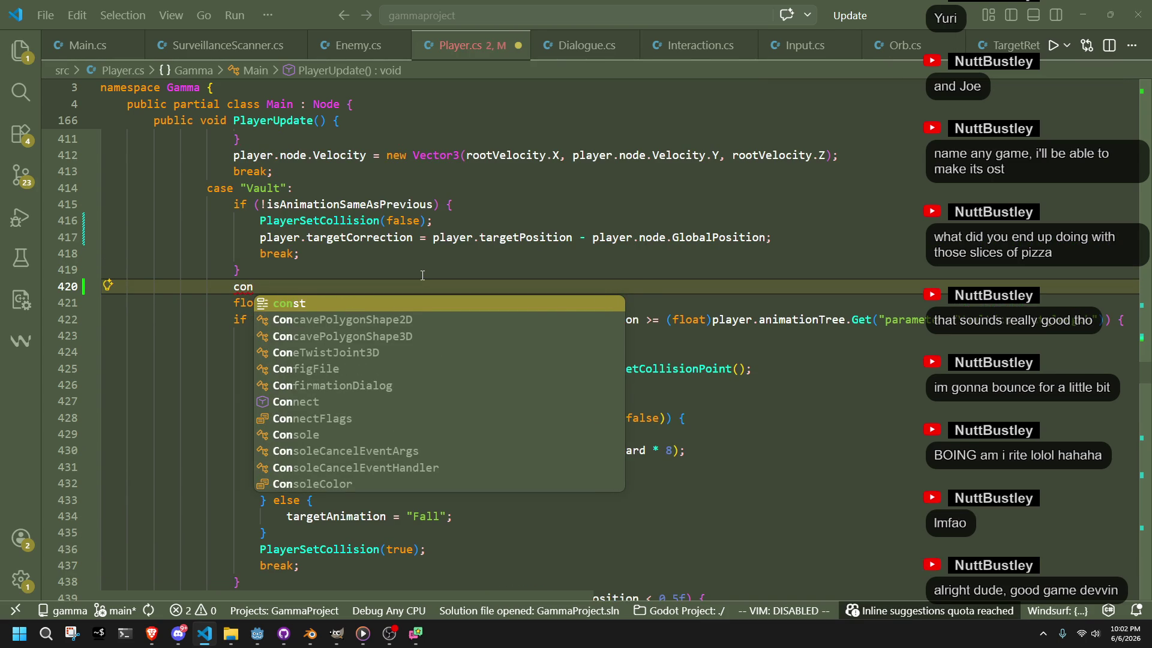
pyautogui.write('st float correctionSpeed')
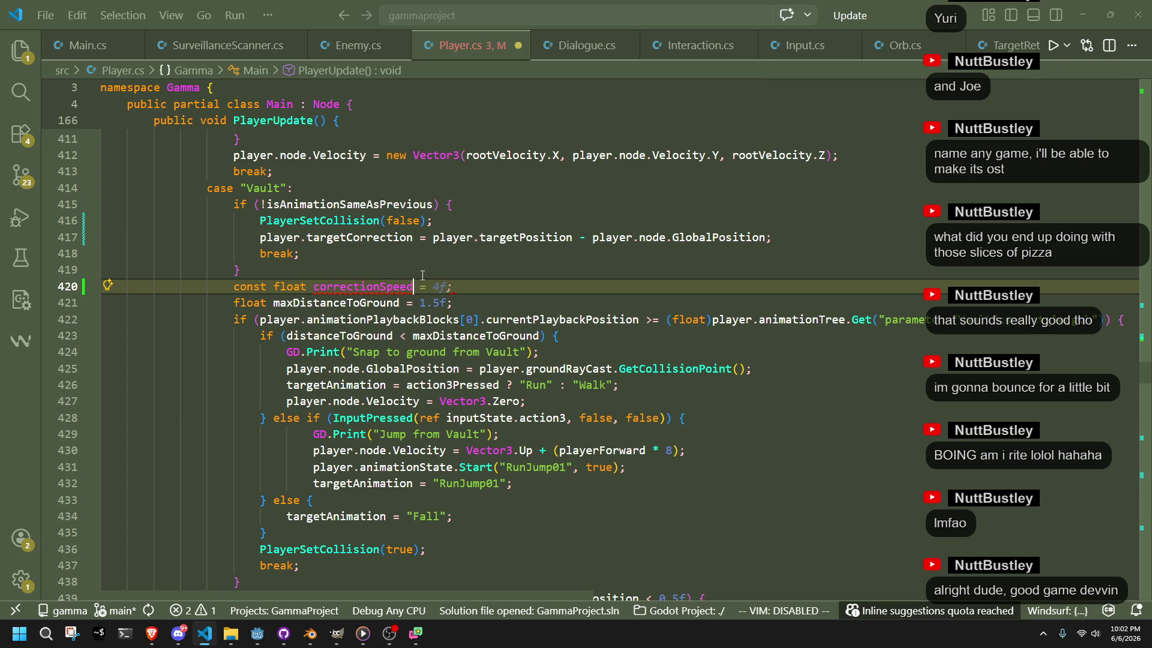
pyautogui.write(' = 1f;')
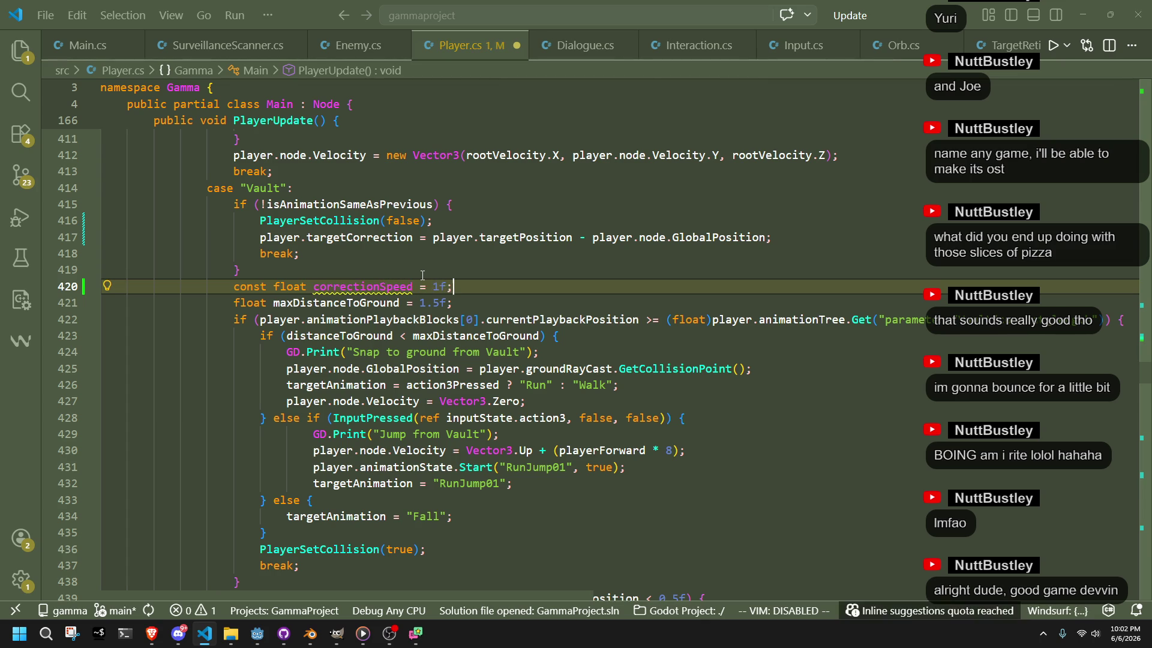
pyautogui.press('Return')
pyautogui.write('const float correct')
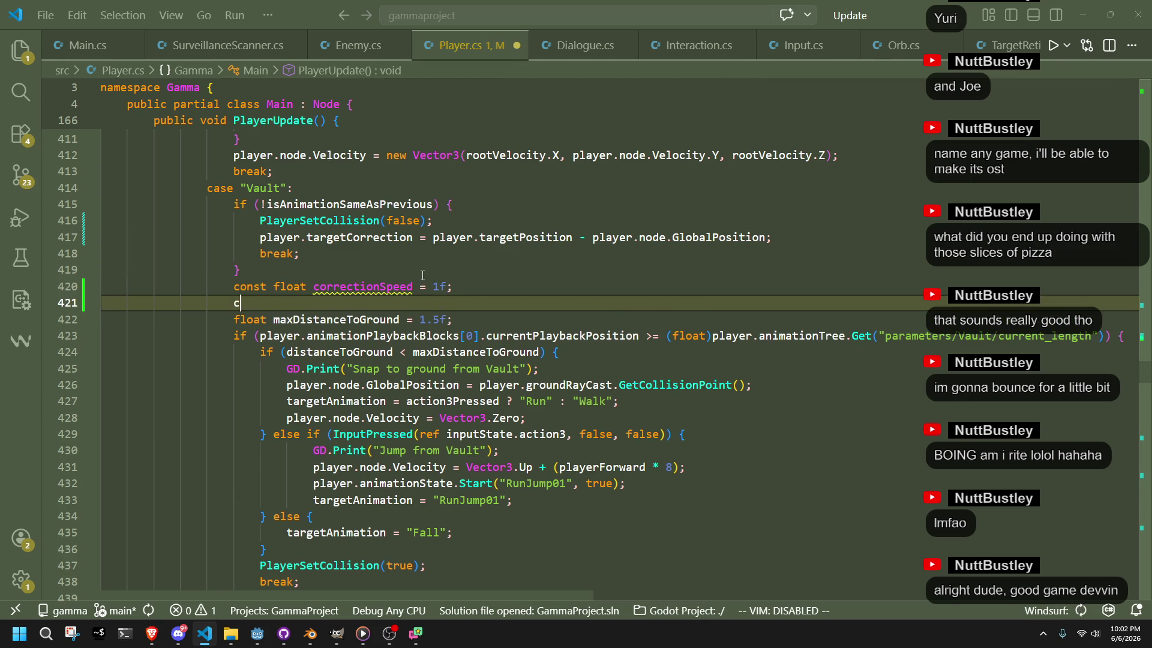
pyautogui.write('ionWindow = 0.5f;')
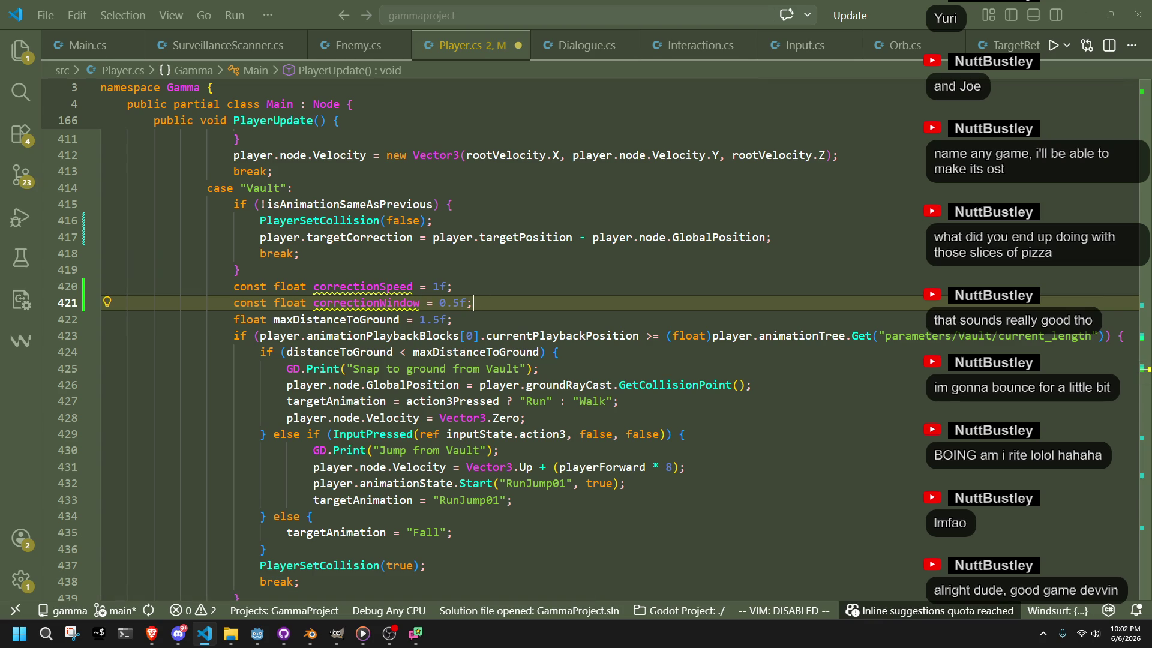
# Return from the browser and select the correctionWindow name on line 421
pyautogui.hotkey('alt', 'Tab')
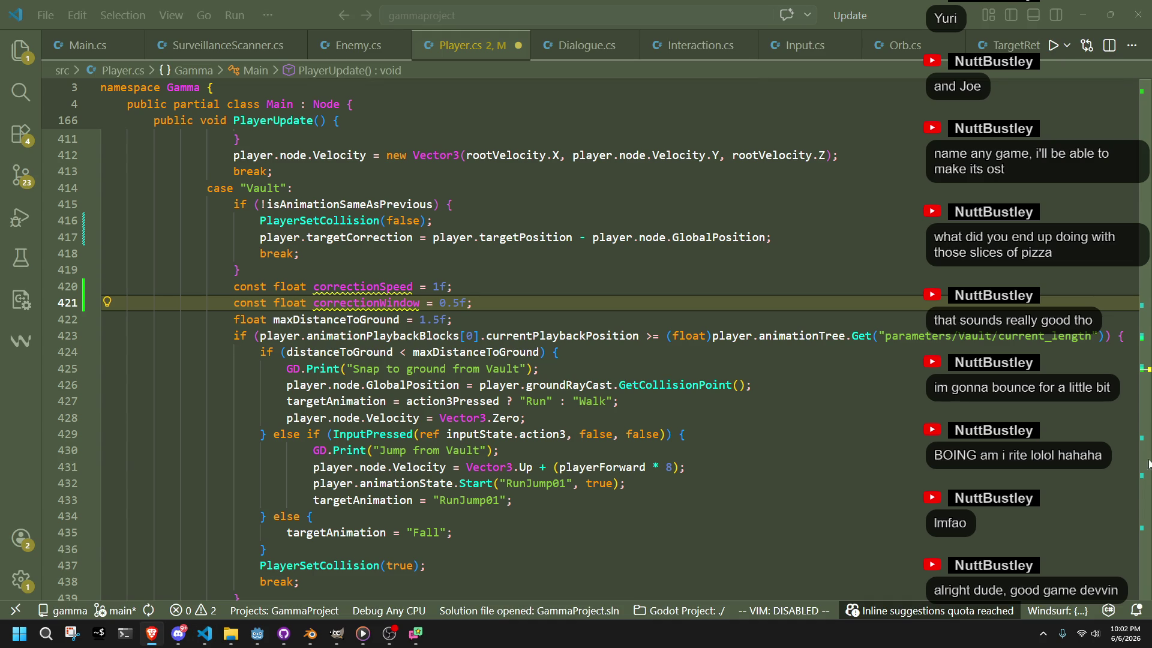
pyautogui.click(607, 457)
pyautogui.hotkey('alt', 'Left')
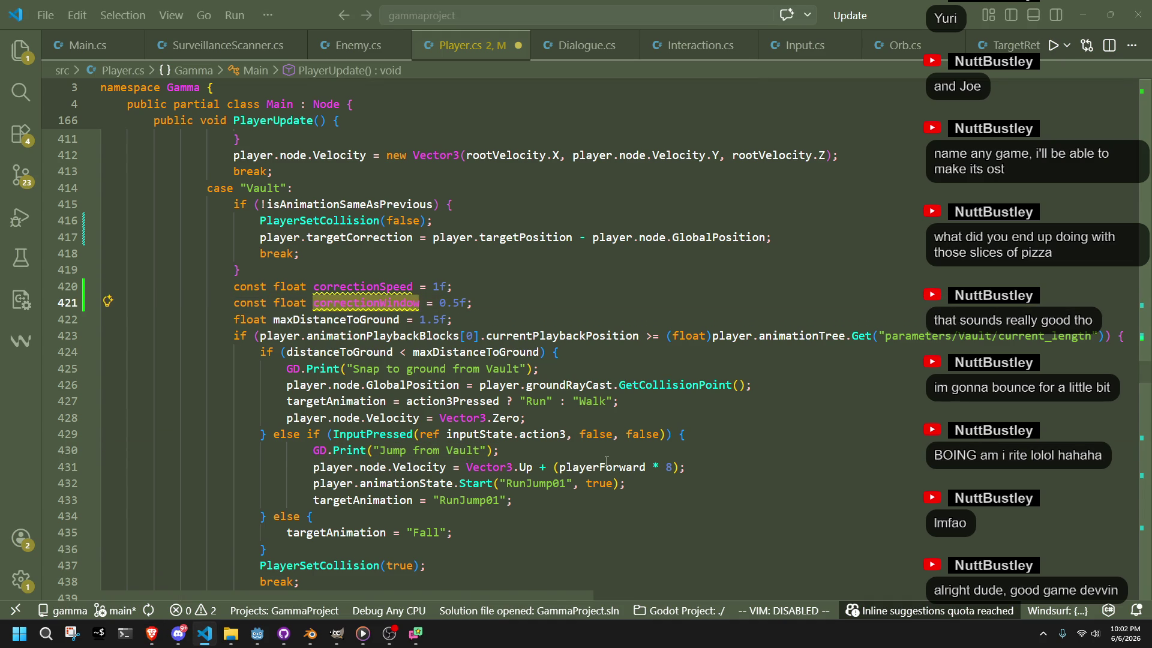
pyautogui.scroll(-3, 606, 462)
pyautogui.click(562, 431)
pyautogui.doubleClick(388, 212)
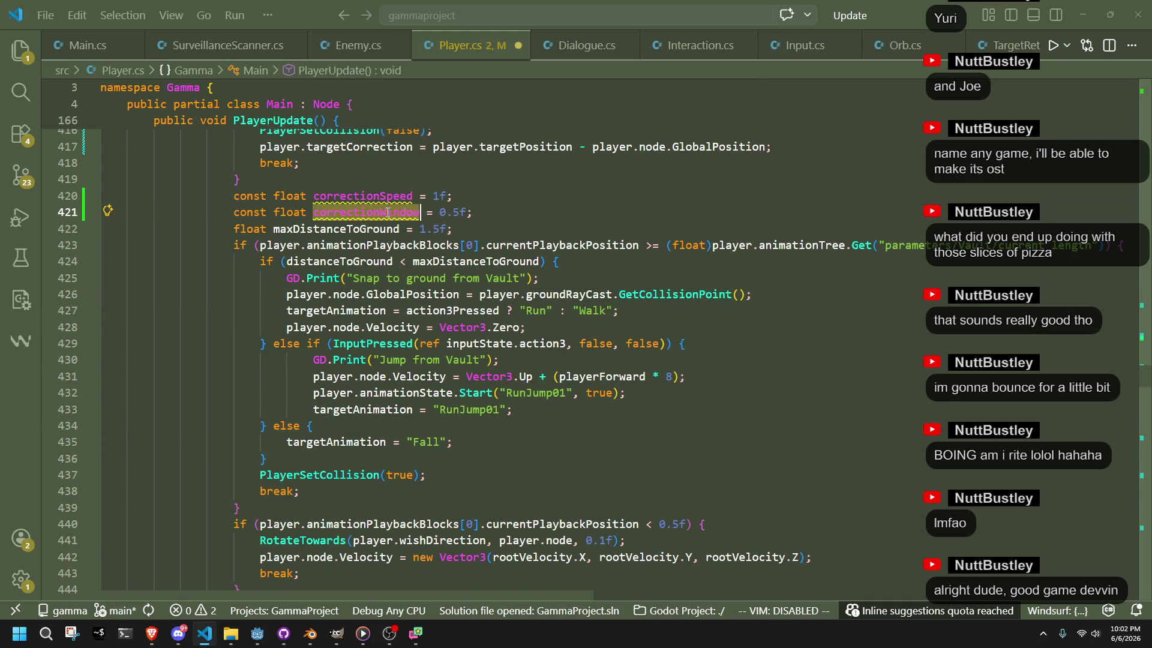
# Rename correctionWindow to footOnGroundTimeStamp, substitute it for 0.5f on line 440, and save
pyautogui.write('footOnG')
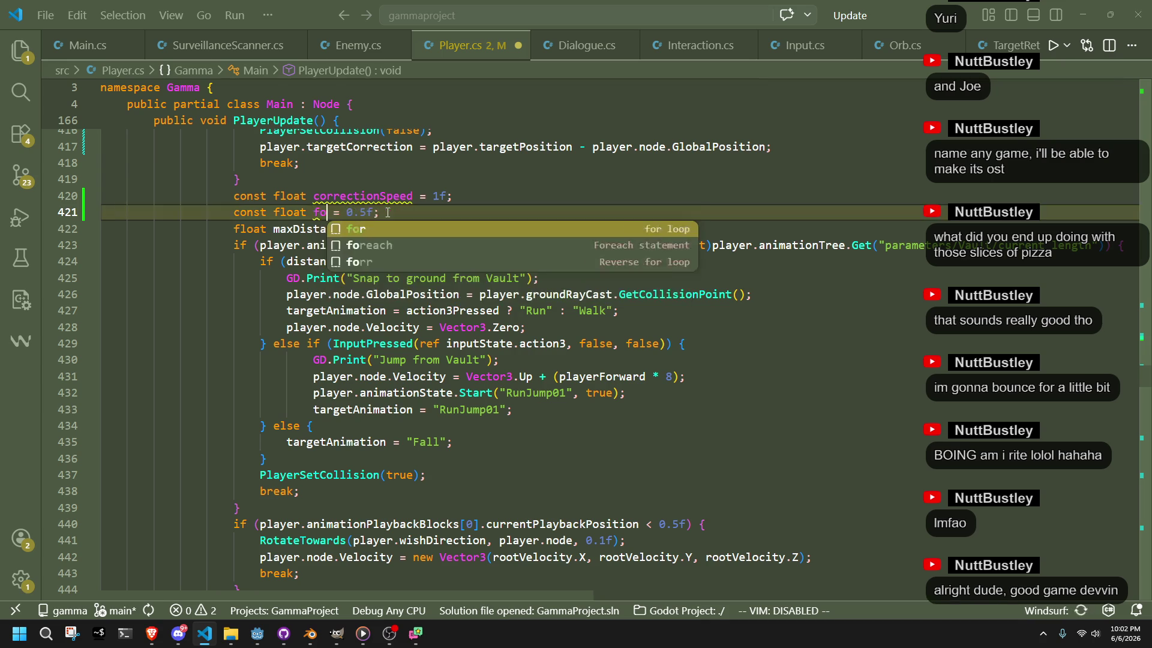
pyautogui.write('roundTimeStam')
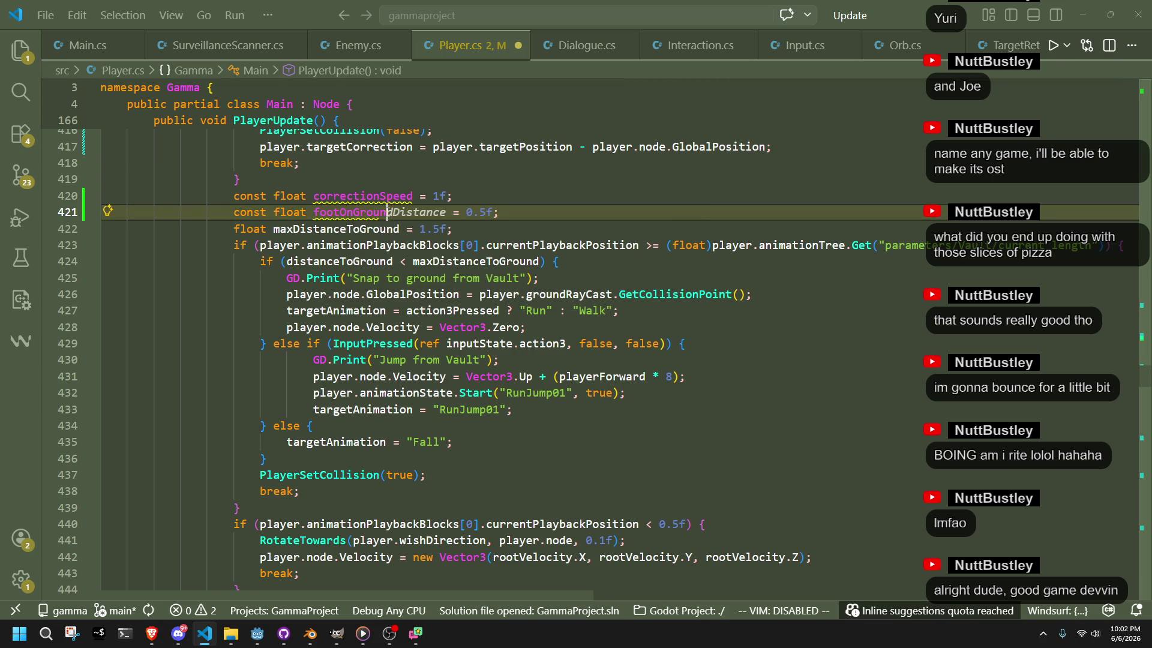
pyautogui.write('p')
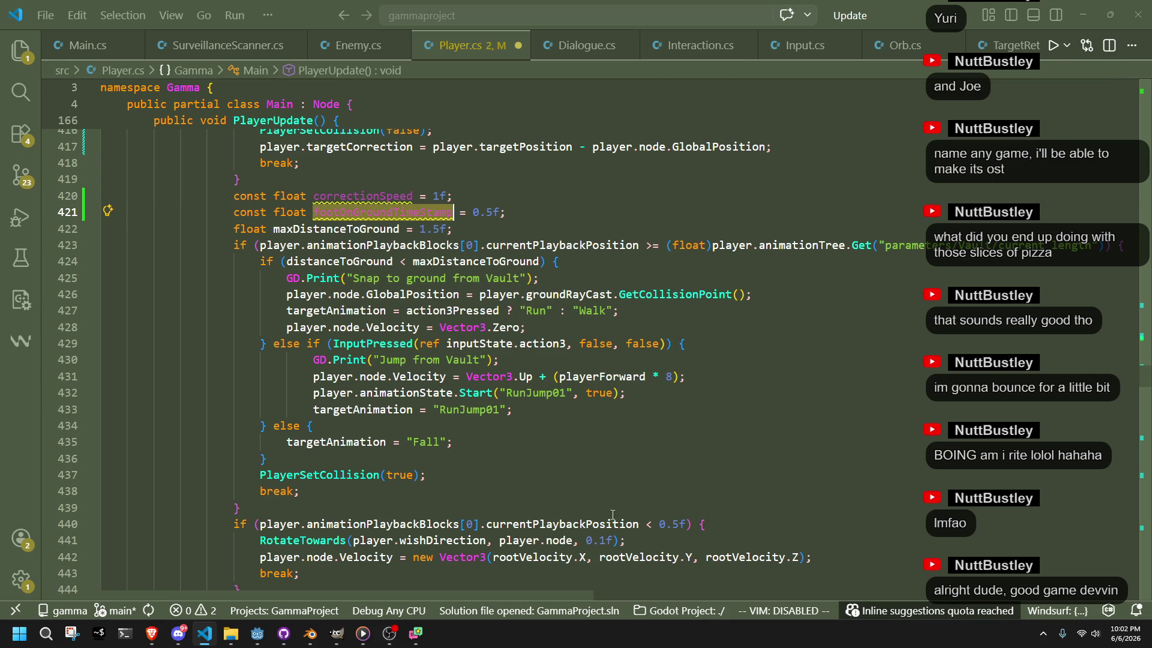
pyautogui.click(673, 525)
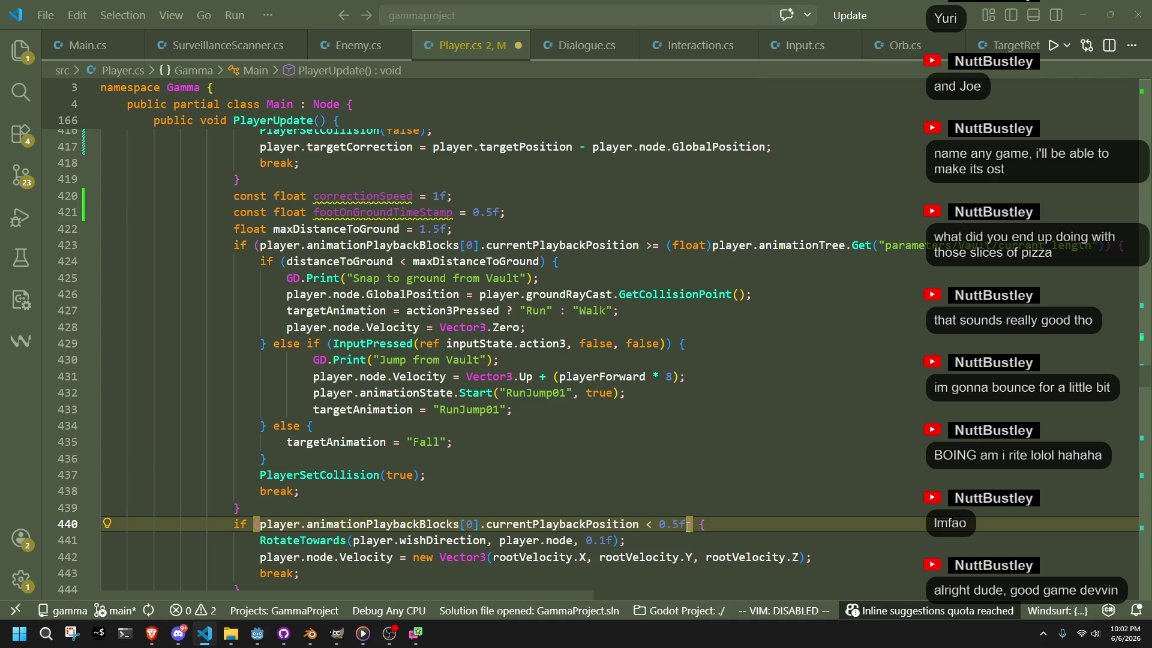
pyautogui.doubleClick(684, 525)
pyautogui.write('footOnGroundTimeStamp')
pyautogui.hotkey('ctrl', 's')
pyautogui.scroll(-1, 684, 525)
pyautogui.click(664, 528)
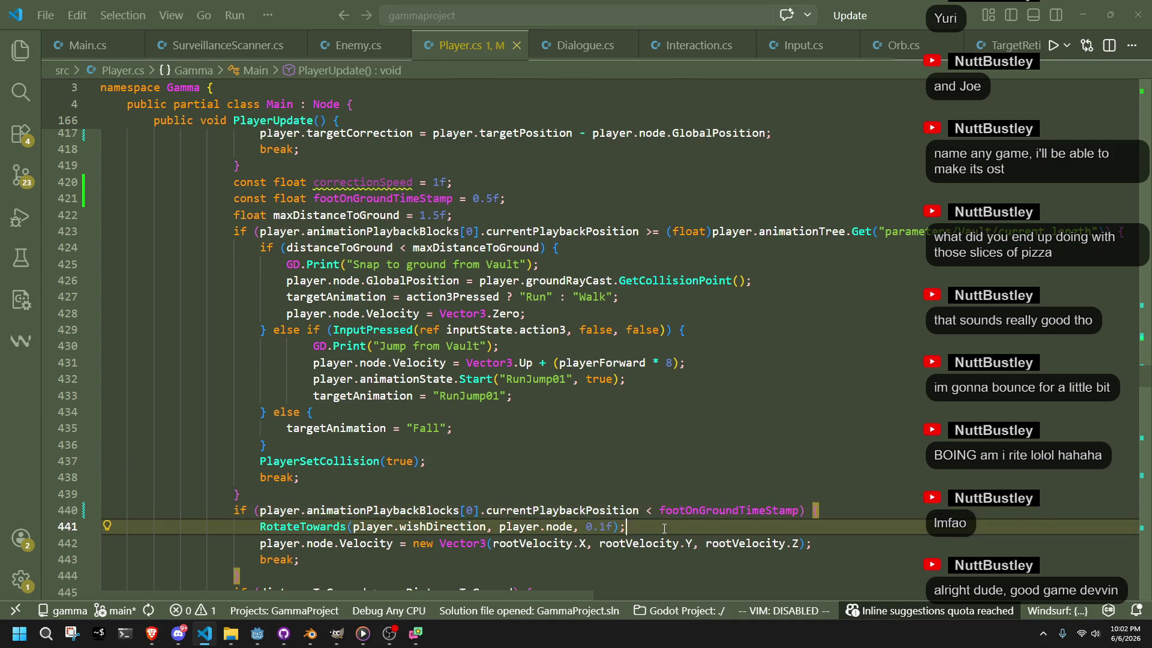
pyautogui.hotkey('alt', 'Tab')
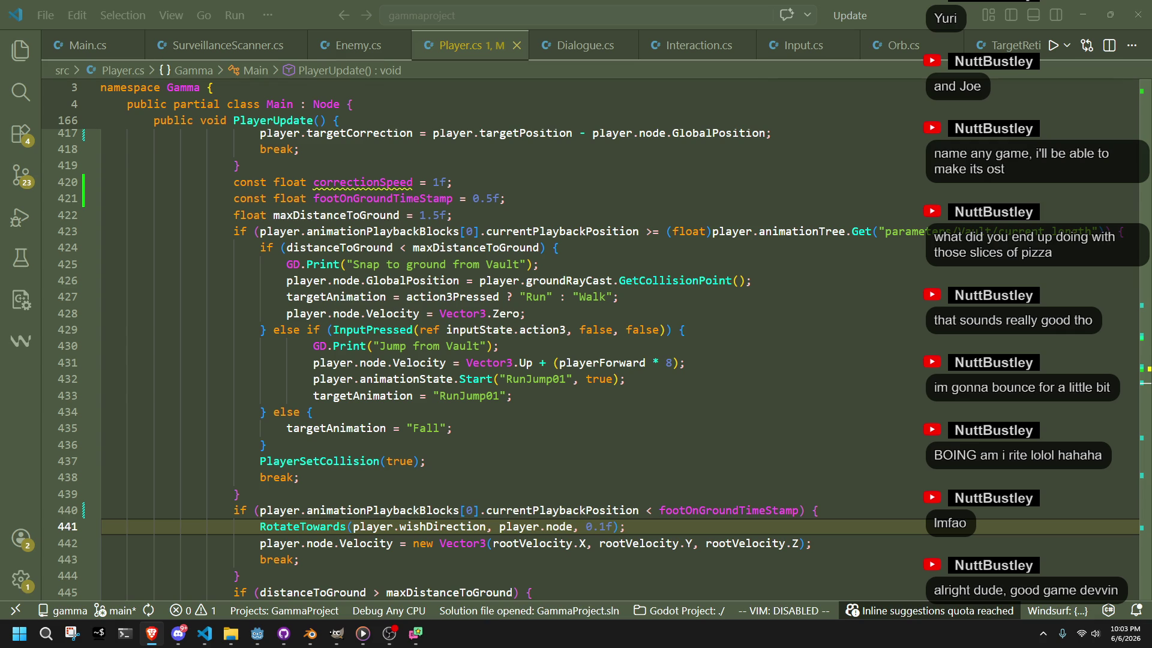
pyautogui.click(548, 498)
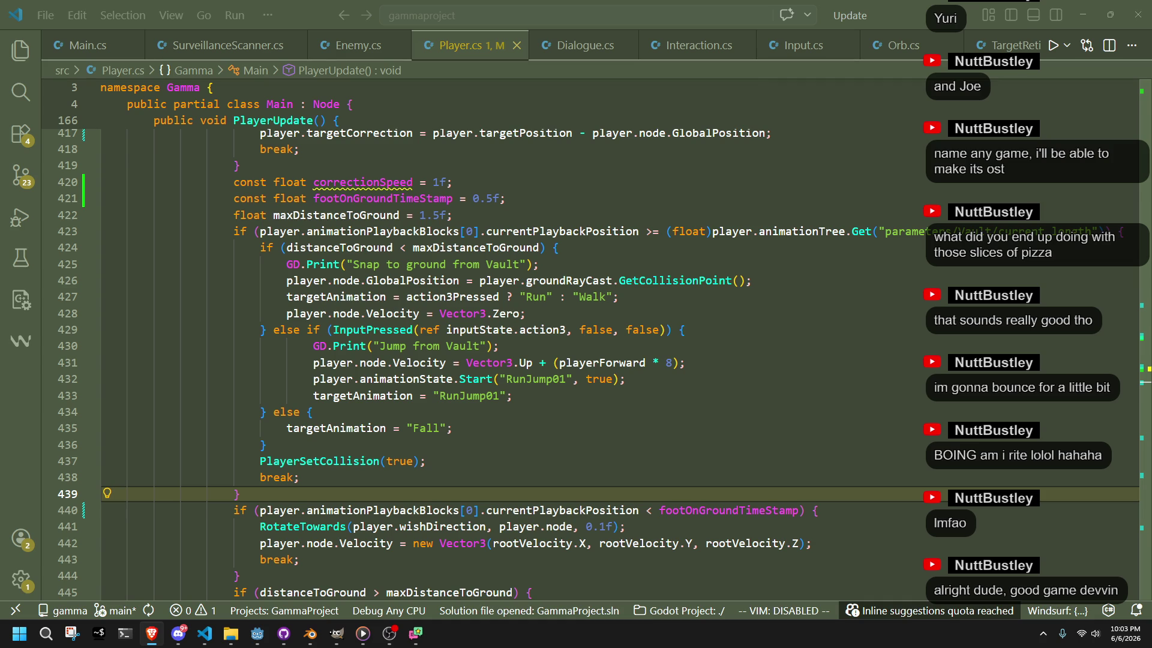
# Accept the suggested LengthSquared() > ALMOST_ZERO condition on line 440 and save
pyautogui.click(801, 510)
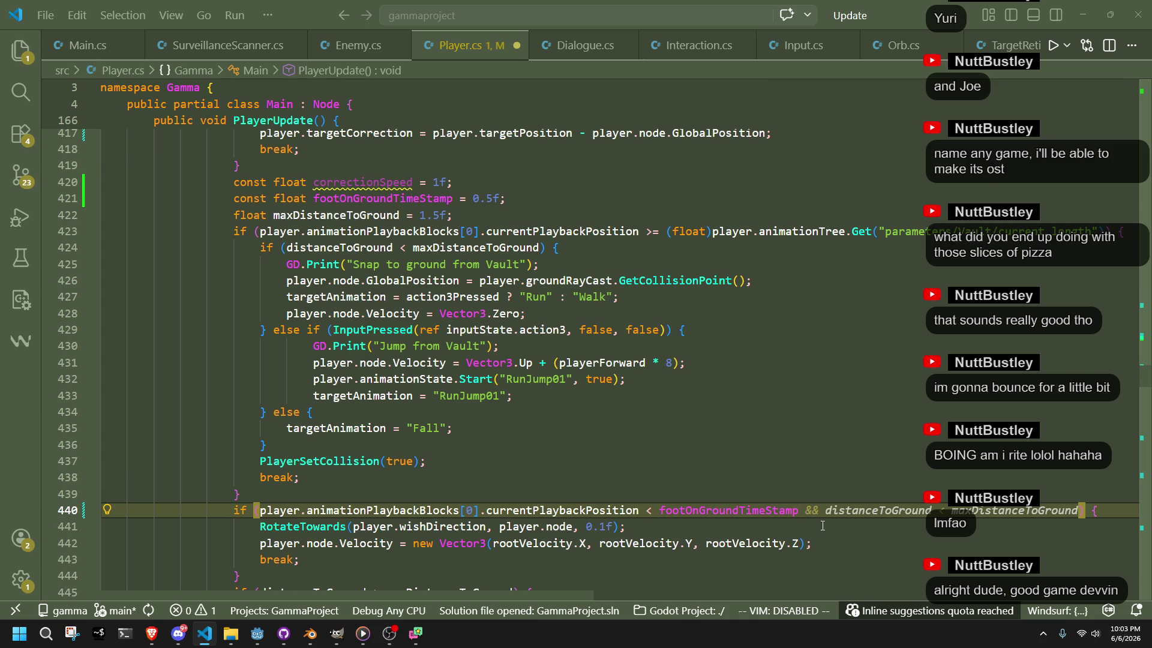
pyautogui.write('&&')
pyautogui.press('Tab')
pyautogui.hotkey('ctrl', 's')
# Replace vaultPositionCorrection with targetCorrection in that condition and save Player.cs
pyautogui.doubleClick(830, 510)
pyautogui.press('BackSpace')
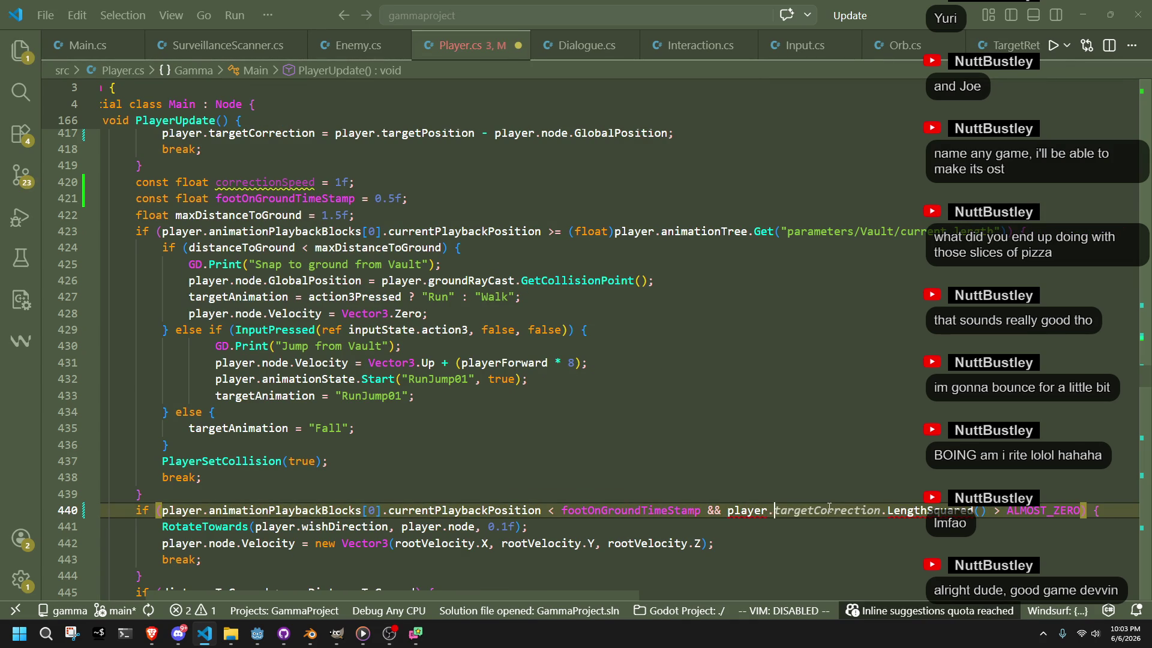
pyautogui.write('targetcp')
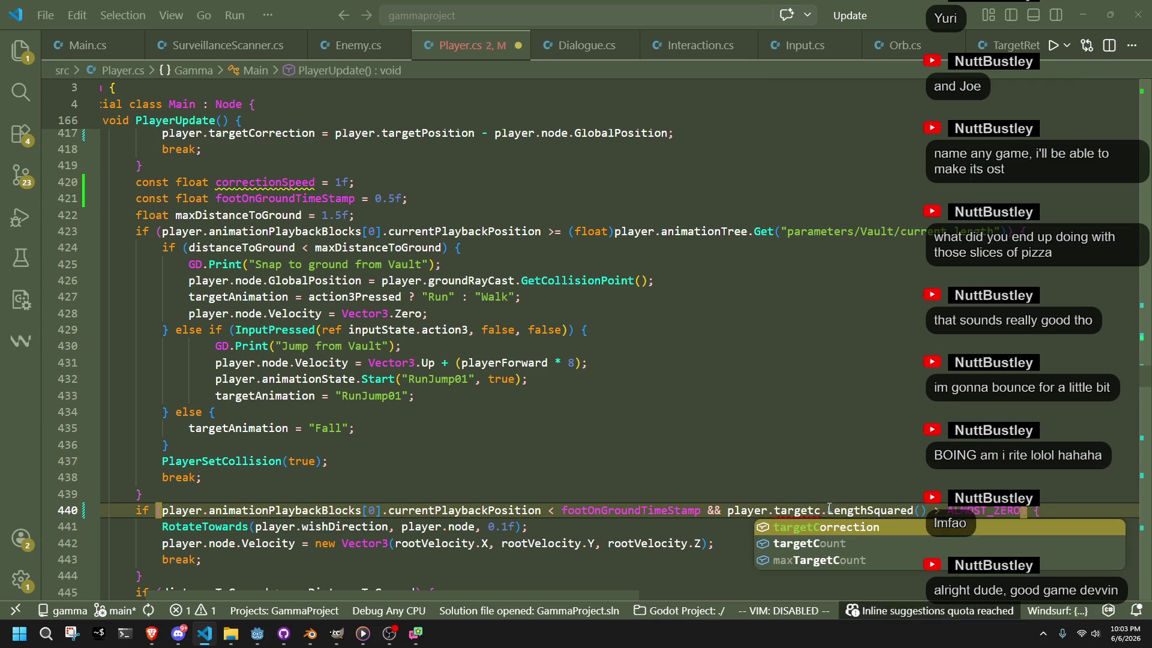
pyautogui.press('BackSpace')
pyautogui.write('or')
pyautogui.press('Tab')
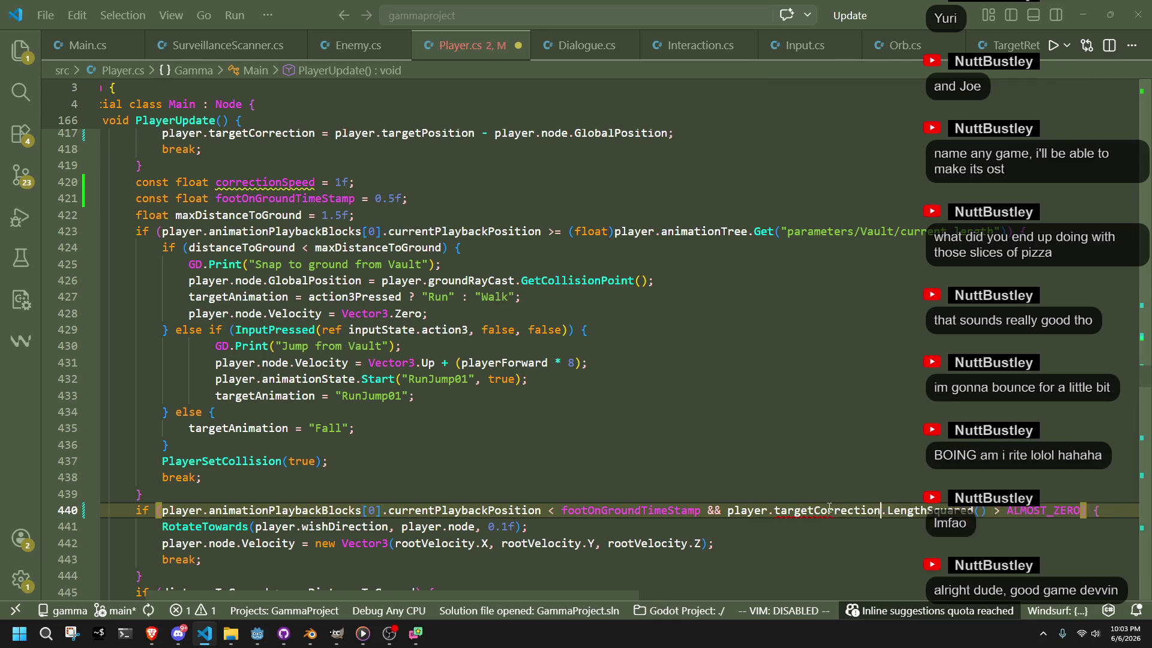
pyautogui.hotkey('ctrl', 's')
pyautogui.click(880, 543)
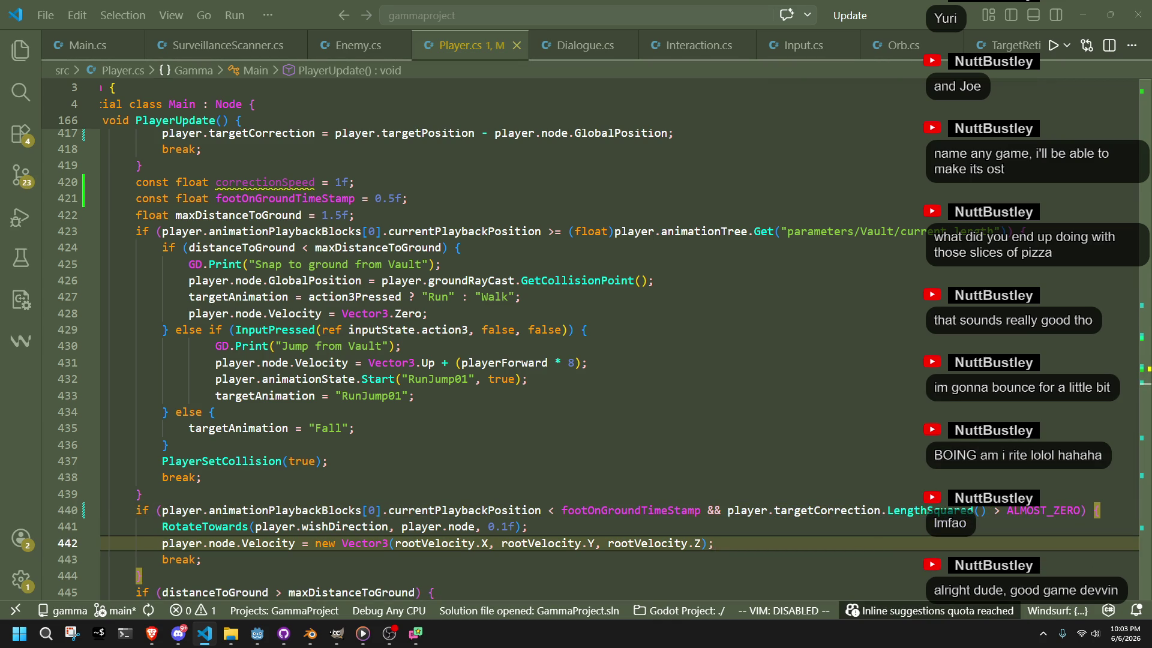
pyautogui.hotkey('alt', 'Tab')
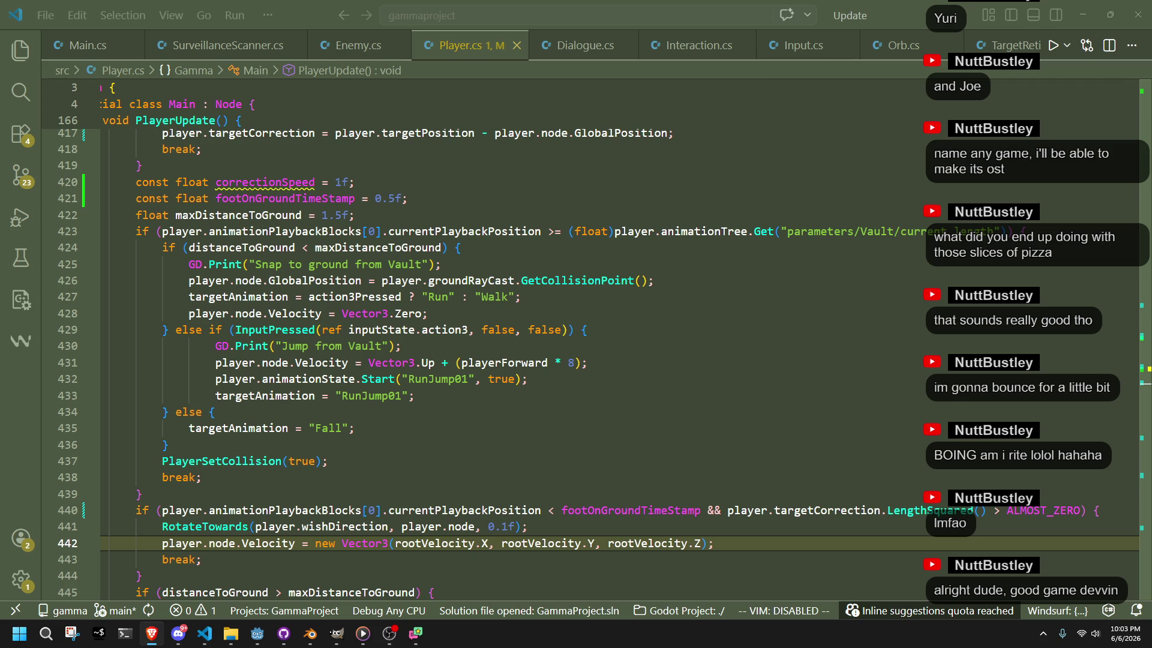
# Insert the clamped position-correction stepping code under line 440 and indent it one level
pyautogui.hotkey('alt', 'Tab')
pyautogui.click(1120, 508)
pyautogui.press('Return')
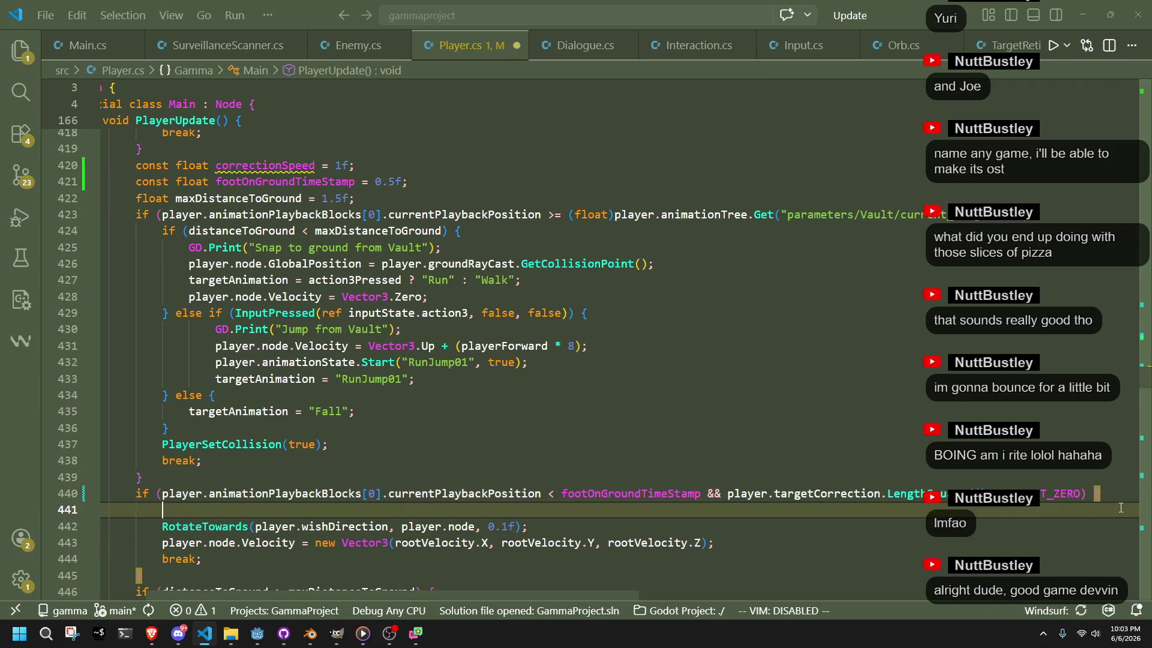
pyautogui.press('Tab')
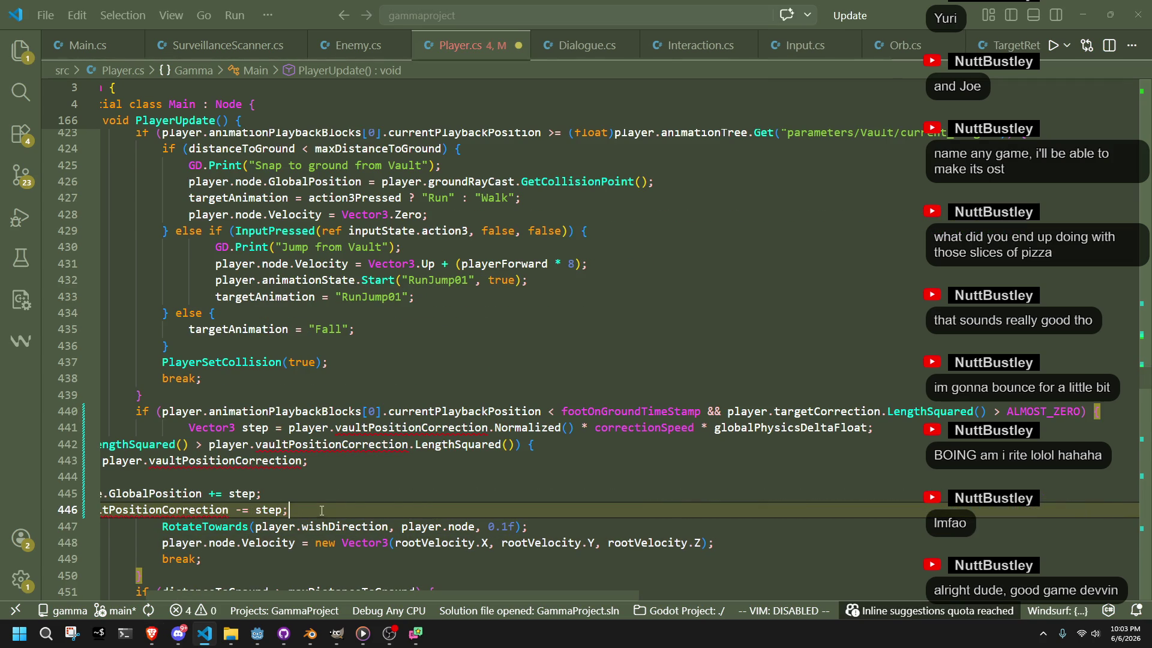
pyautogui.hotkey('ctrl', 'z')
pyautogui.hotkey('ctrl', 'y')
pyautogui.moveTo(322, 510); pyautogui.dragTo(251, 493)
pyautogui.hotkey('shift', 'Home')
pyautogui.hotkey('shift', 'Home')
pyautogui.hotkey('shift', 'Up')
pyautogui.hotkey('shift', 'Up')
pyautogui.hotkey('shift', 'Up')
pyautogui.press('Tab')
# Replace vaultPositionCorrection with targetCorrection throughout the inserted code and save Player.cs
pyautogui.click(471, 475)
pyautogui.doubleClick(913, 411)
pyautogui.hotkey('ctrl', 'c')
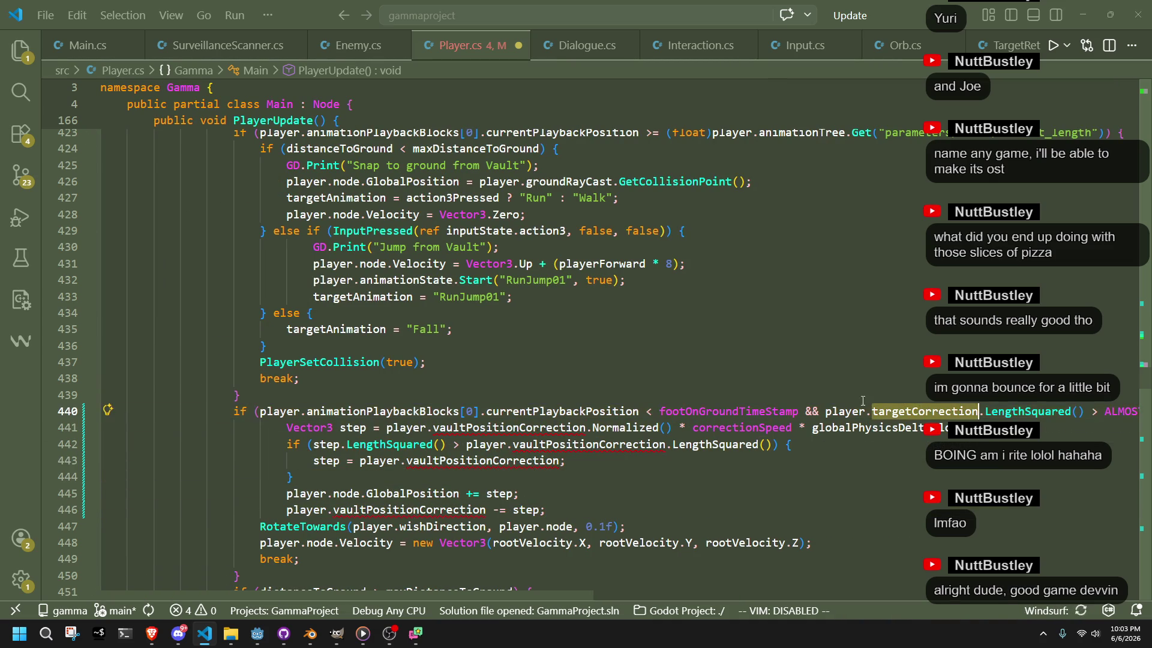
pyautogui.press('Tab')
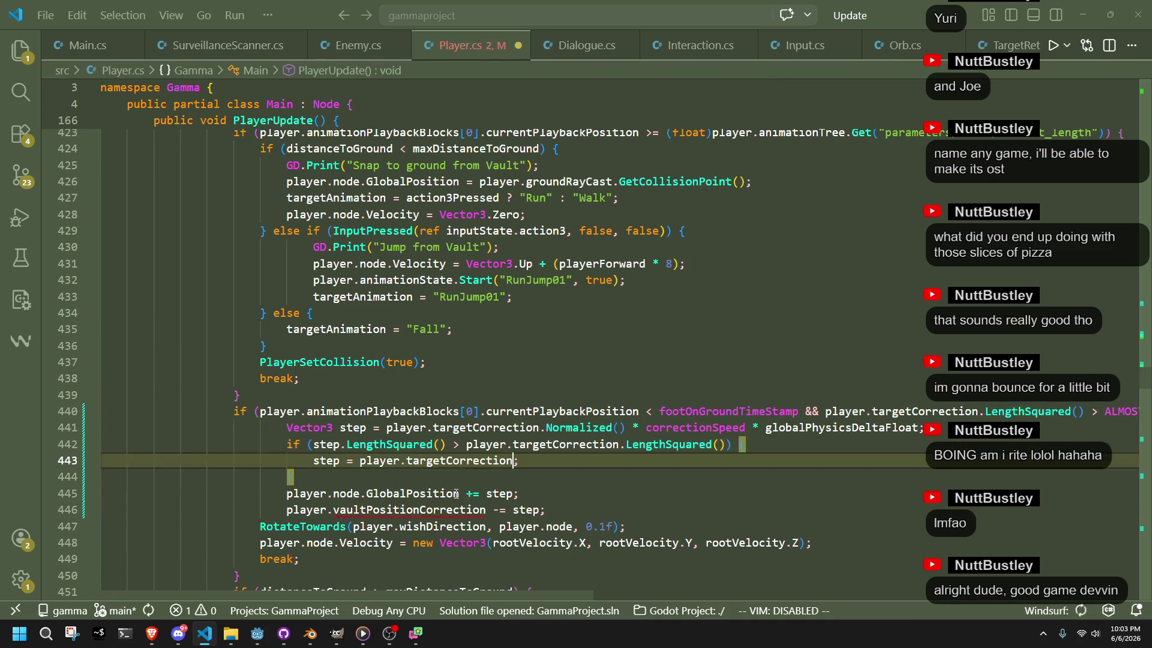
pyautogui.click(486, 510)
pyautogui.hotkey('ctrl', 'v')
pyautogui.hotkey('ctrl', 'z')
pyautogui.doubleClick(423, 510)
pyautogui.hotkey('ctrl', 'v')
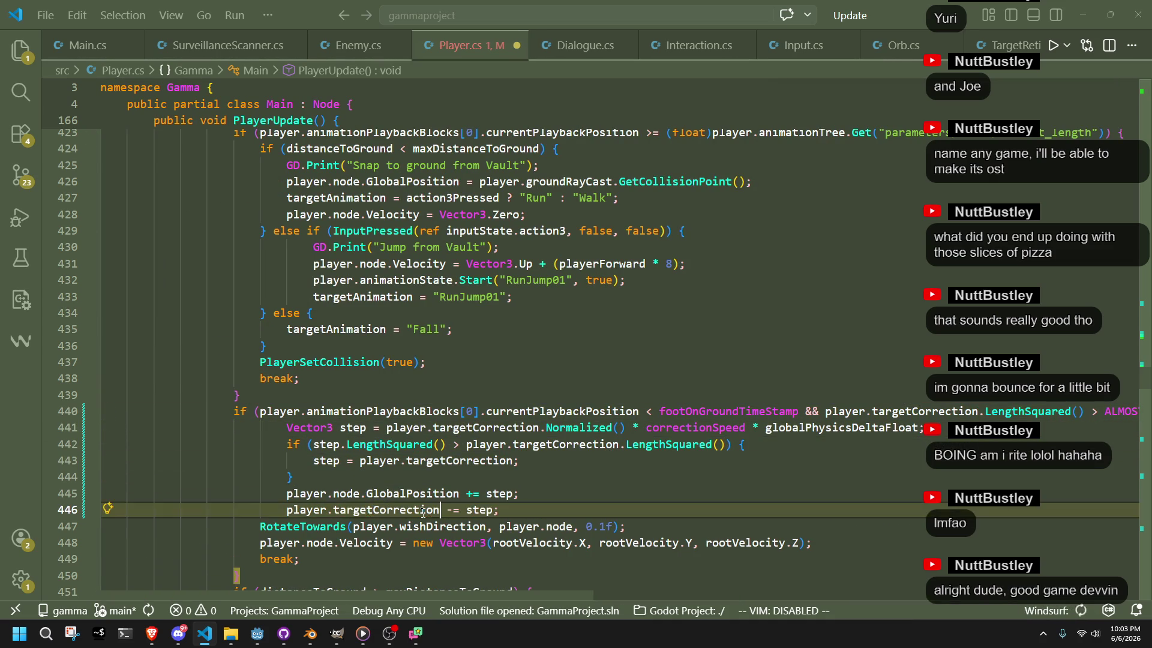
pyautogui.hotkey('ctrl', 's')
pyautogui.click(497, 557)
pyautogui.click(257, 634)
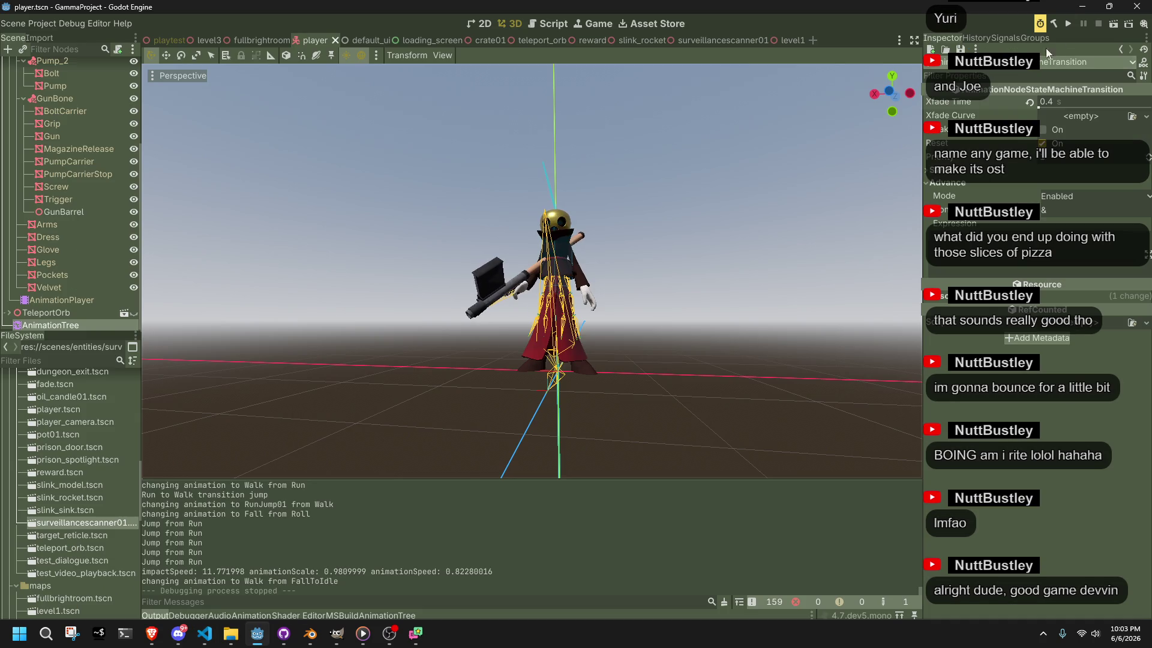
# Run the game from Godot to test a vault onto the ledge, then close it and return to Player.cs
pyautogui.click(1075, 21)
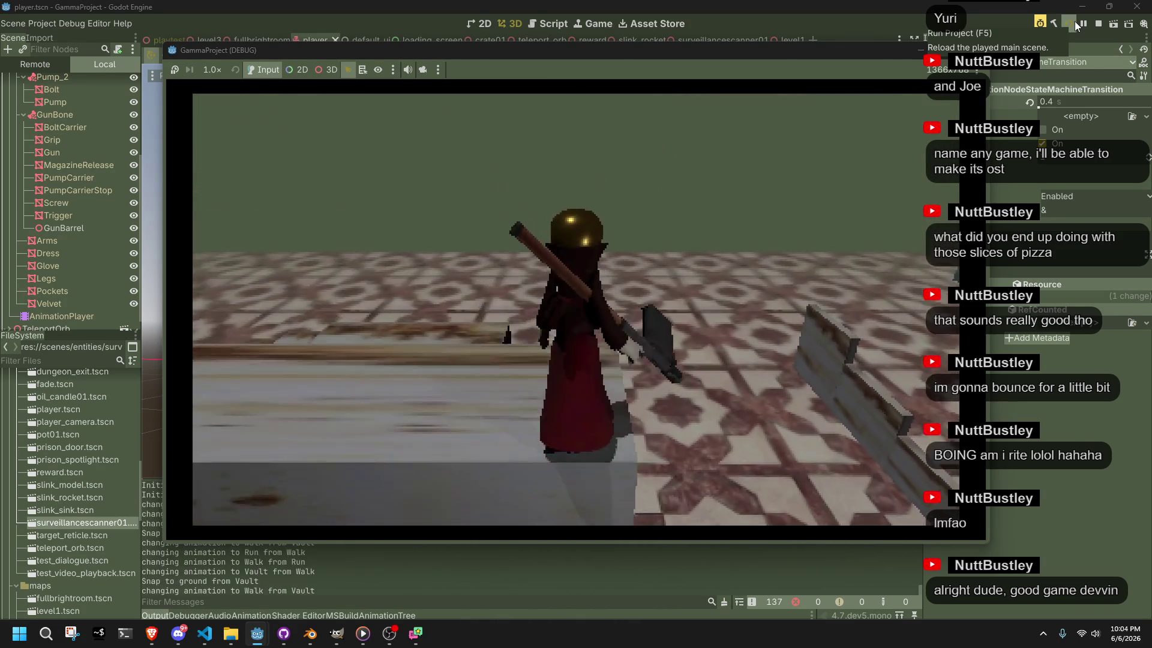
pyautogui.hotkey('alt', 'F4')
pyautogui.hotkey('alt', 'Tab')
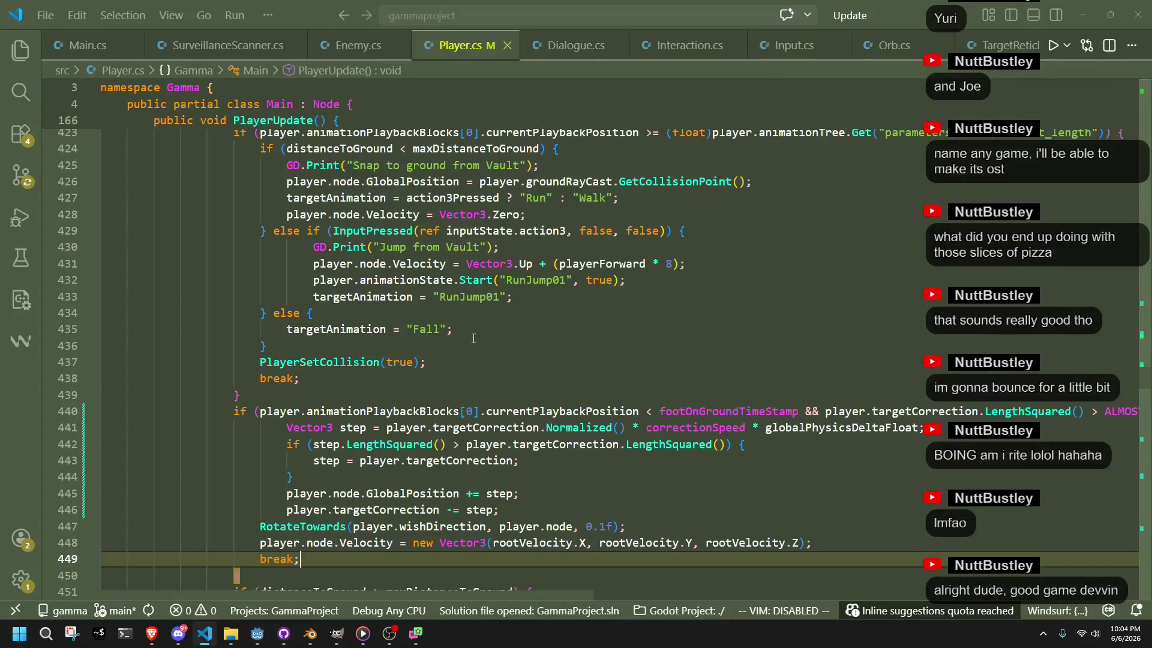
# Change the vault correctionSpeed from 1f to 4f and relaunch the game from Godot
pyautogui.scroll(5, 455, 377)
pyautogui.doubleClick(444, 266)
pyautogui.write('4f')
pyautogui.hotkey('alt', 'Tab')
pyautogui.click(1070, 25)
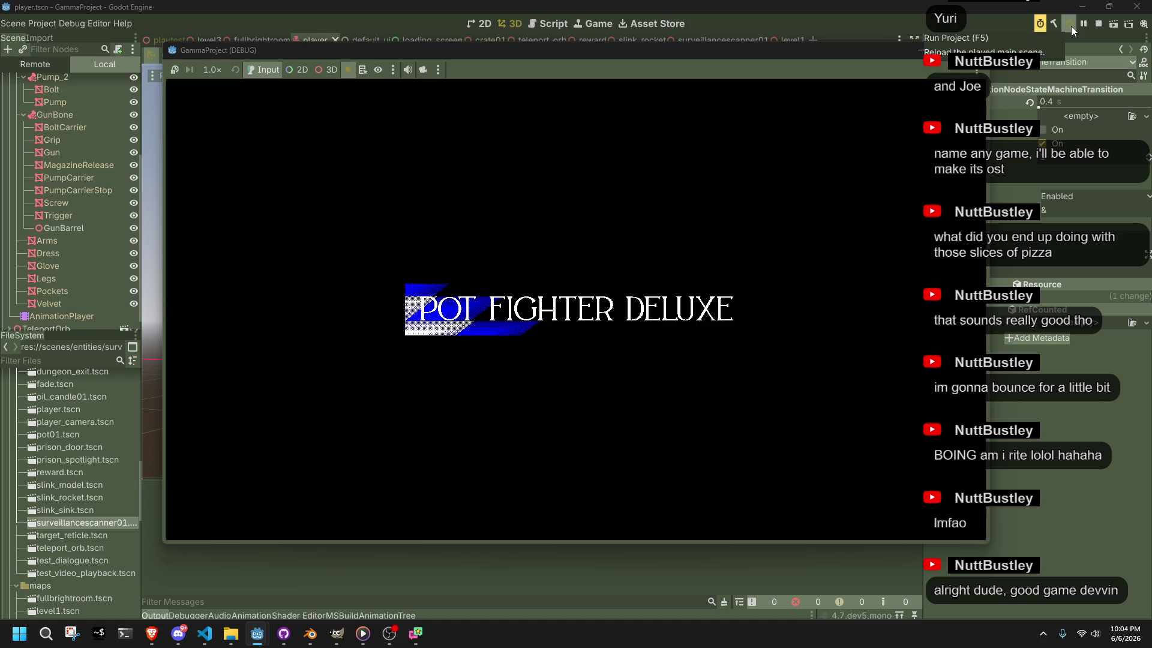
# Run the character onto the ledge repeatedly and walk off it to test vaulting and falling
pyautogui.press('w')
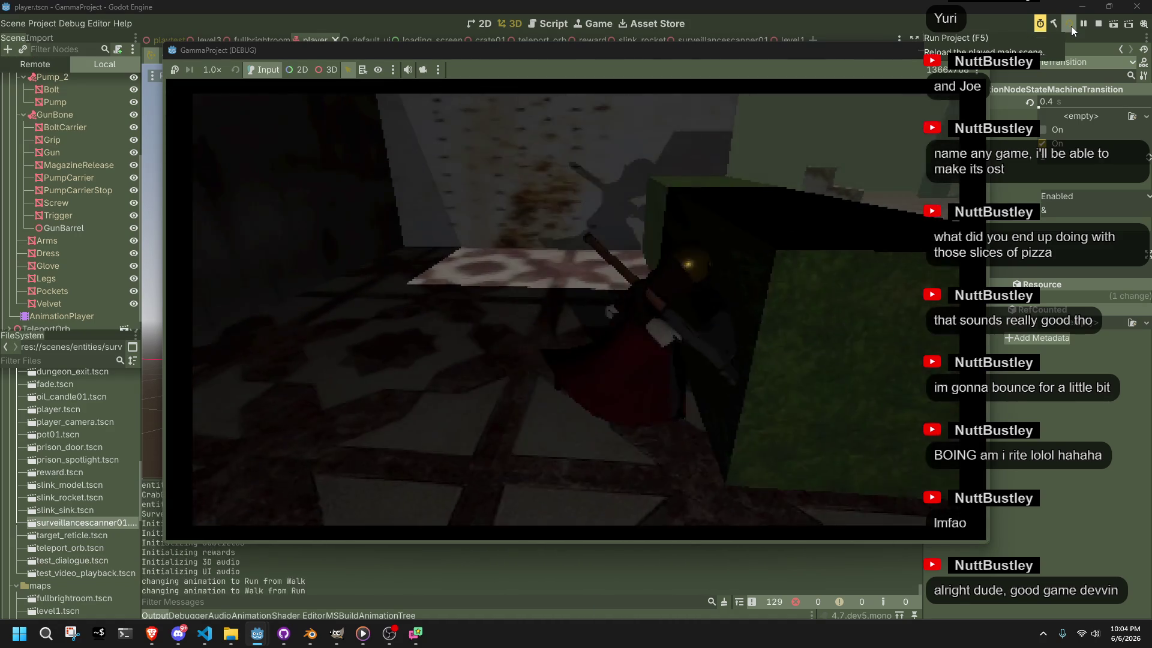
pyautogui.press('w')
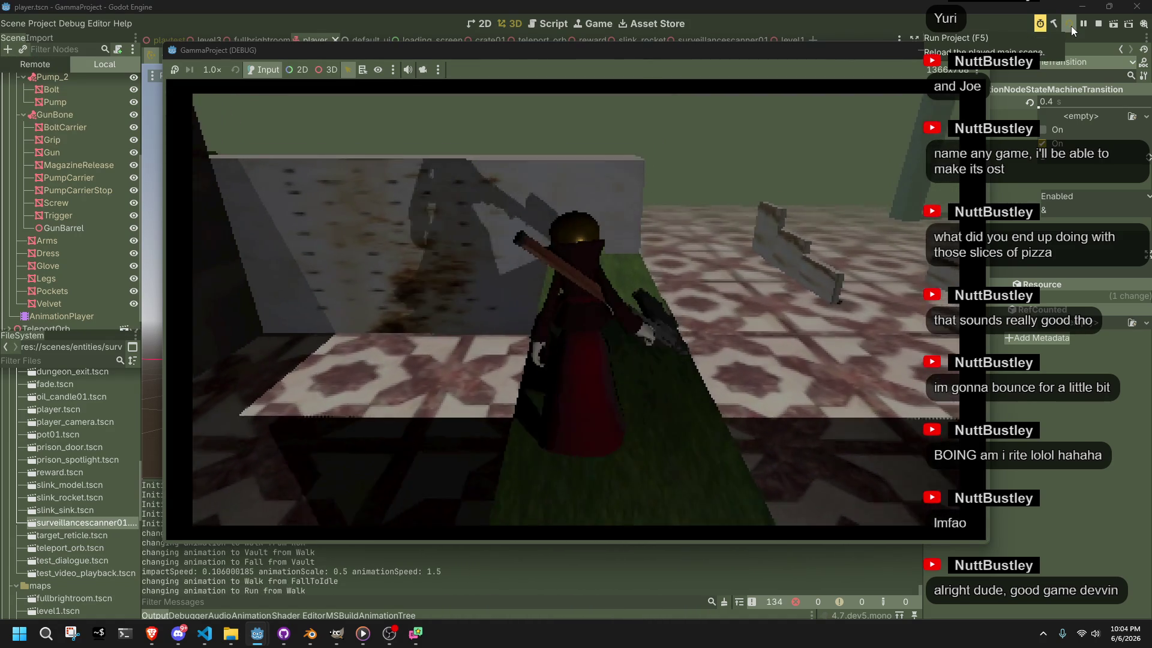
pyautogui.press('w')
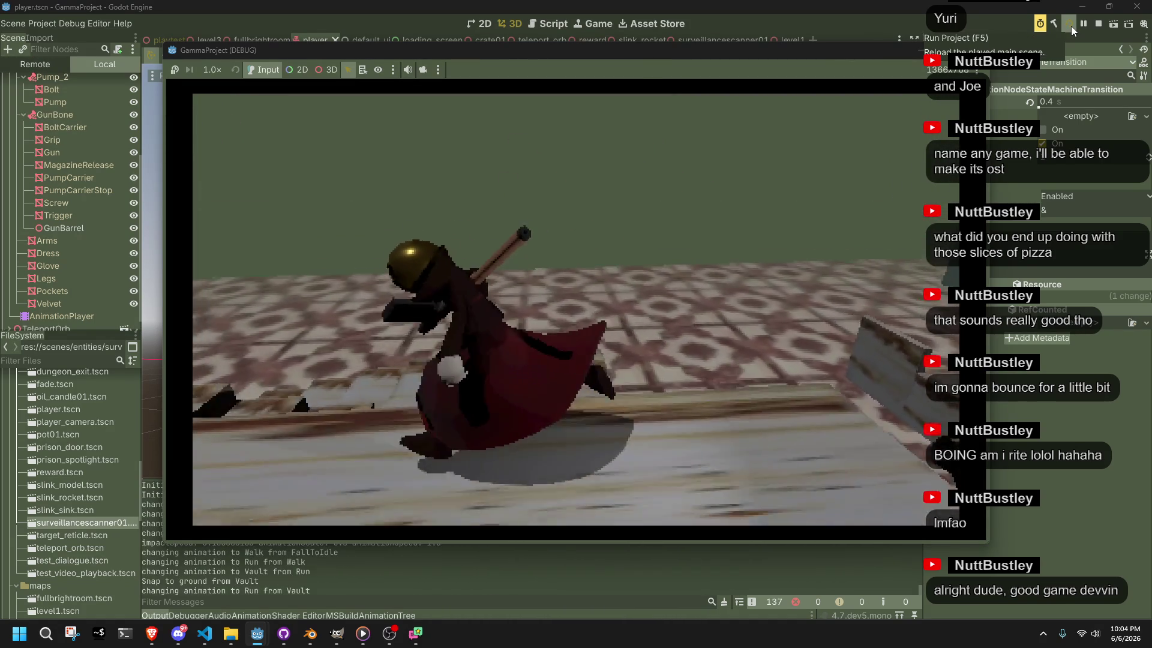
pyautogui.press('w')
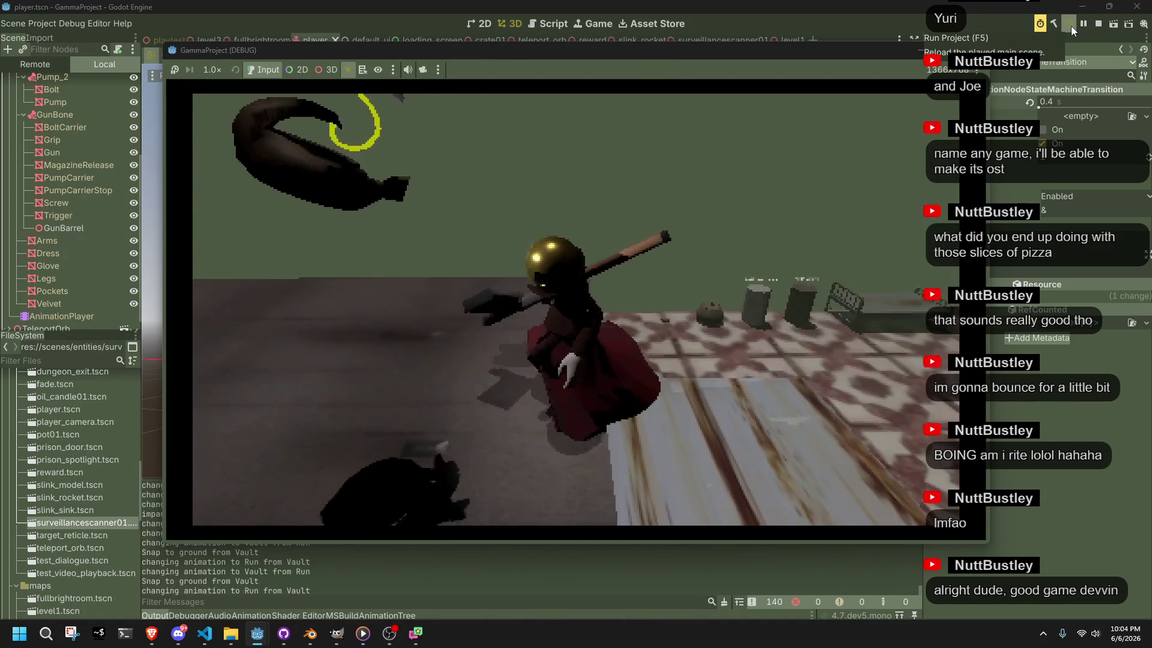
pyautogui.press('w')
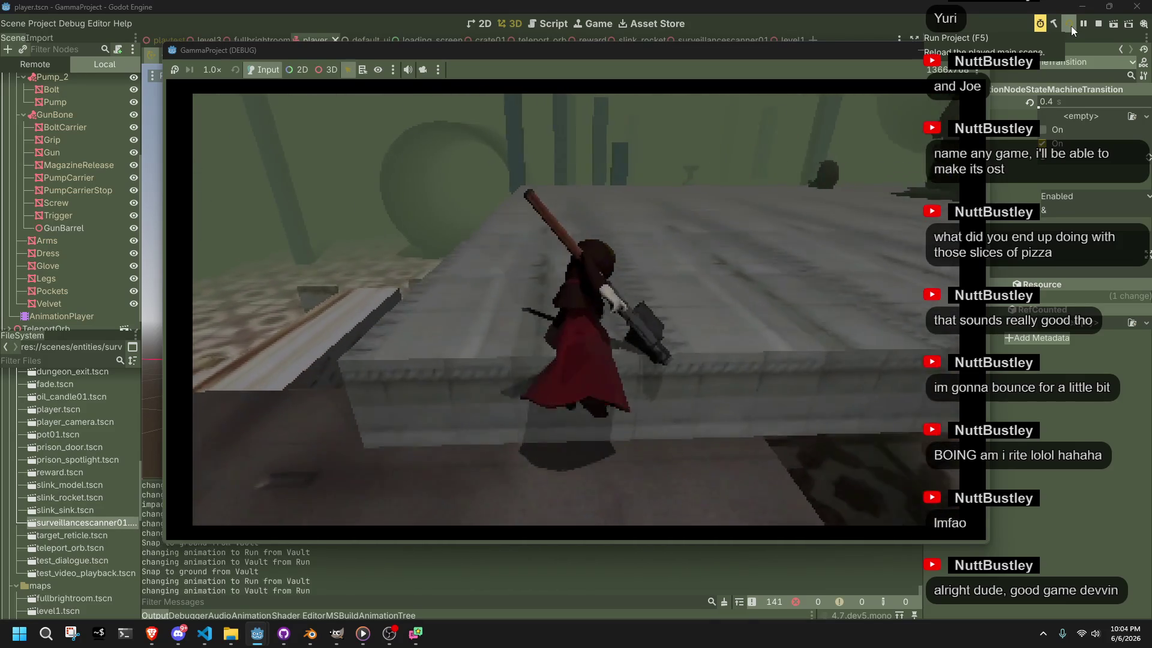
pyautogui.press('w')
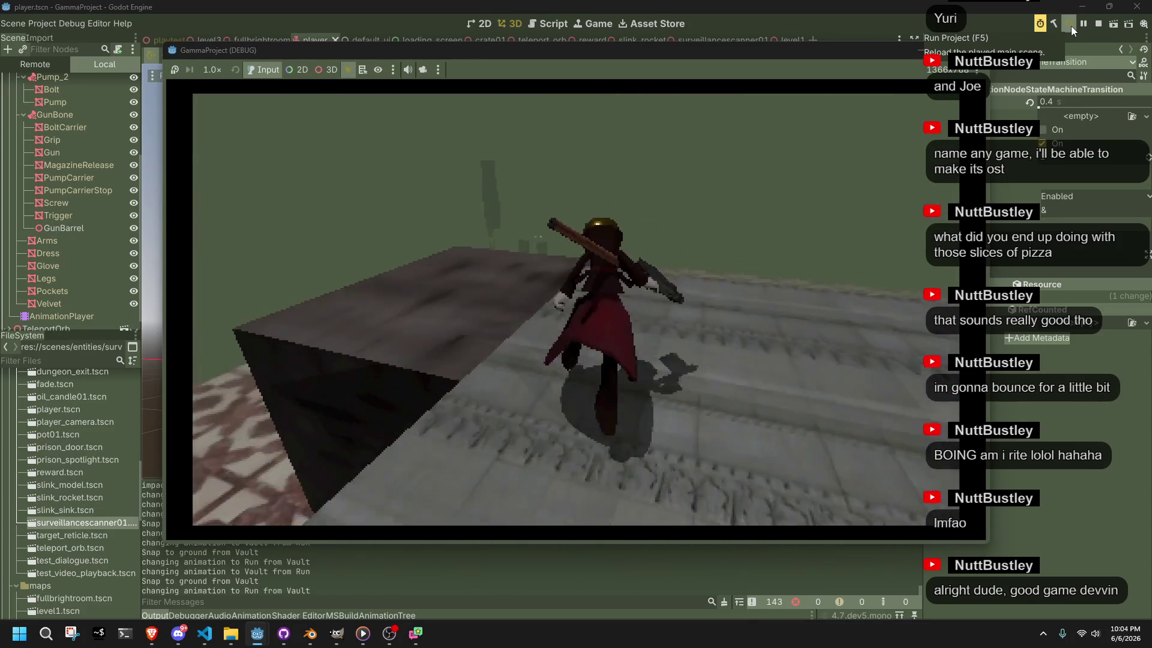
pyautogui.press('w')
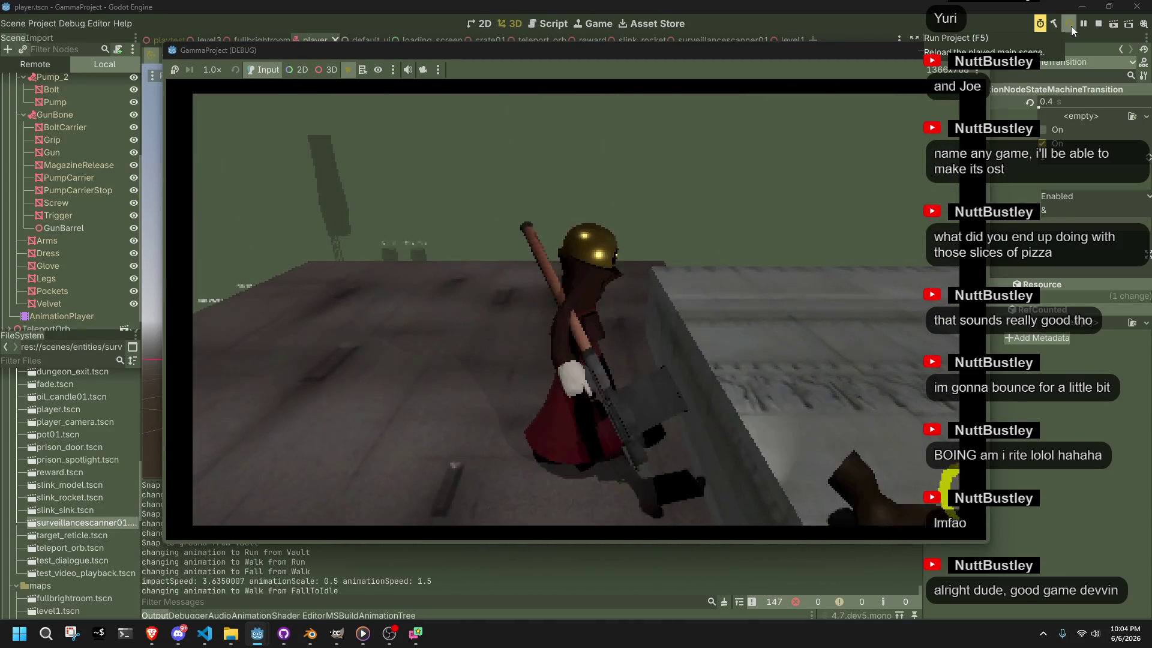
pyautogui.press('w')
pyautogui.press('w')
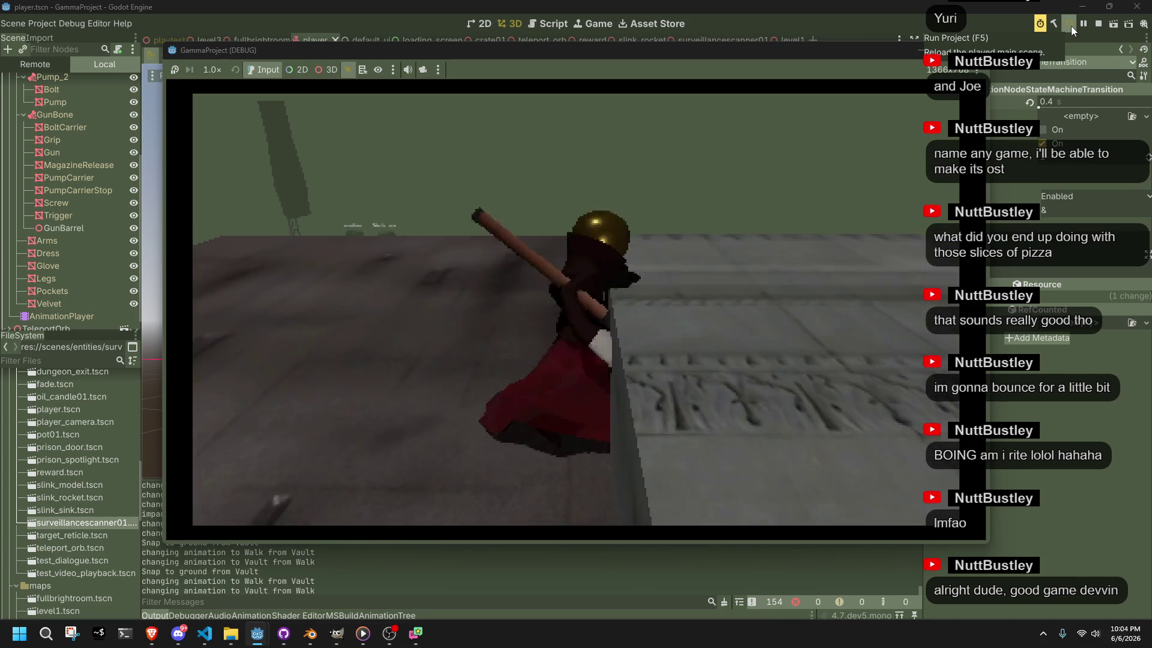
pyautogui.press('w')
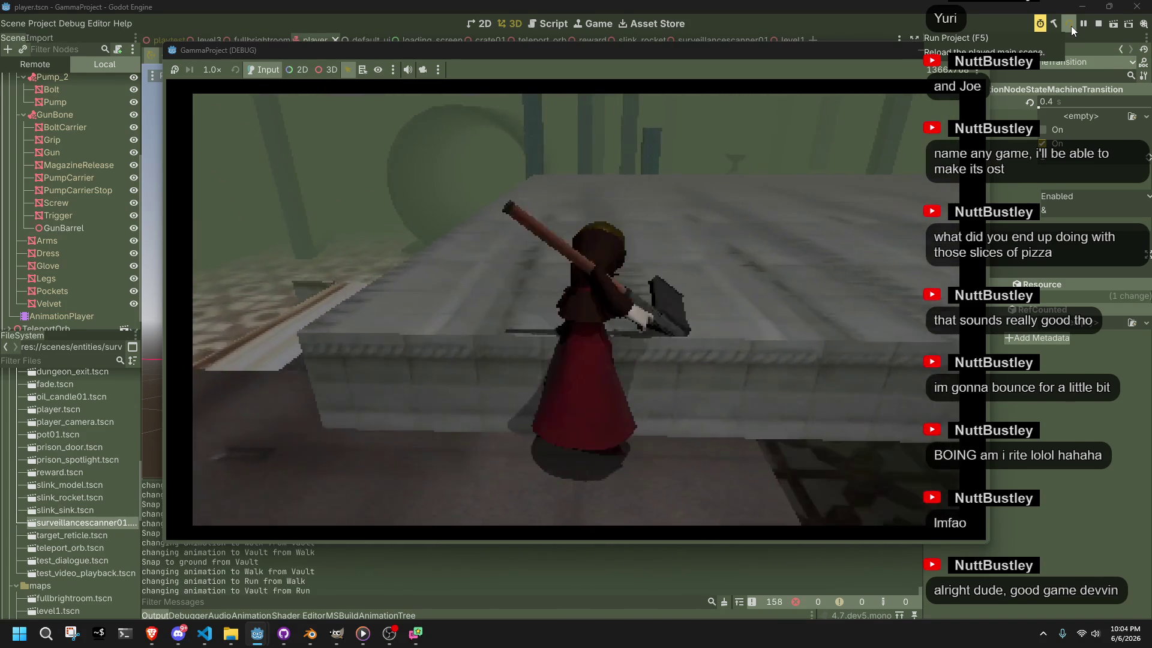
pyautogui.press('w')
pyautogui.press('w')
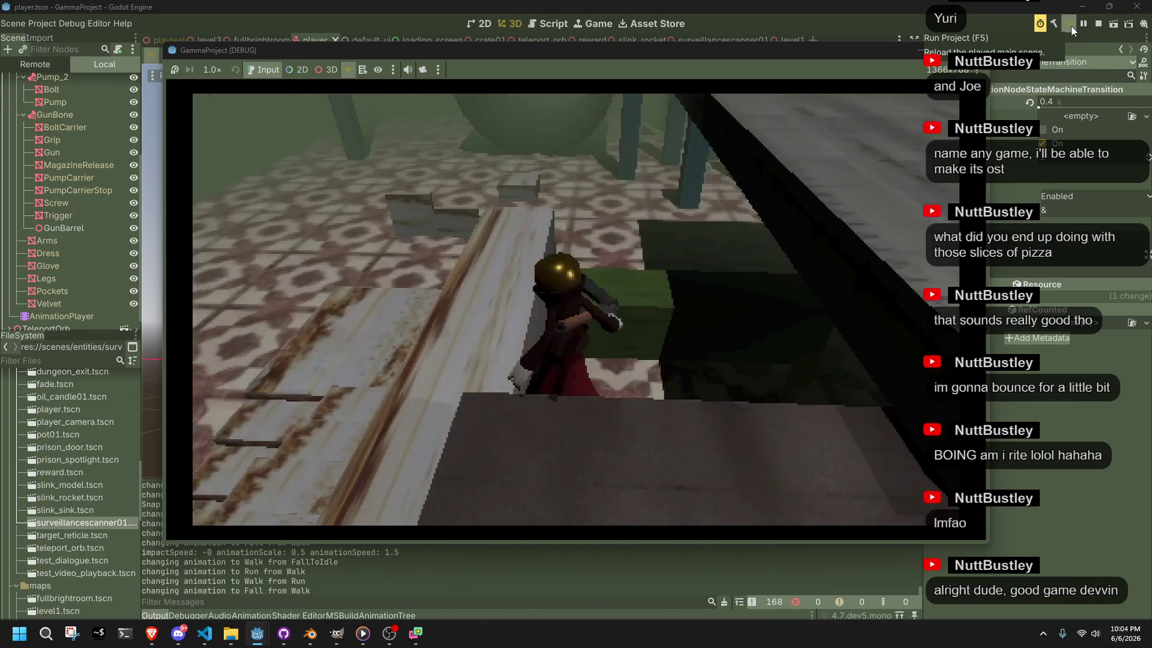
# Vault onto the green ledge, beside the stairs and onto blocks, then clear correctionSpeed's 4 in Player.cs
pyautogui.press('w')
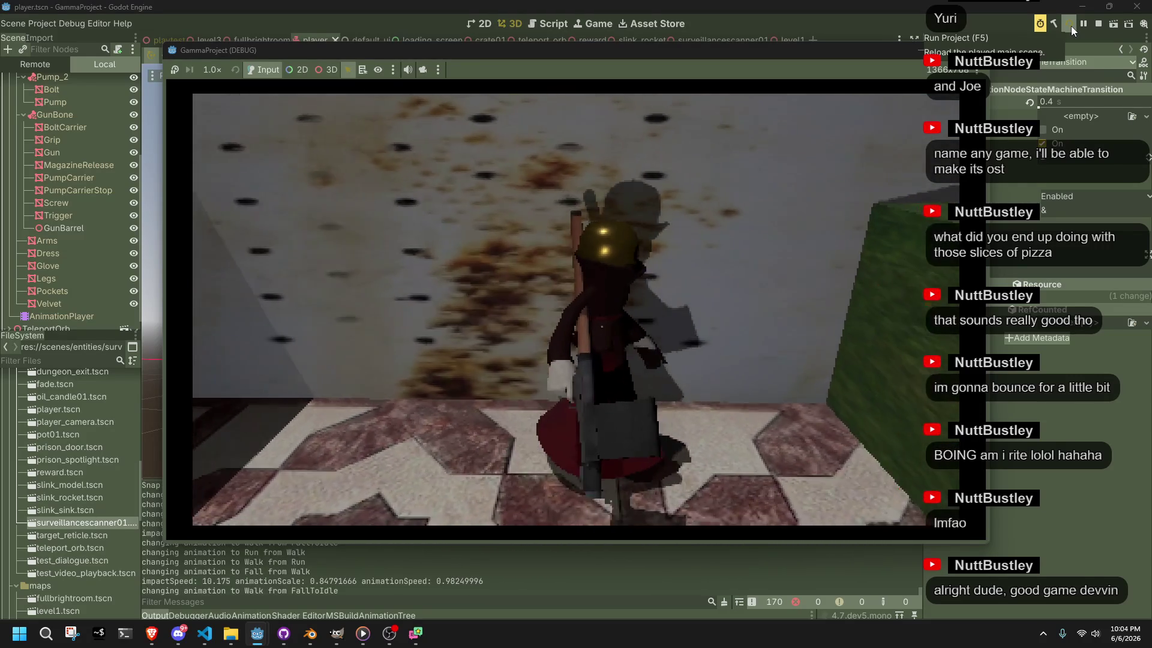
pyautogui.press('w')
pyautogui.press('space')
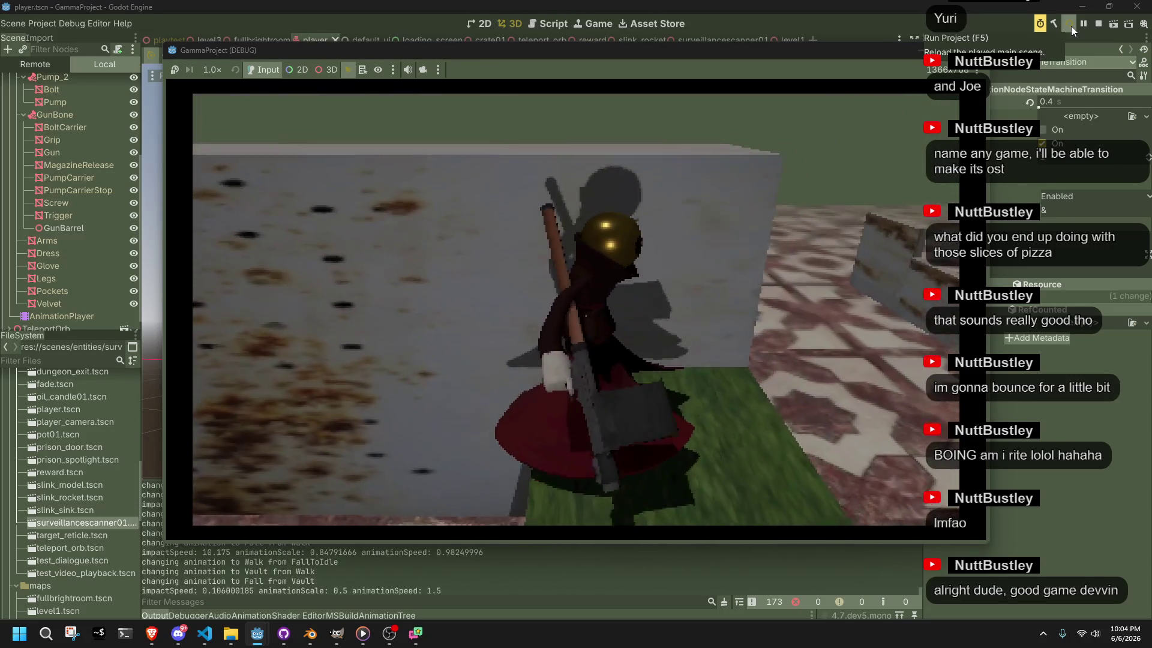
pyautogui.press('w')
pyautogui.press('space')
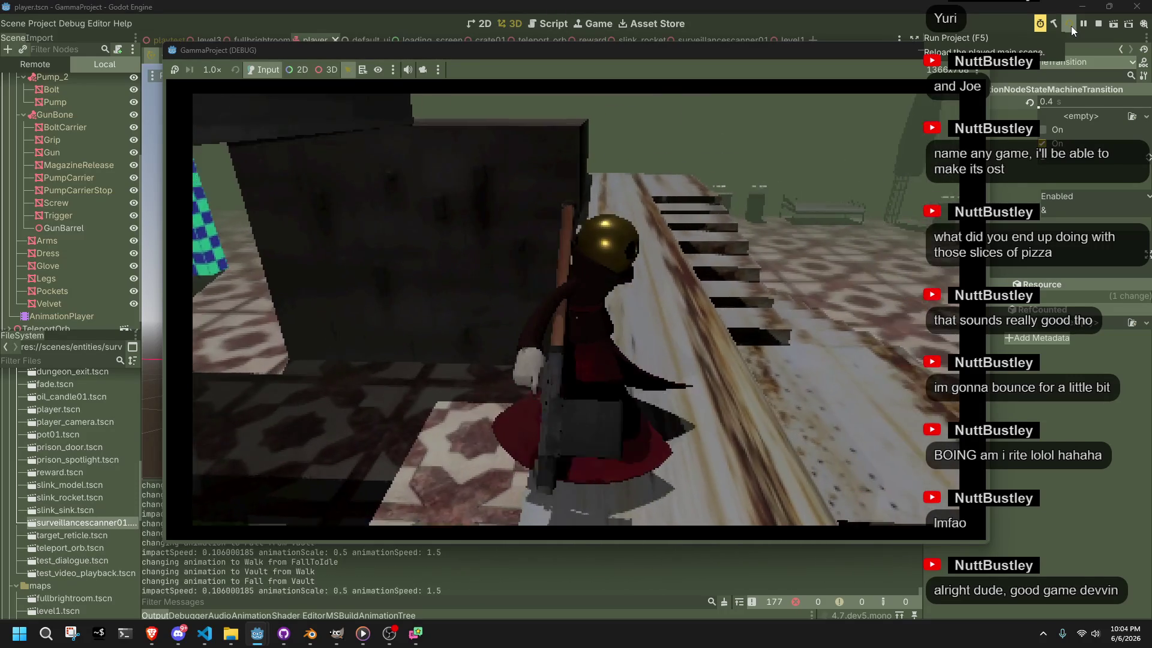
pyautogui.press('w')
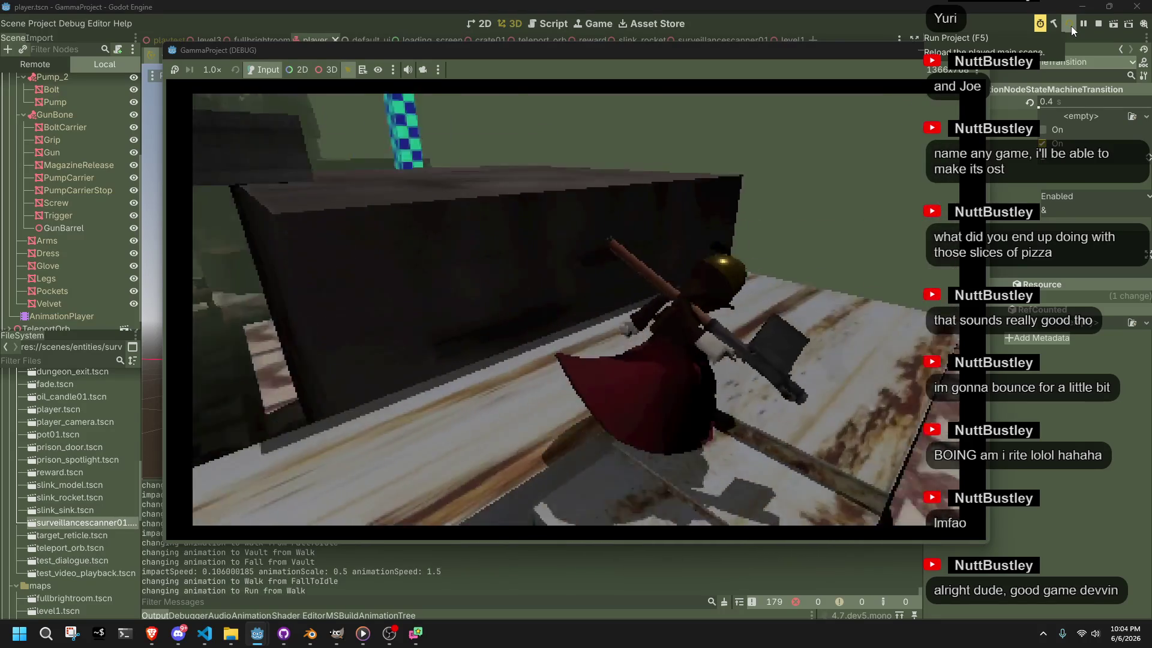
pyautogui.press('w')
pyautogui.press('space')
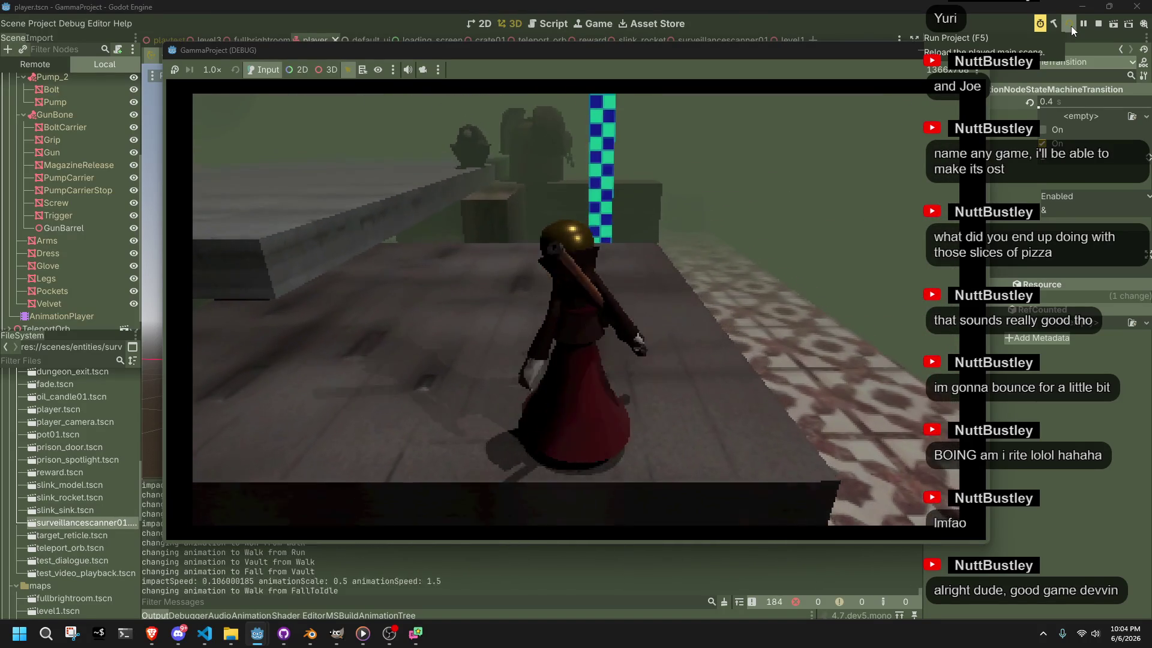
pyautogui.press('w')
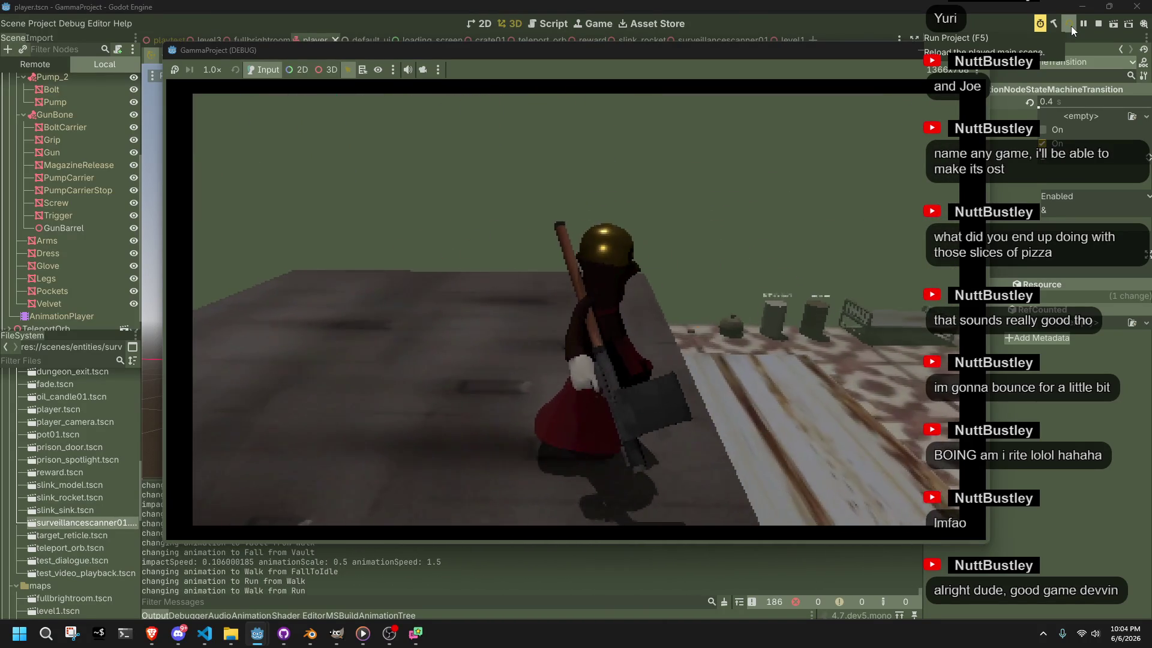
pyautogui.press('w')
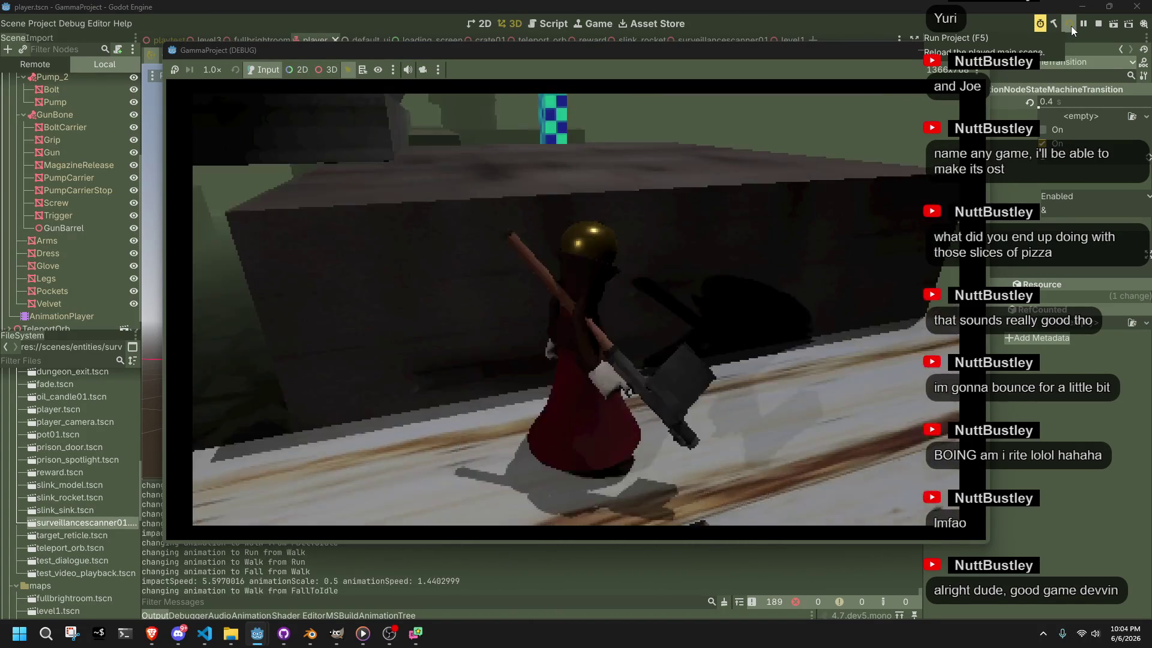
pyautogui.press('w')
pyautogui.press('space')
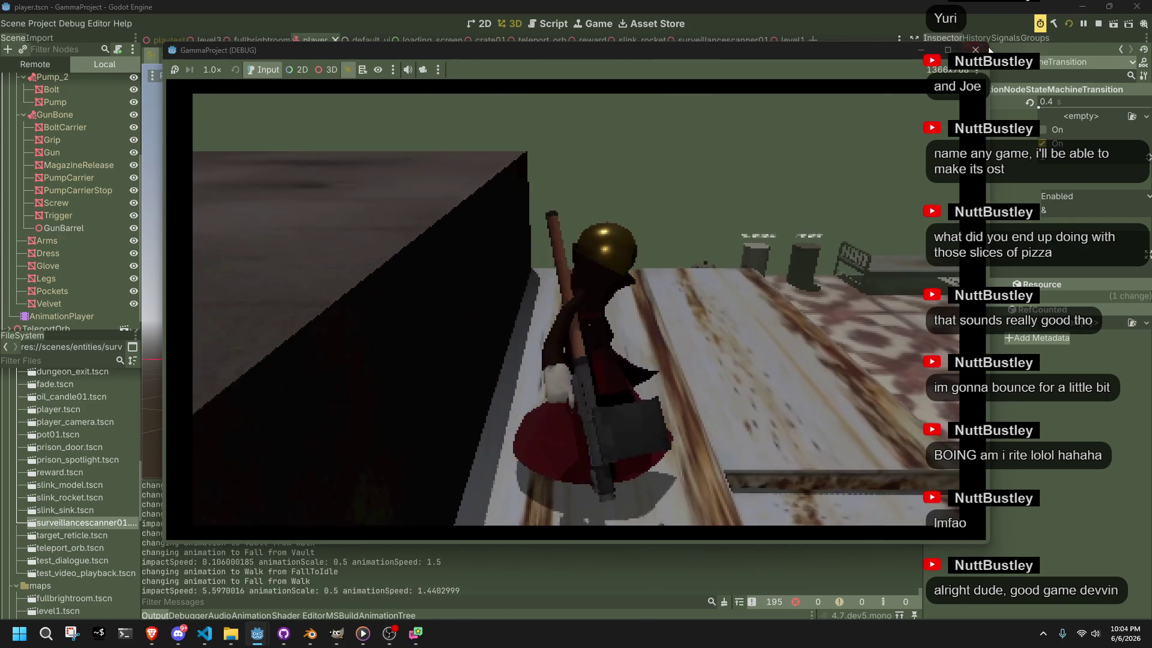
pyautogui.hotkey('alt', 'Tab')
pyautogui.press('BackSpace')
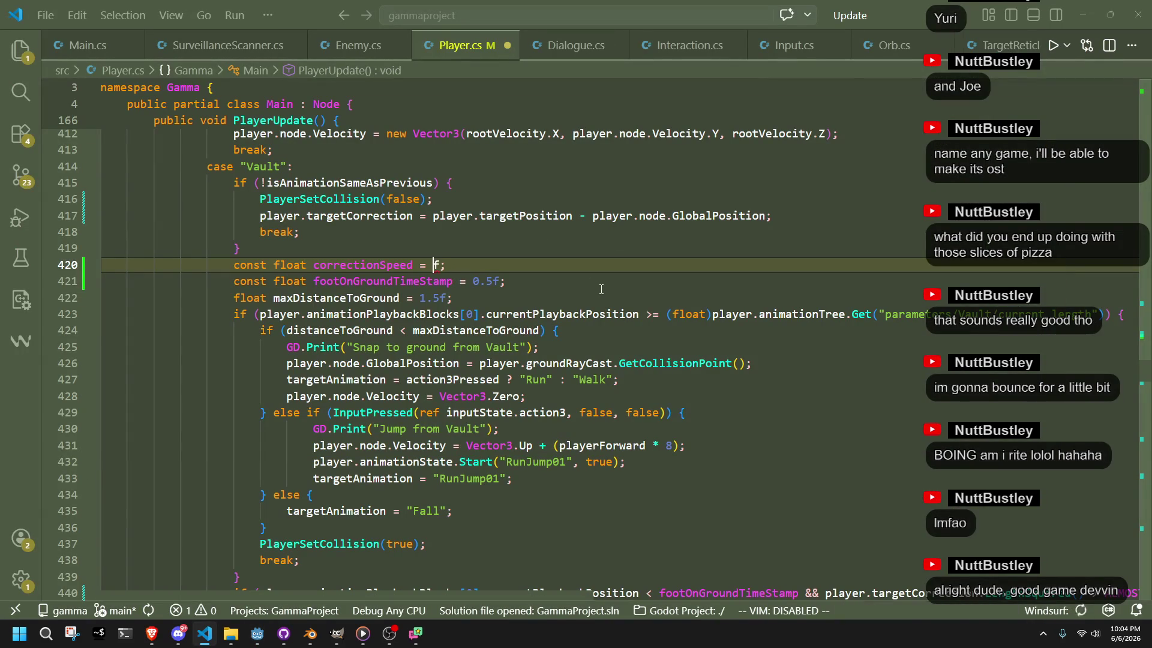
# Set correctionSpeed to 2f and review the animation-length check and jump-from-vault branch before returning to Godot
pyautogui.write('2')
pyautogui.click(588, 307)
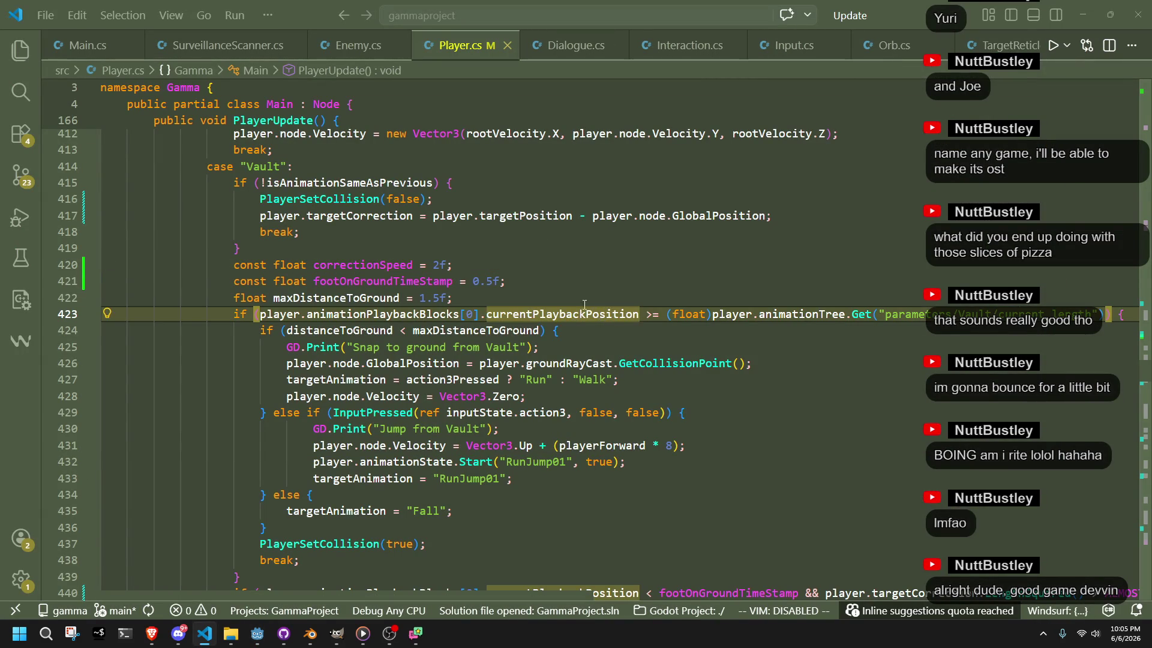
pyautogui.click(739, 479)
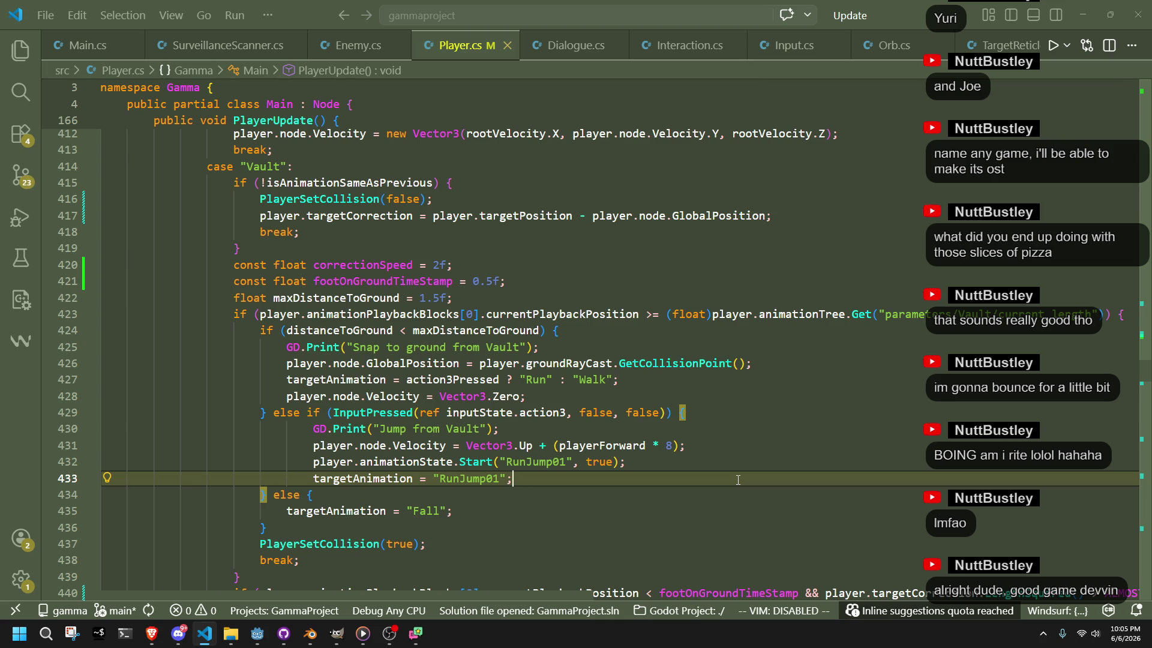
pyautogui.scroll(-2, 888, 407)
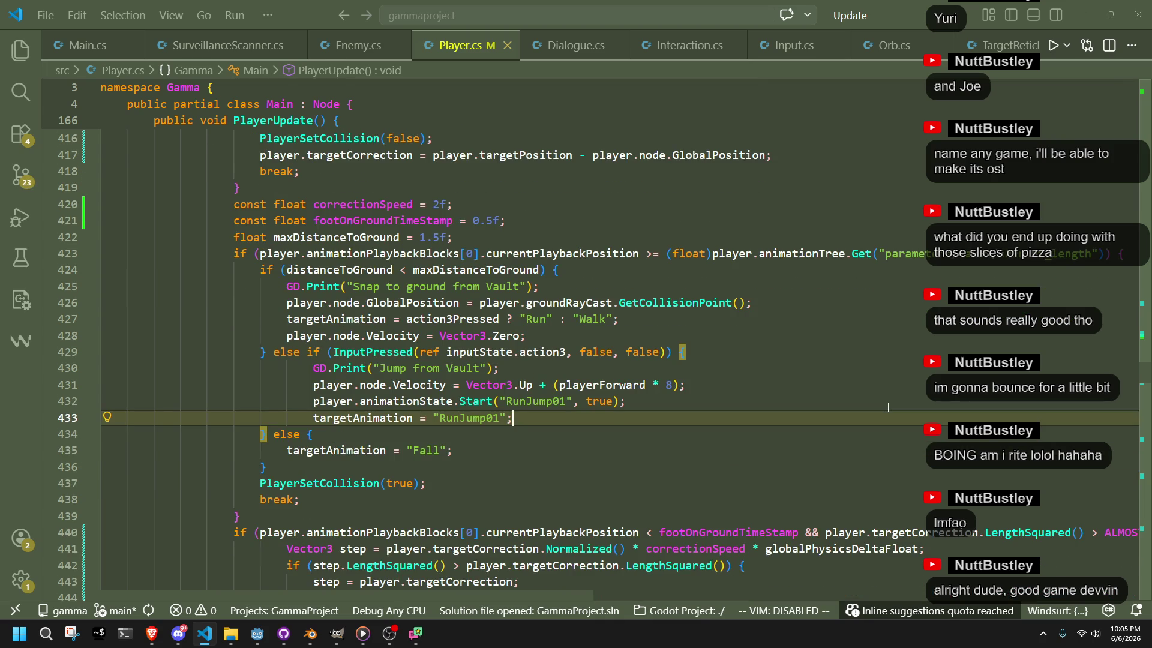
pyautogui.scroll(-4, 888, 407)
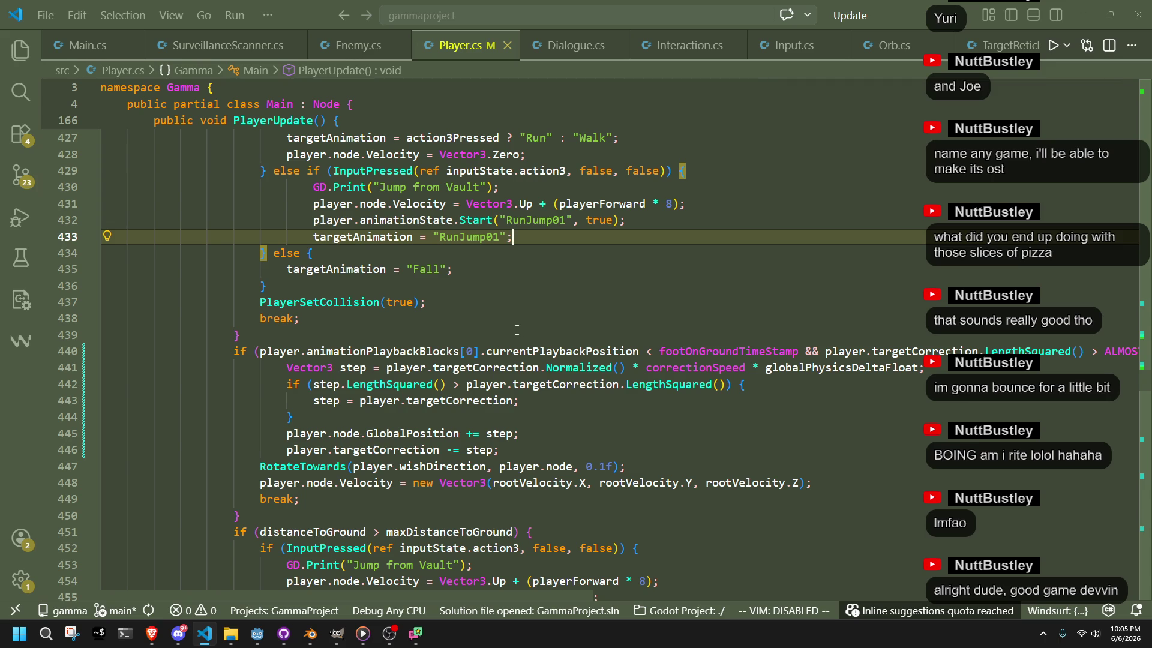
pyautogui.scroll(3, 516, 330)
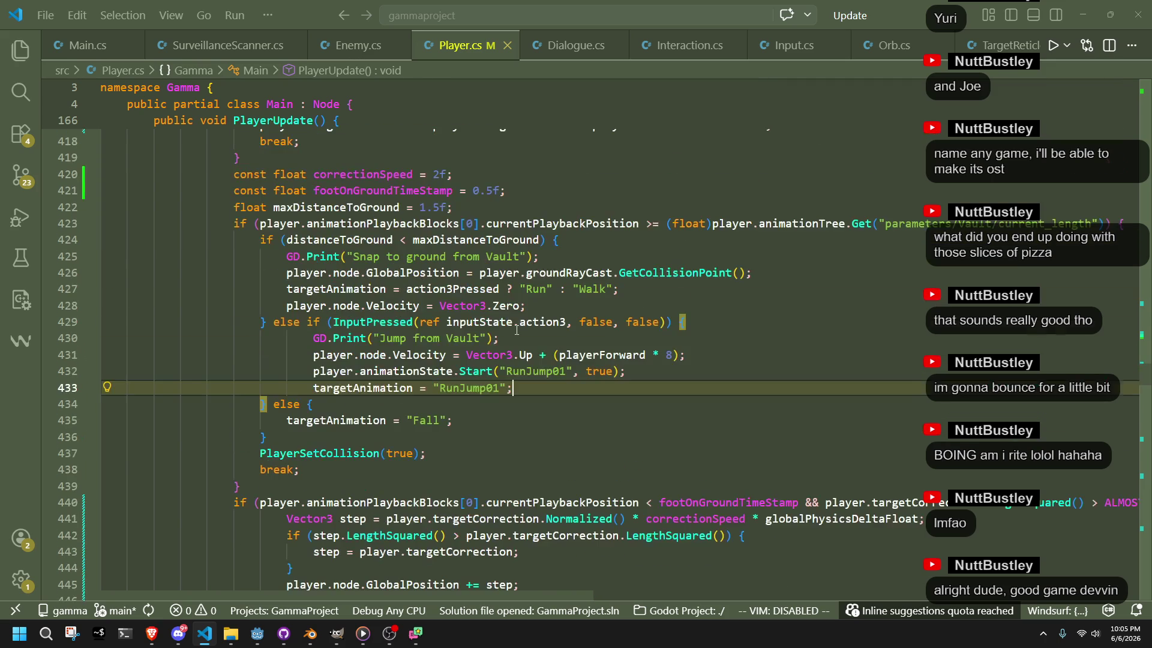
pyautogui.click(443, 174)
pyautogui.hotkey('alt', 'Tab')
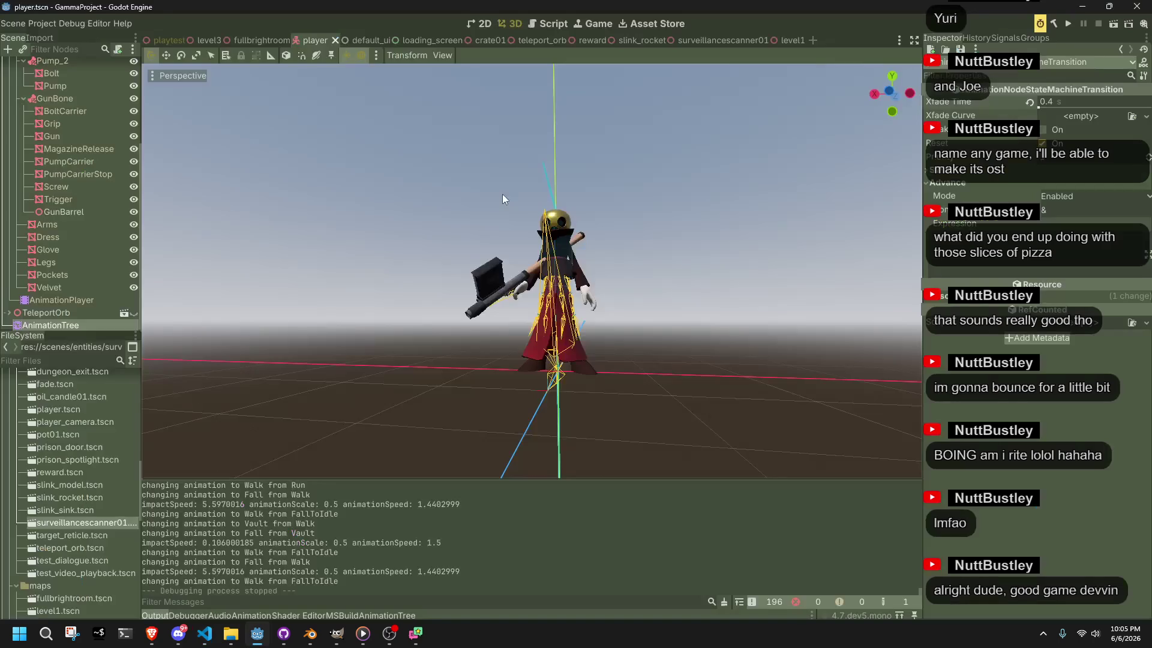
# Launch the game and test vaulting, jumping from a vault and dropping off ledges, then return to the Fall branch
pyautogui.click(1069, 24)
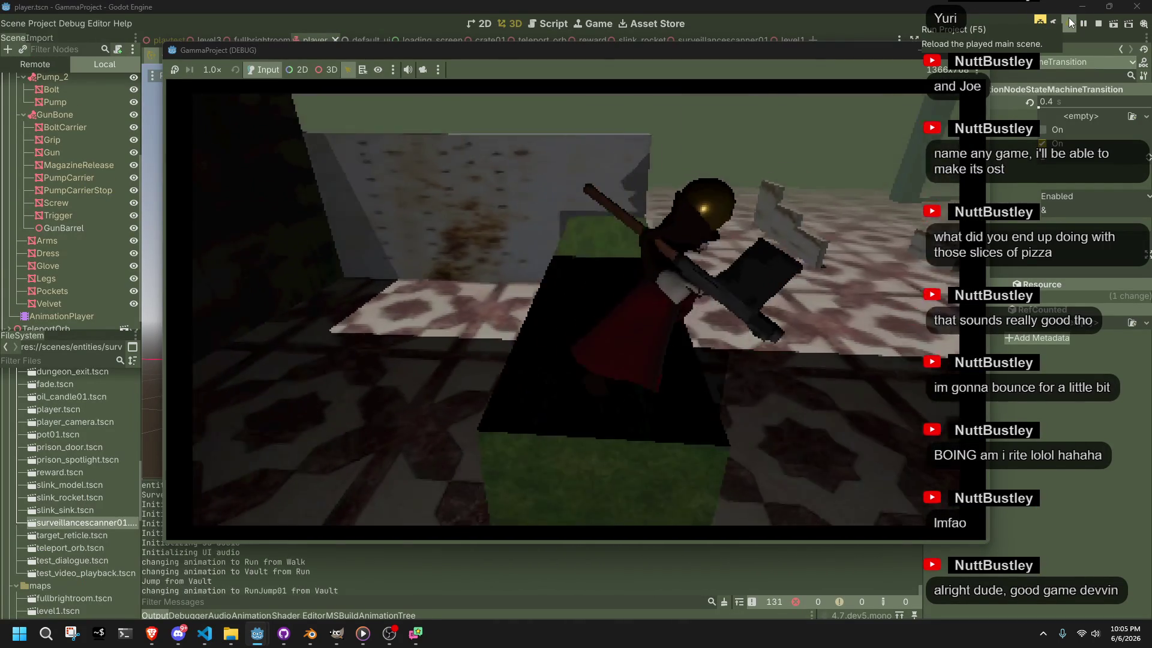
pyautogui.press('space')
pyautogui.press('w')
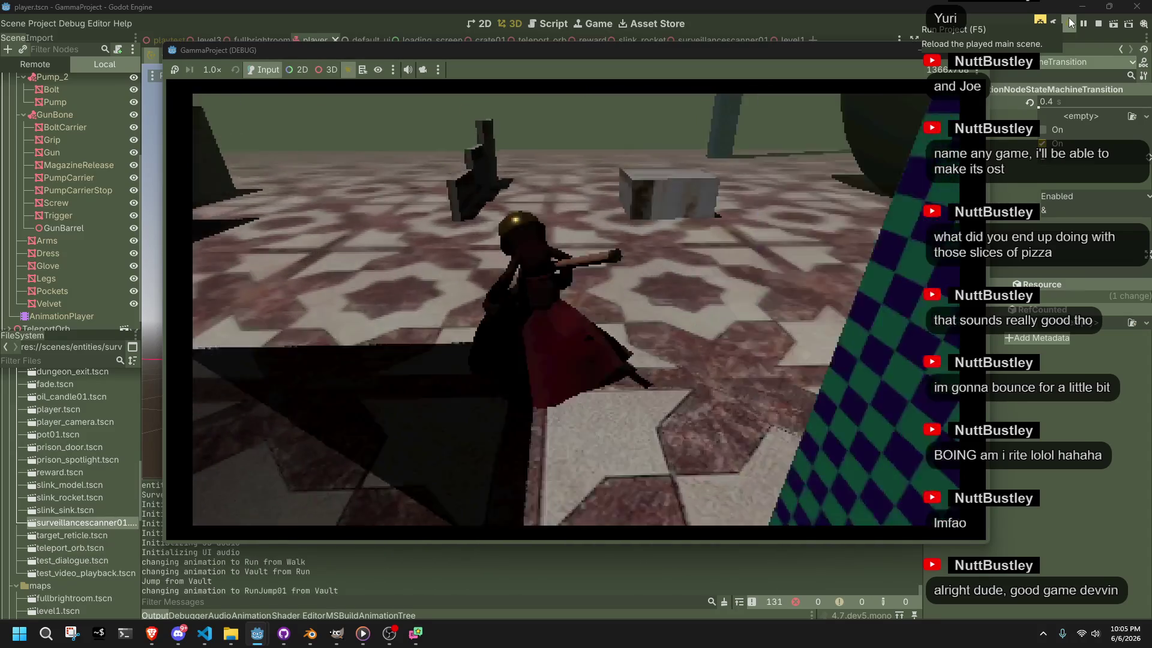
pyautogui.press('w')
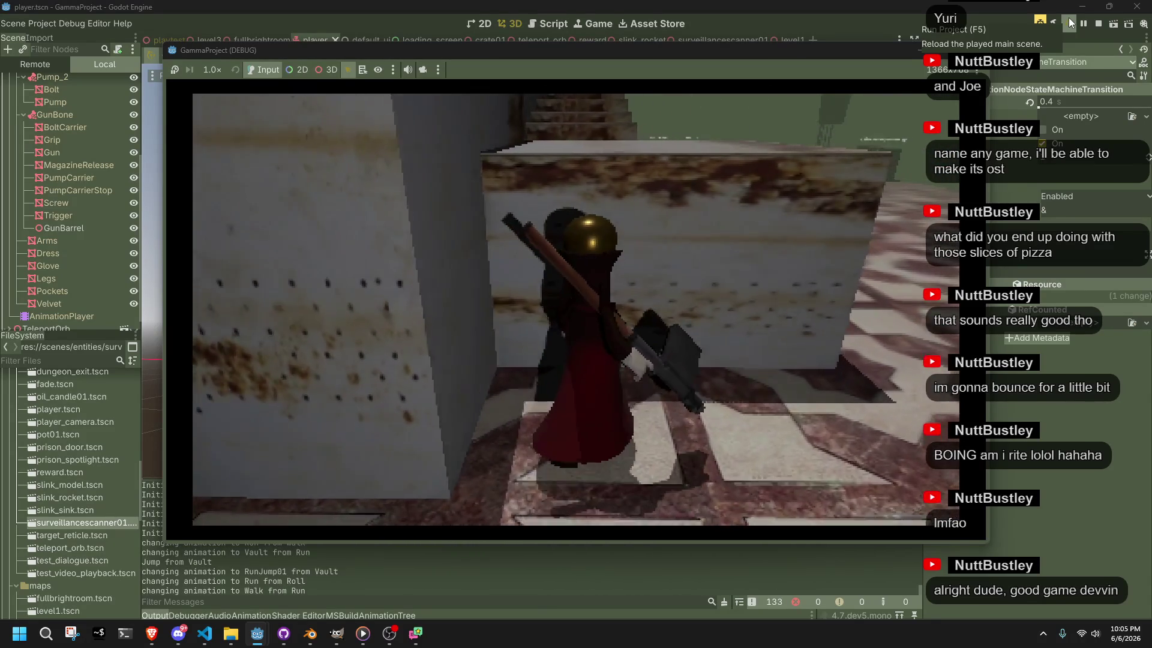
pyautogui.press('space')
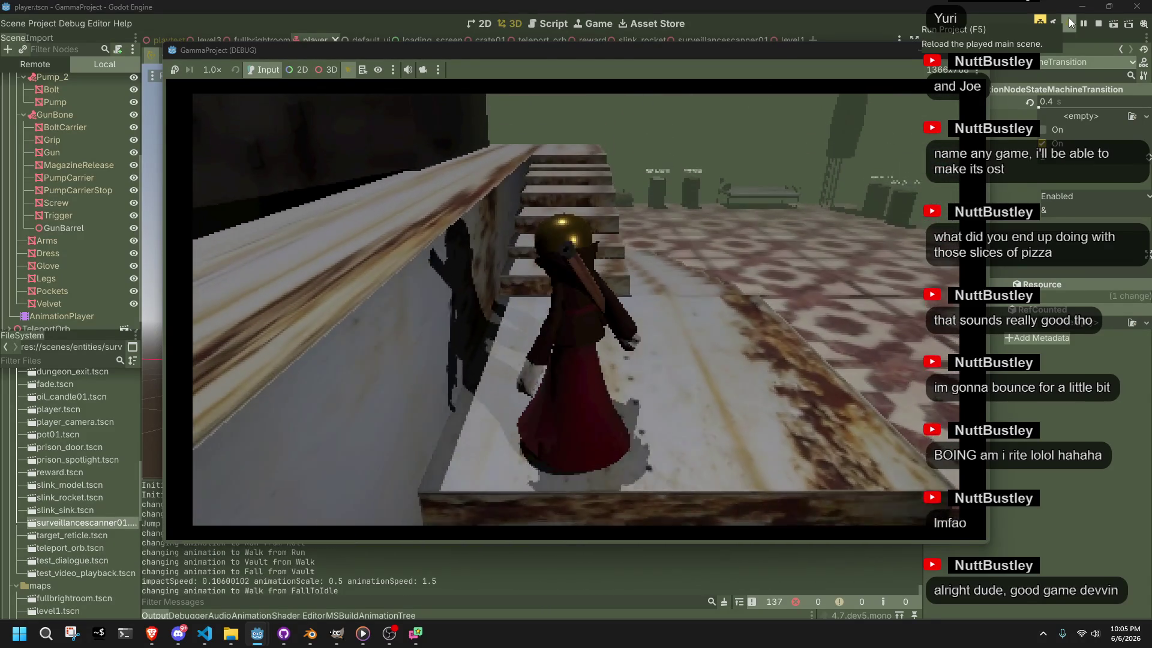
pyautogui.press('space')
pyautogui.press('w')
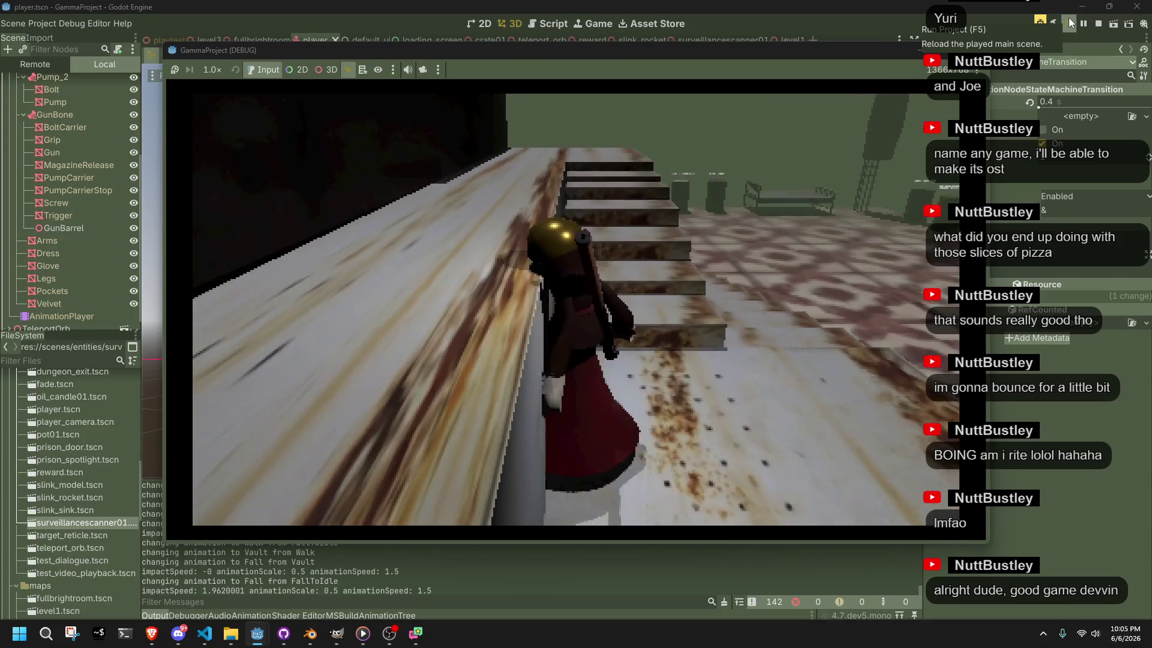
pyautogui.press('w')
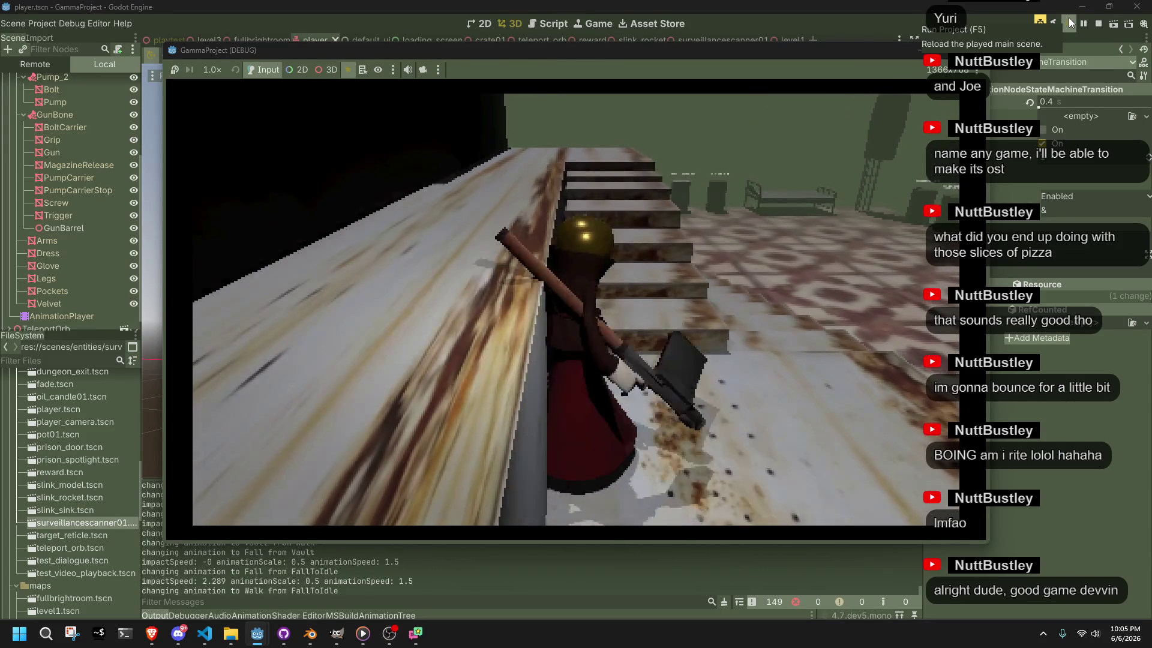
pyautogui.press('w')
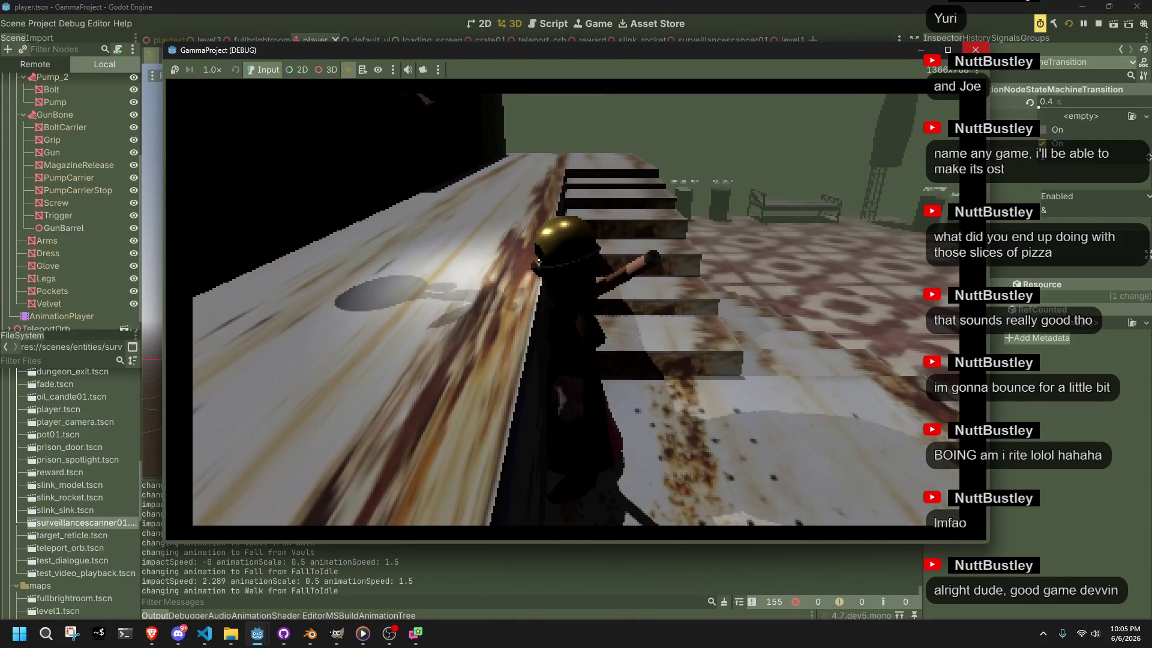
pyautogui.hotkey('alt', 'Tab')
pyautogui.click(565, 443)
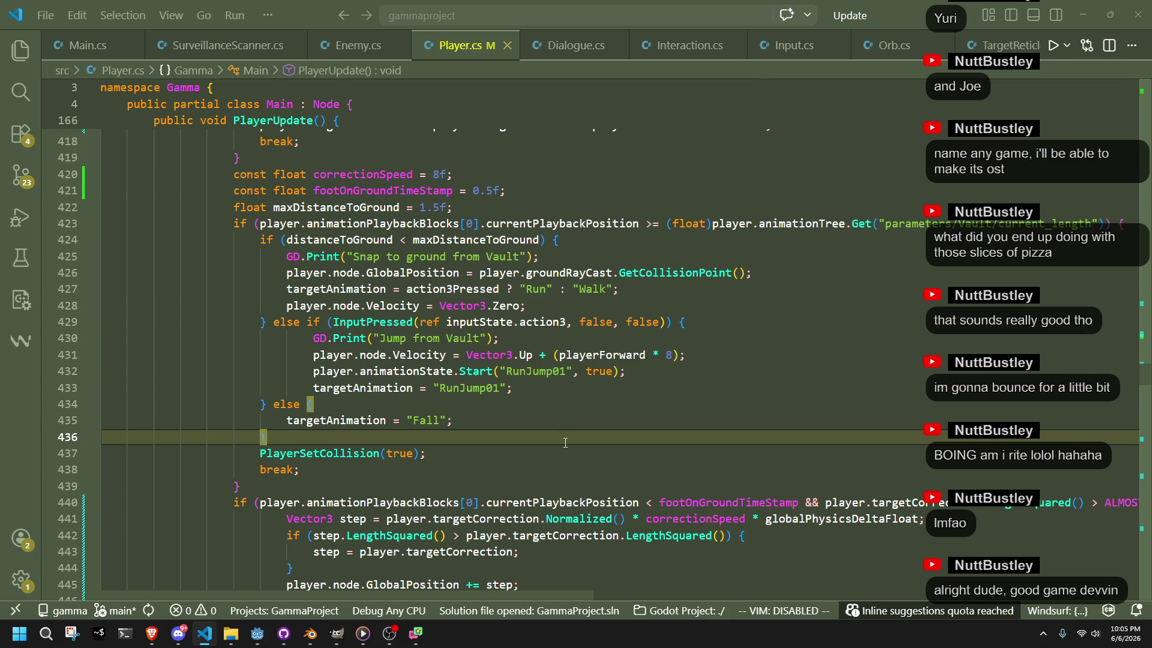
# Review the Vault case's correction step calculation using step and globalPhysicsDeltaFloat
pyautogui.hotkey('alt', 'Tab')
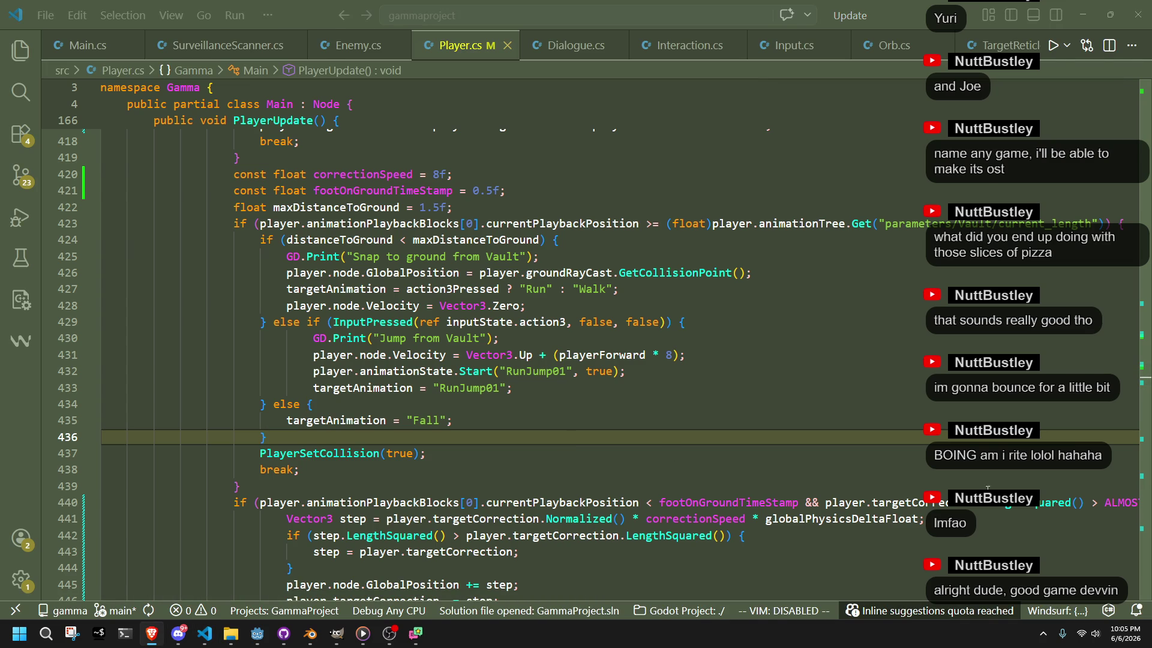
pyautogui.click(625, 470)
pyautogui.scroll(-2, 514, 416)
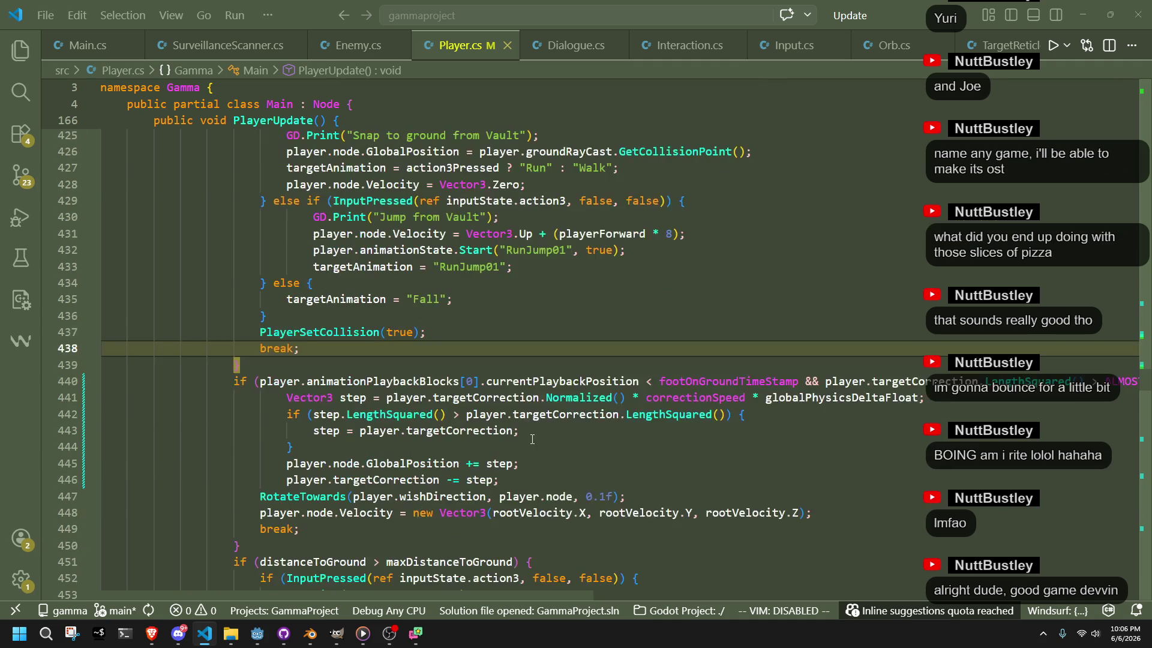
pyautogui.doubleClick(359, 397)
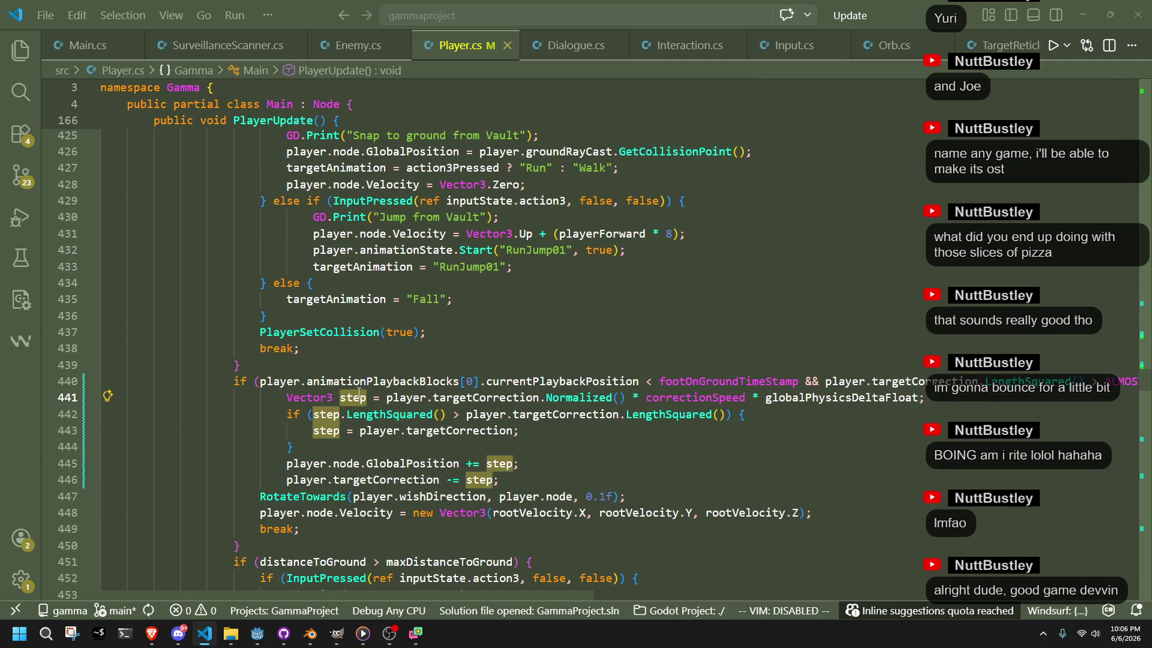
pyautogui.doubleClick(795, 397)
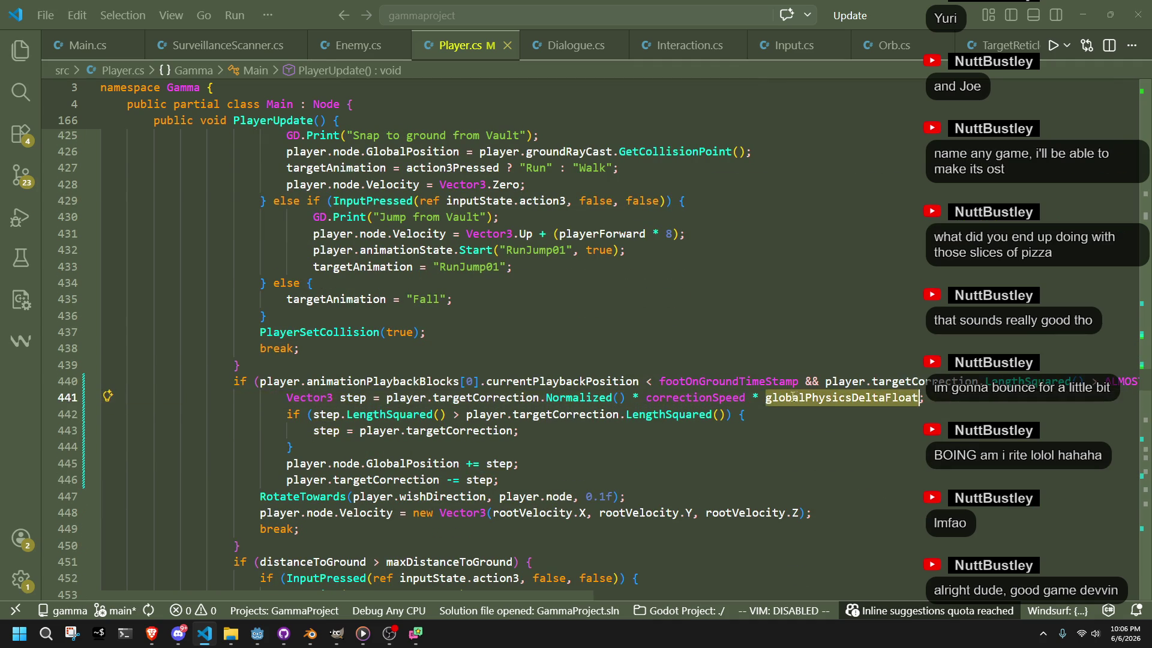
pyautogui.click(639, 464)
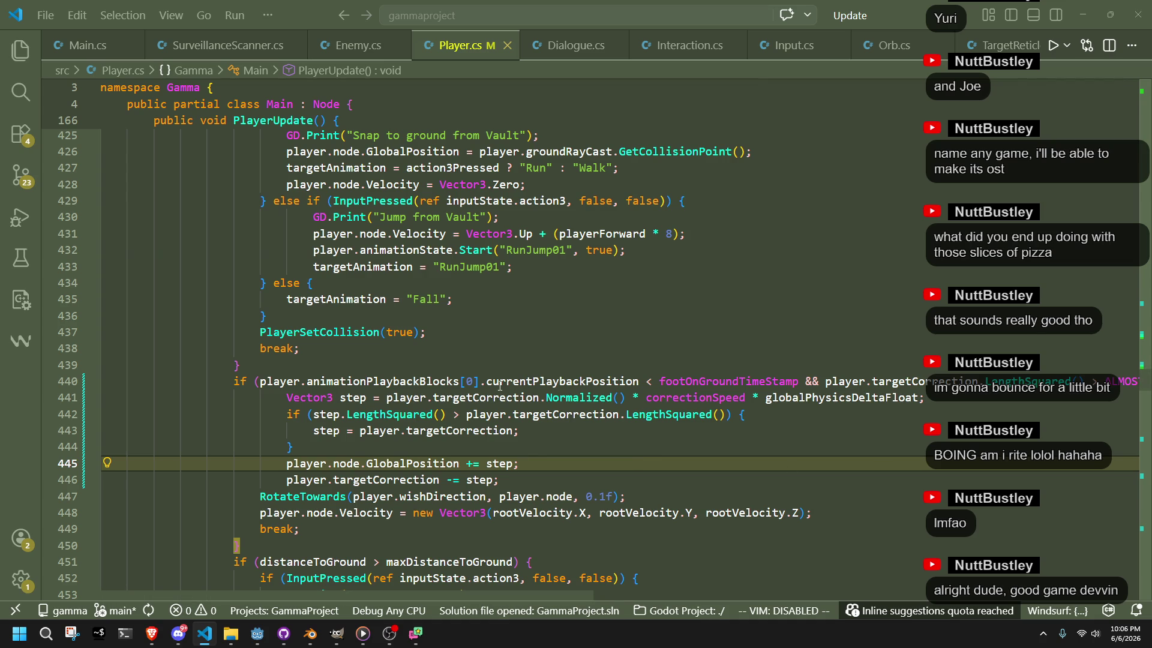
pyautogui.scroll(5, 500, 386)
# Set correctionSpeed from 8f to 4f, check the correction block, and relaunch the game from Godot
pyautogui.click(441, 326)
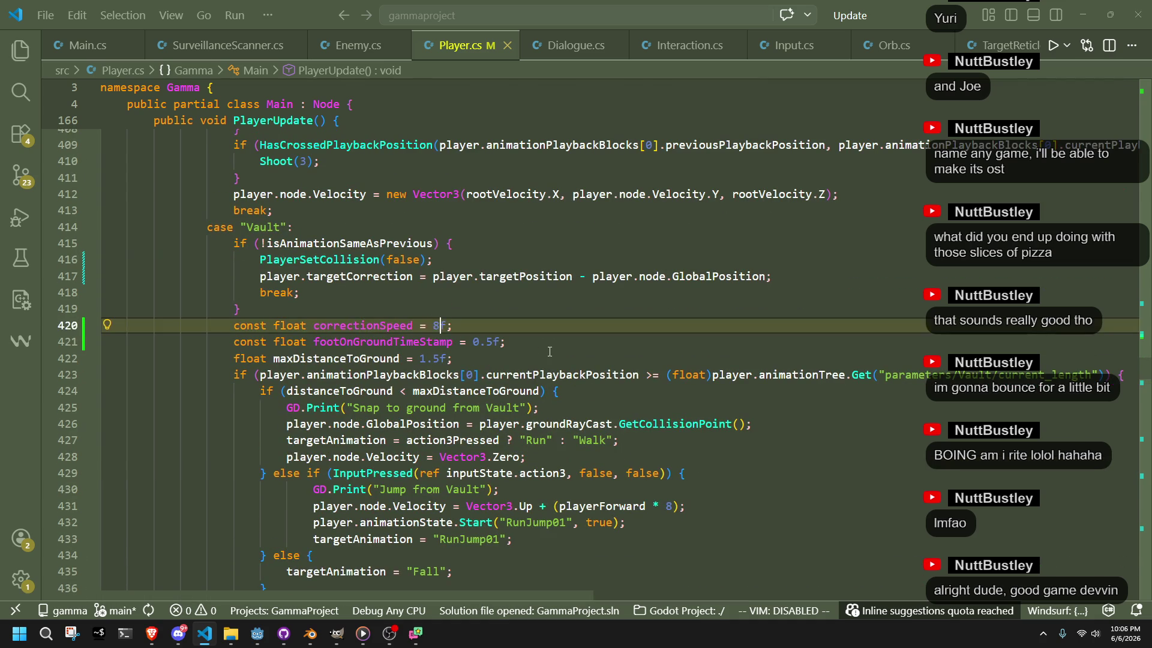
pyautogui.click(549, 352)
pyautogui.scroll(-4, 549, 351)
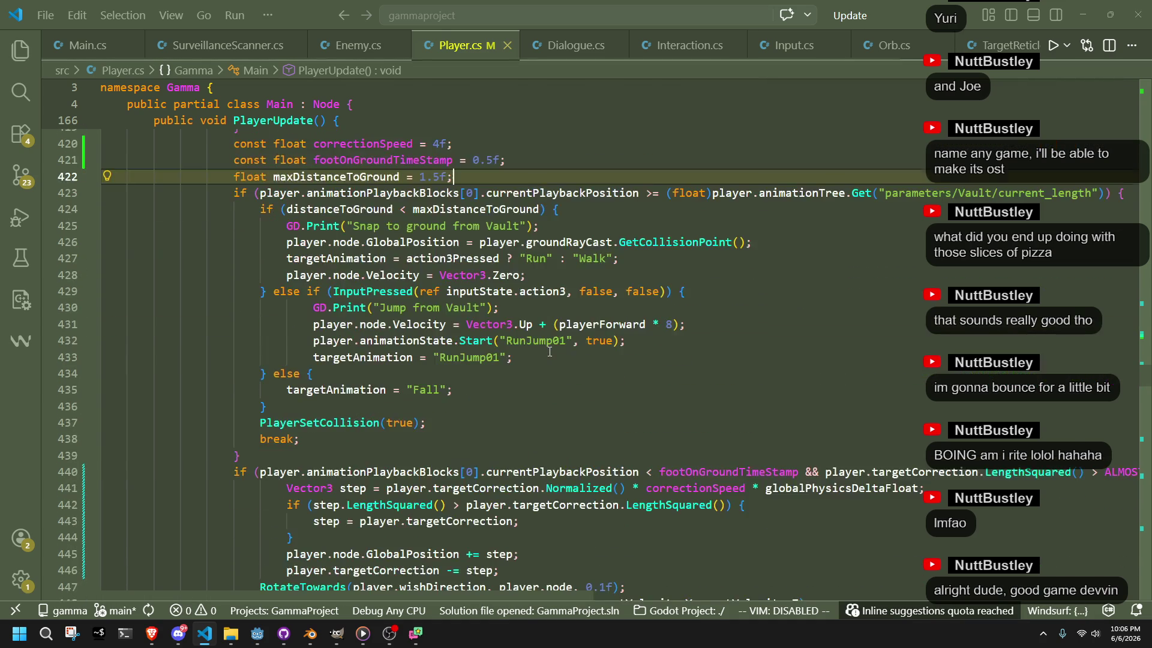
pyautogui.scroll(-1, 535, 378)
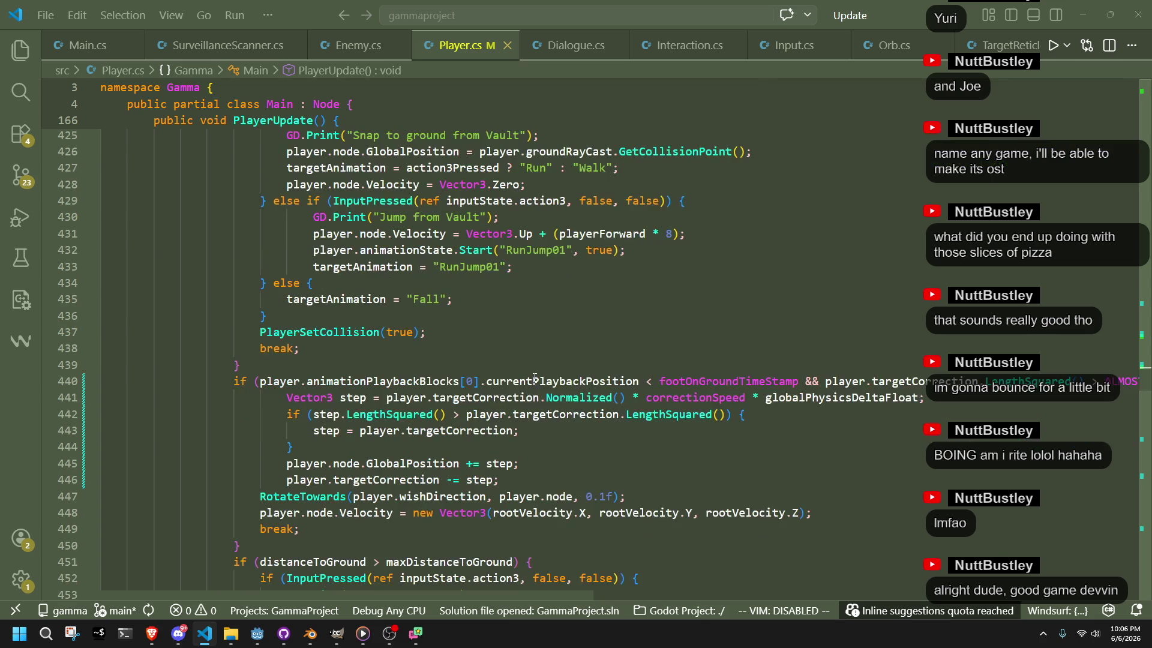
pyautogui.scroll(-1, 534, 378)
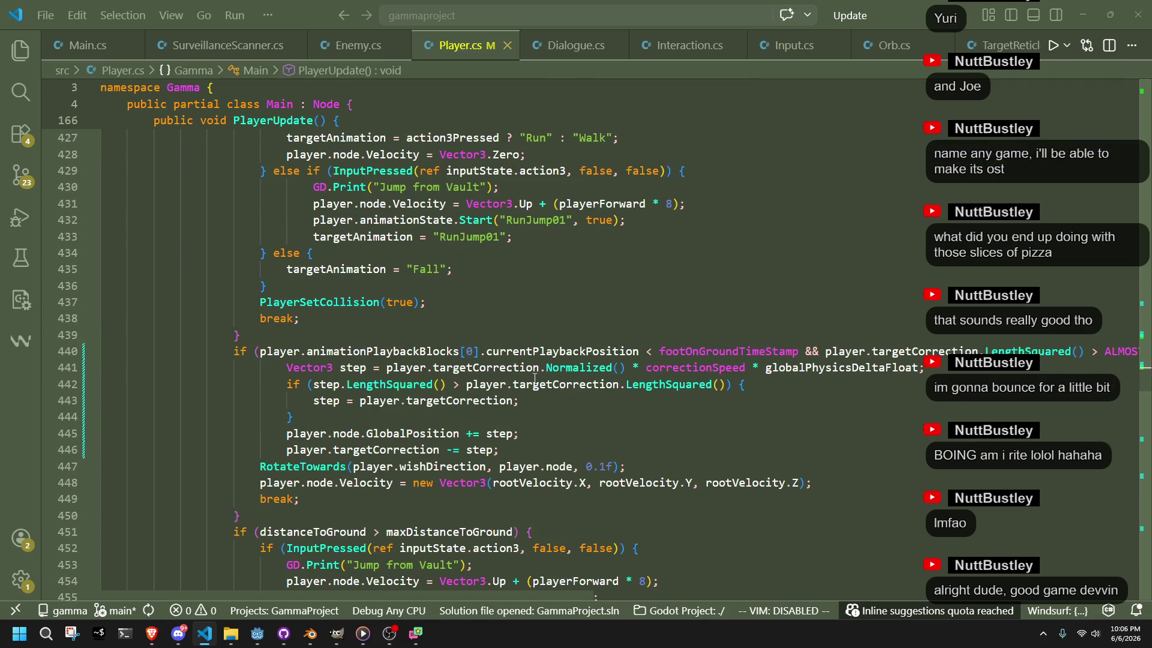
pyautogui.click(468, 510)
pyautogui.click(257, 633)
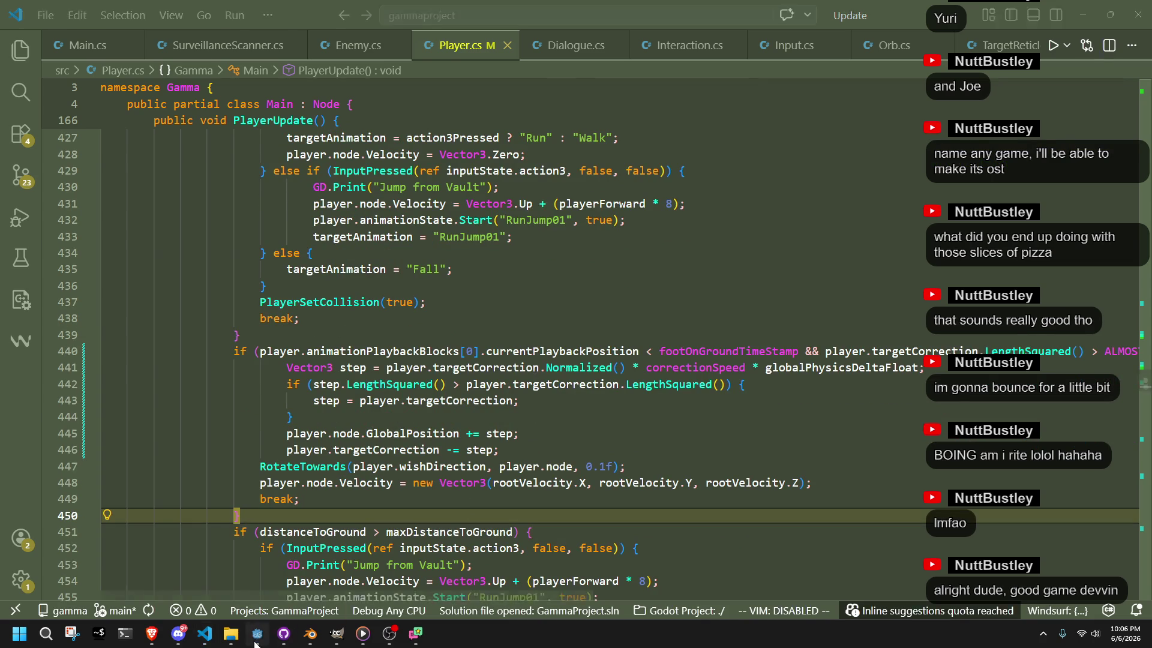
pyautogui.click(1066, 31)
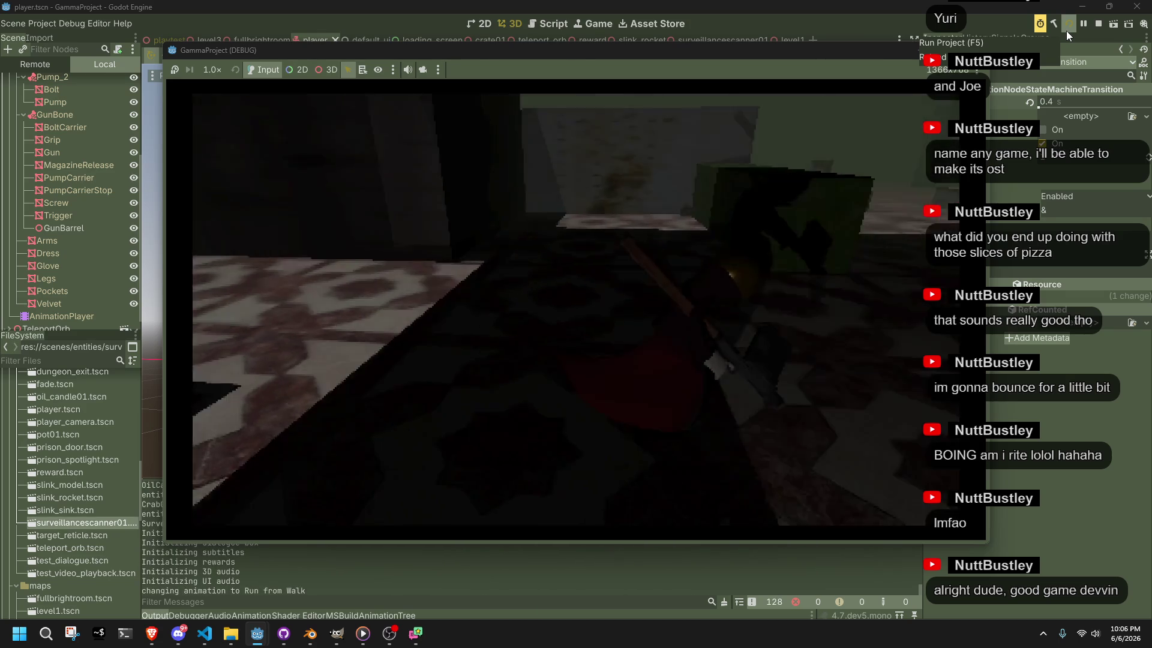
# Vault onto the green, dark and stone blocks and walk off a ledge to test landing
pyautogui.press('space')
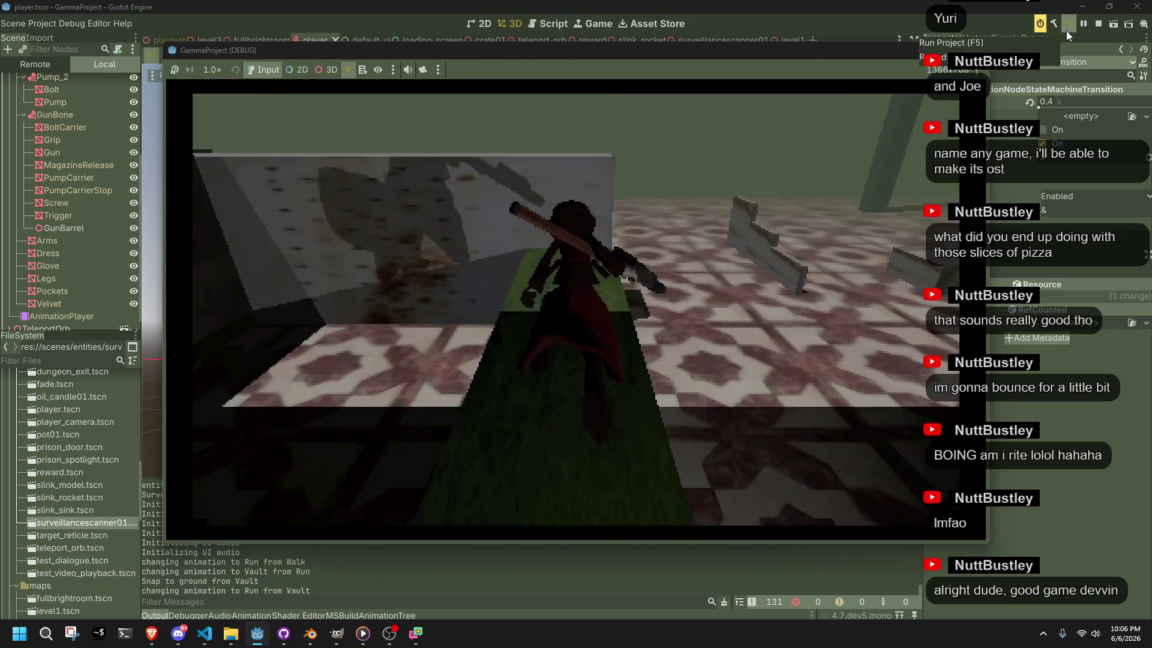
pyautogui.press('space')
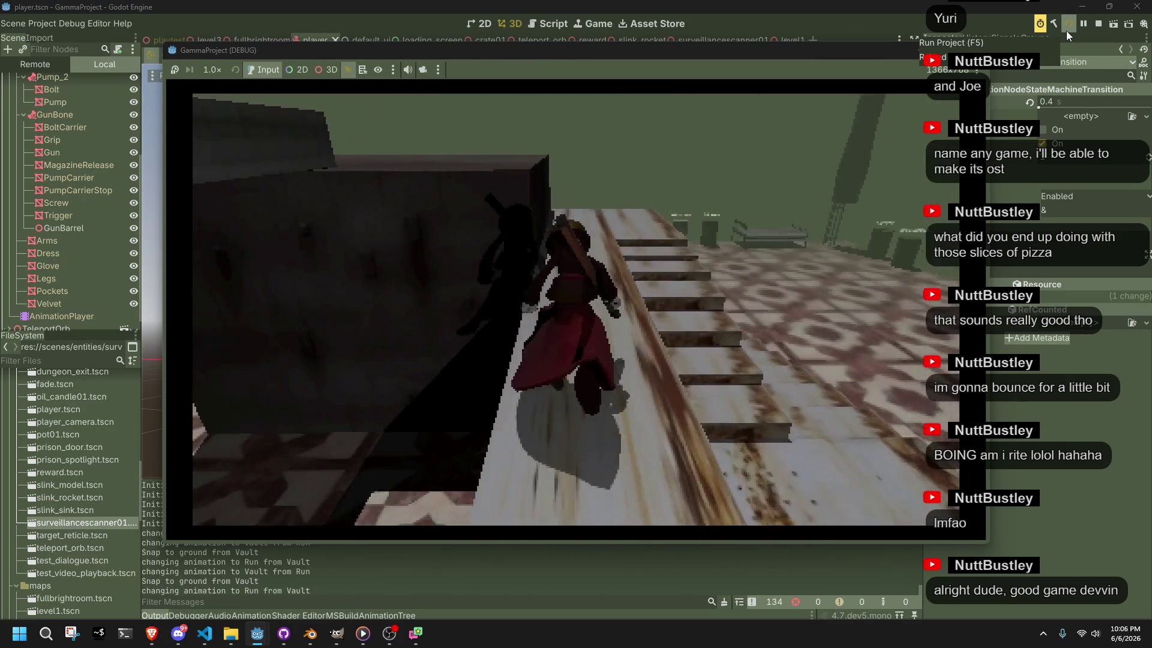
pyautogui.press('space')
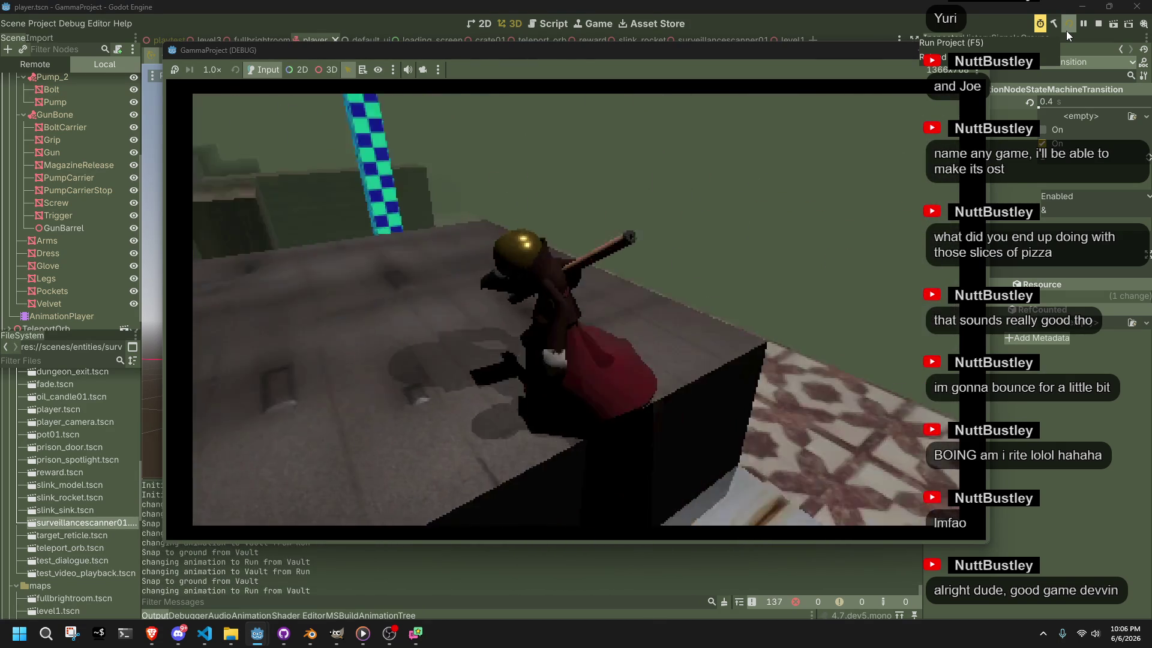
pyautogui.press('space')
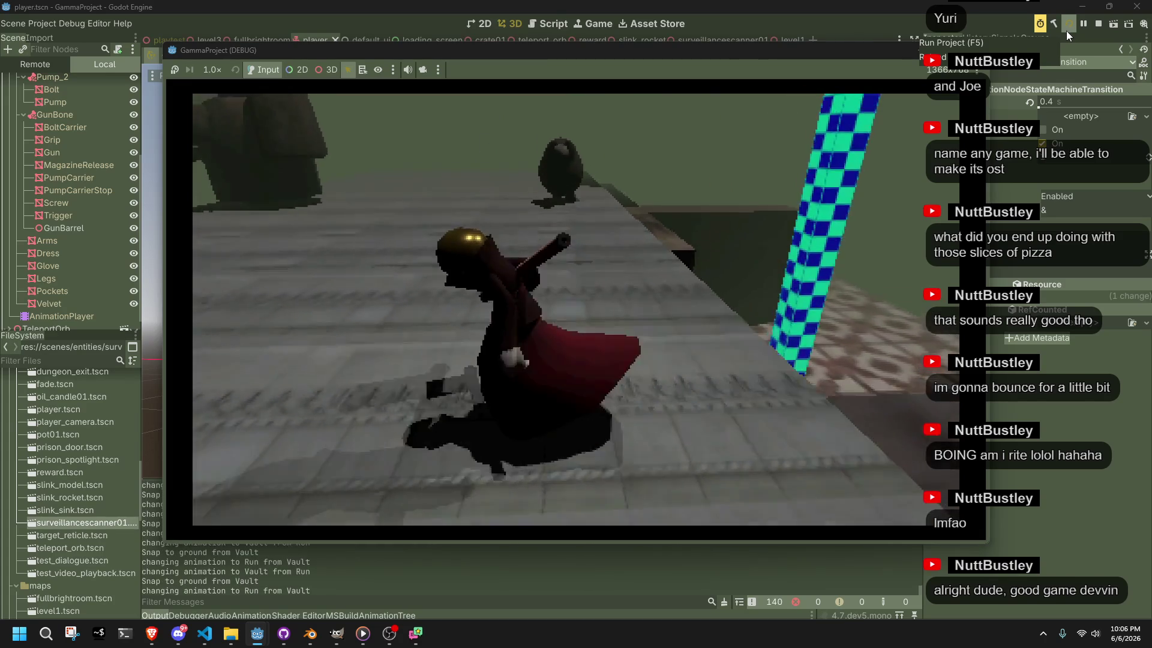
pyautogui.press('w')
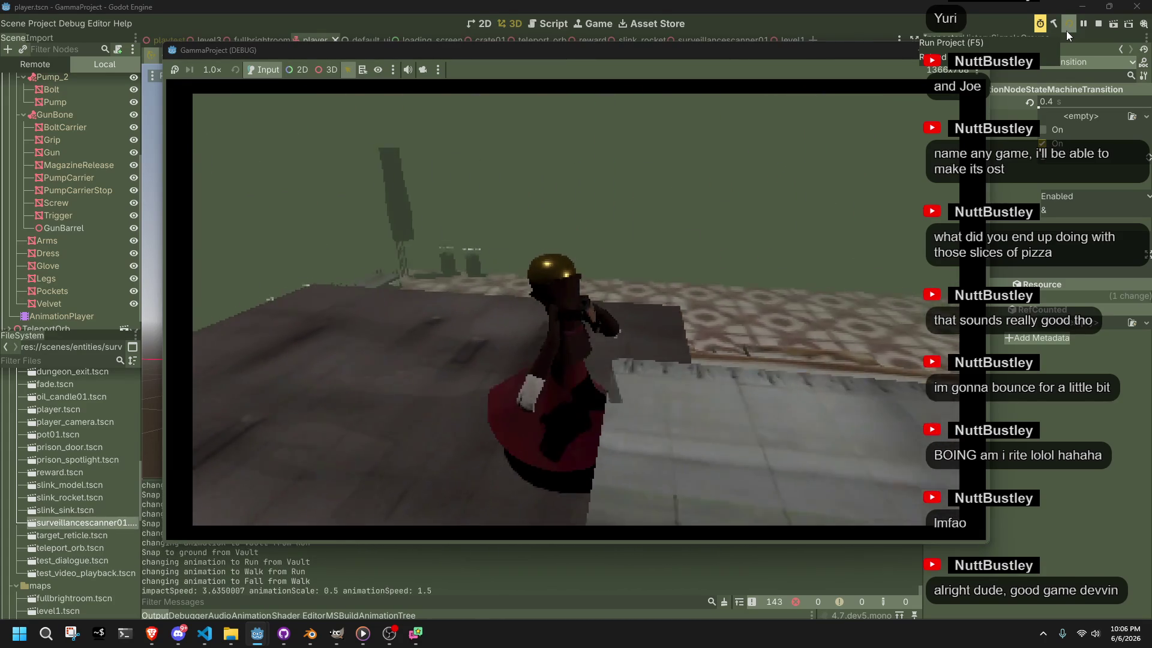
pyautogui.press('space')
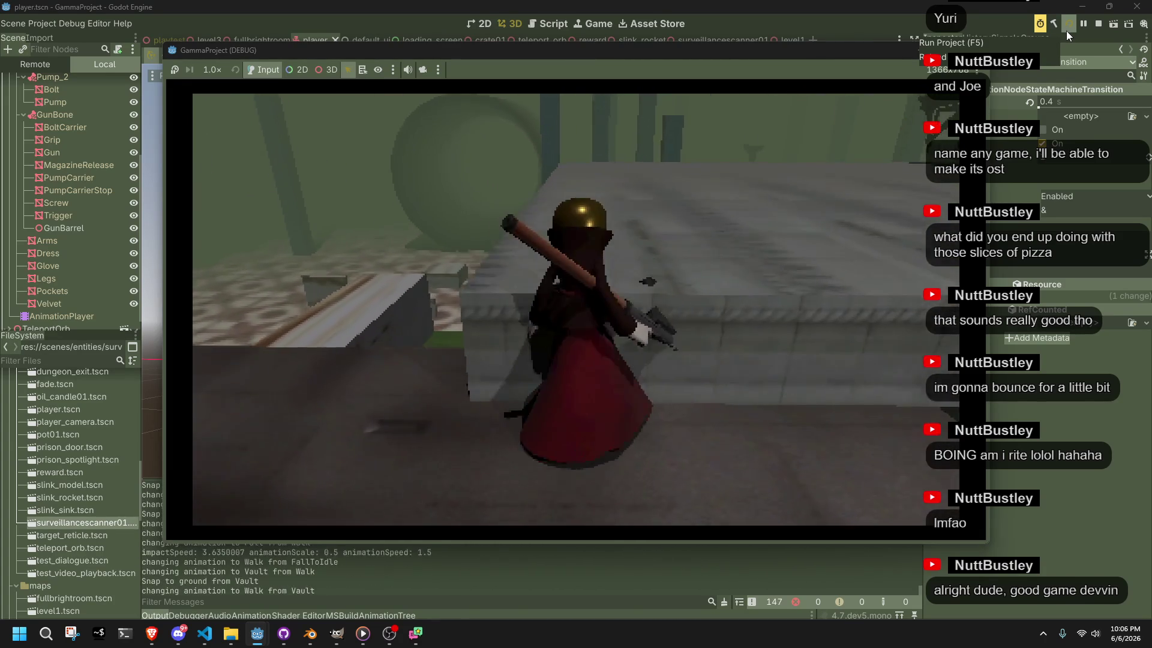
pyautogui.press('space')
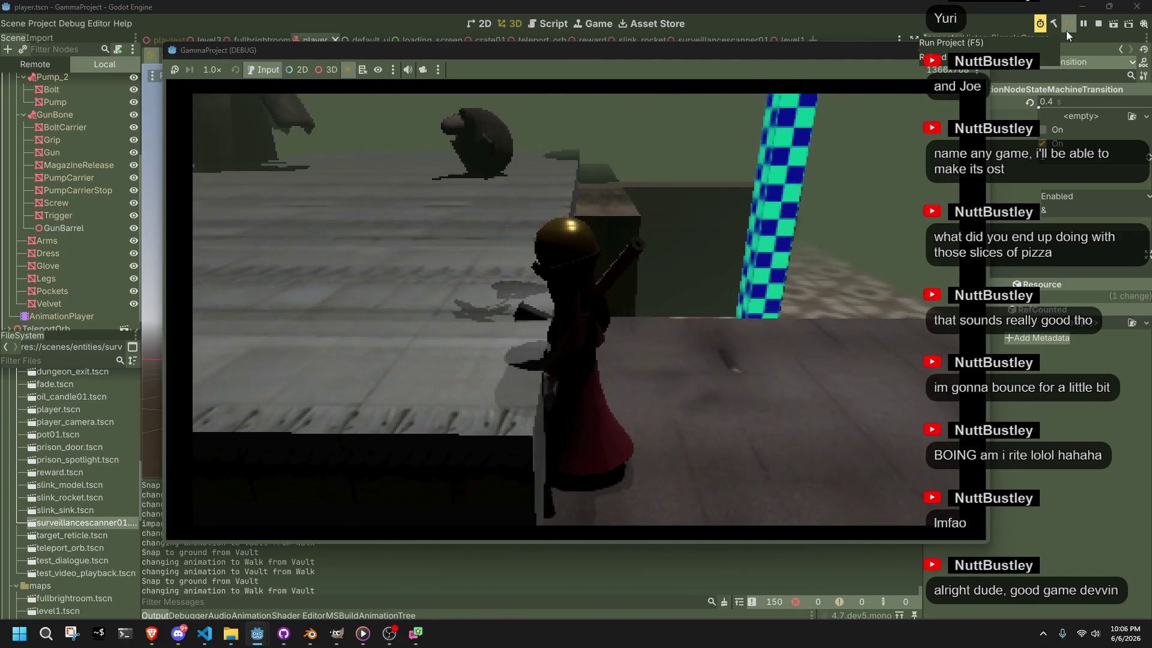
pyautogui.press('space')
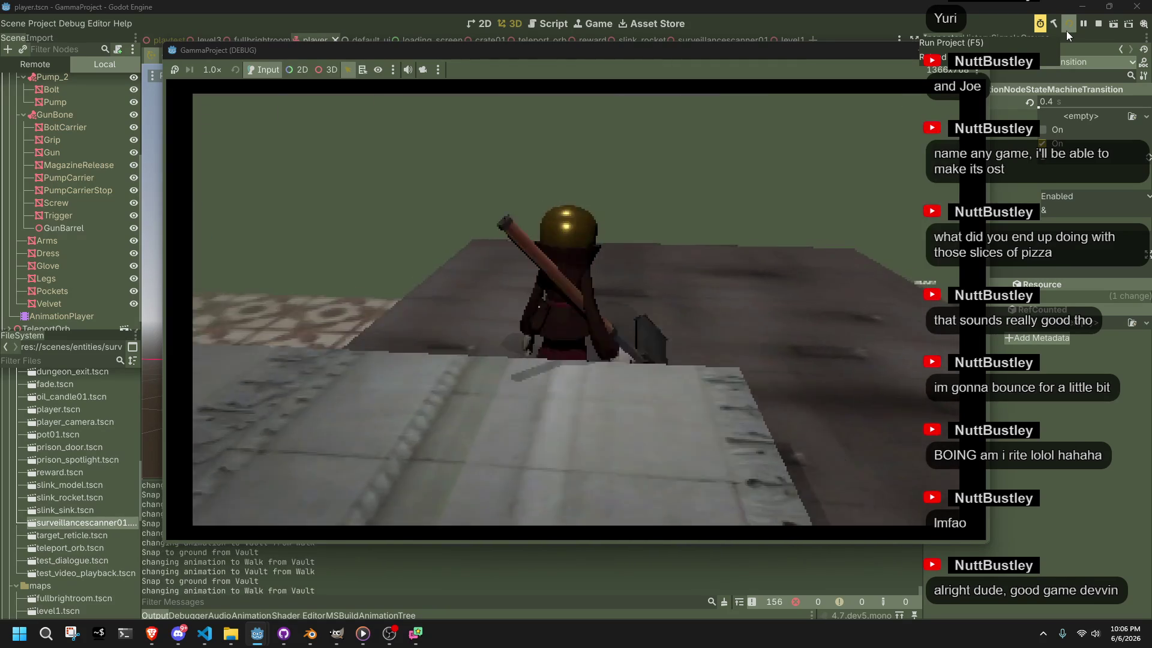
# Run across the rooftop, vault and drop off more ledges, then return to Player.cs
pyautogui.press('shift')
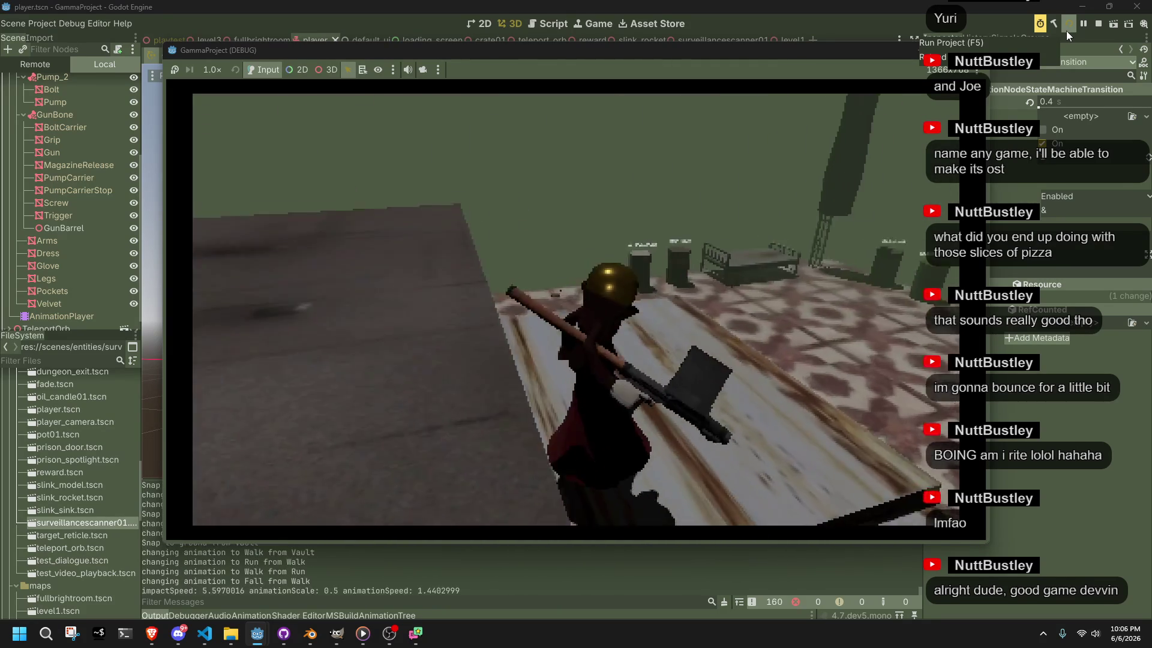
pyautogui.press('space')
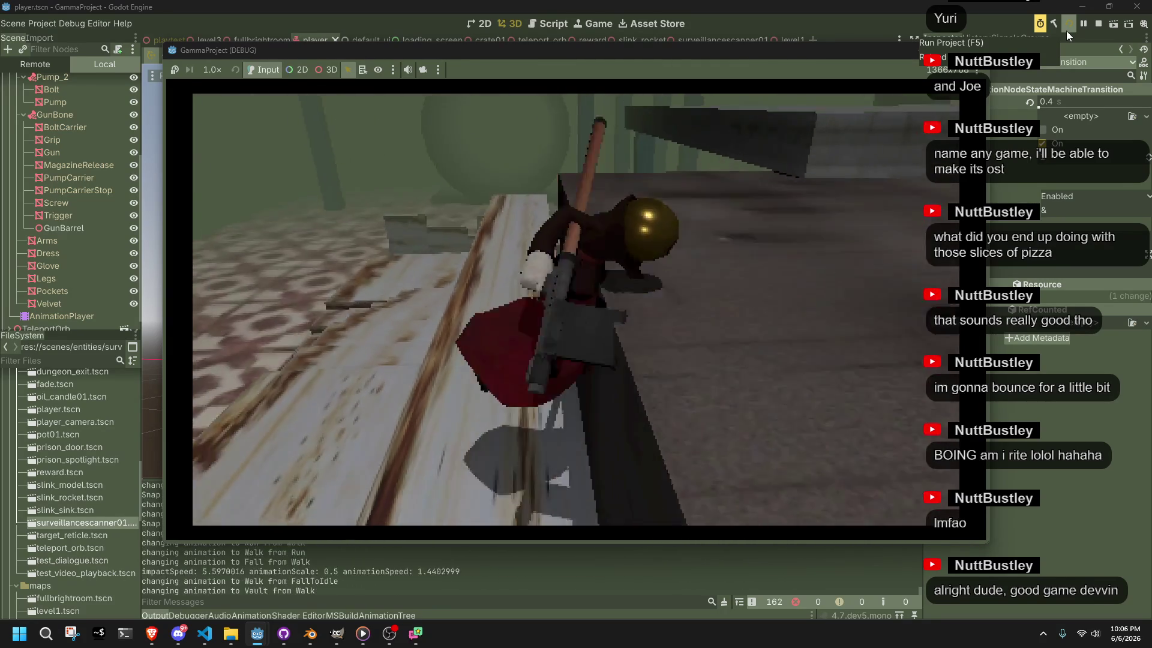
pyautogui.press('w')
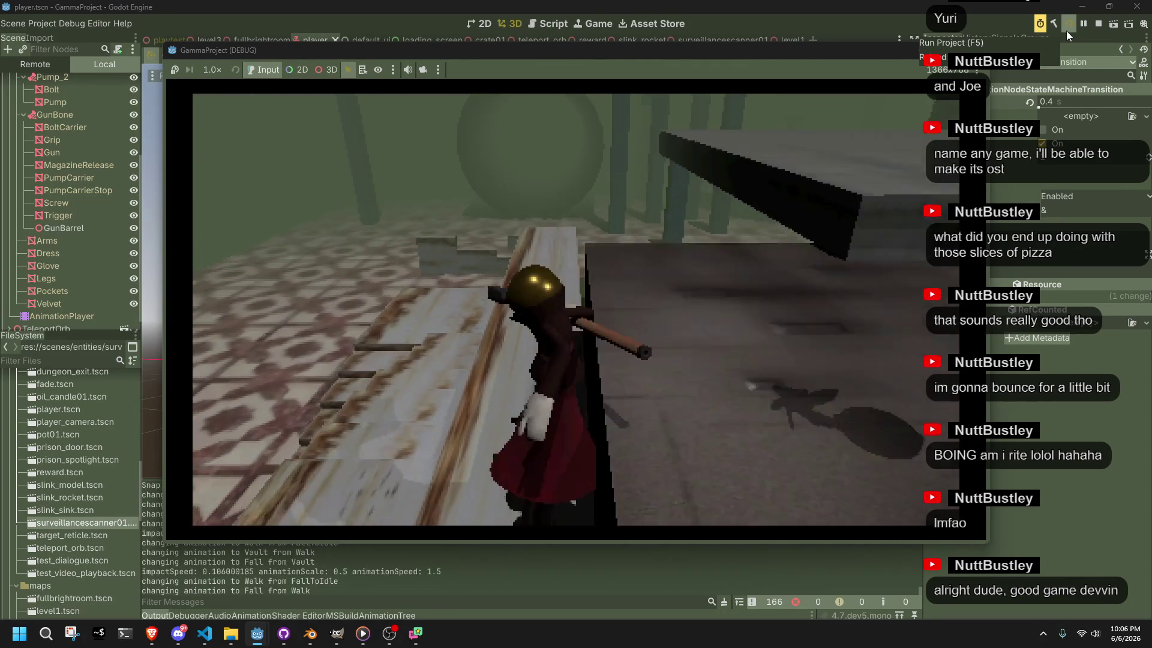
pyautogui.press('space')
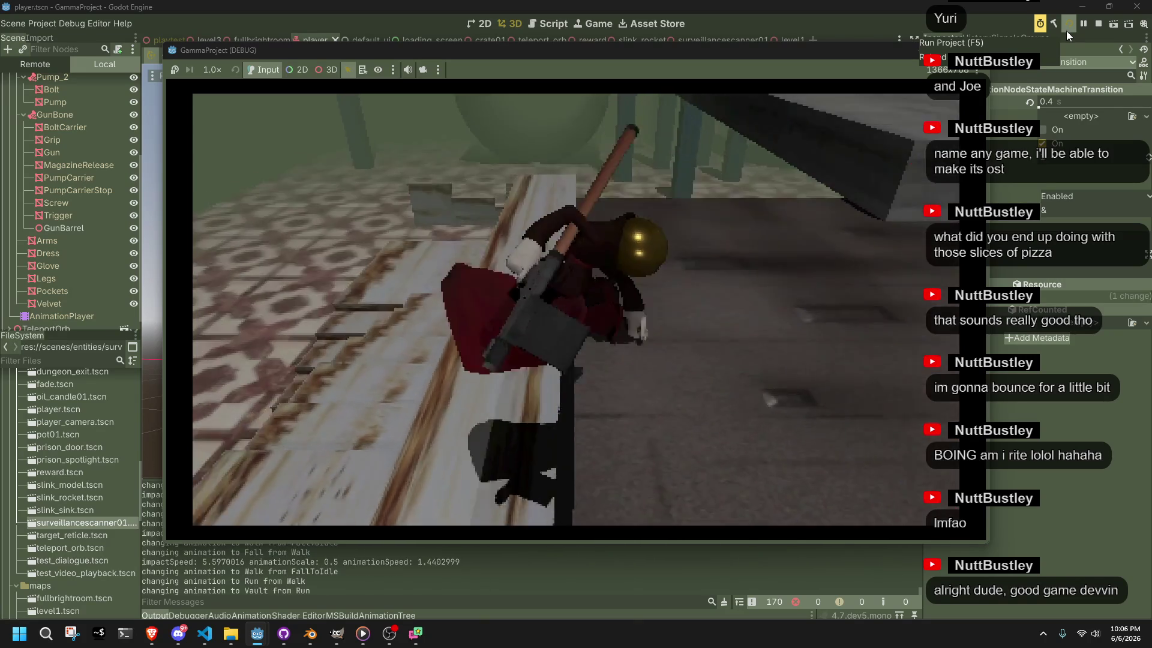
pyautogui.press('w')
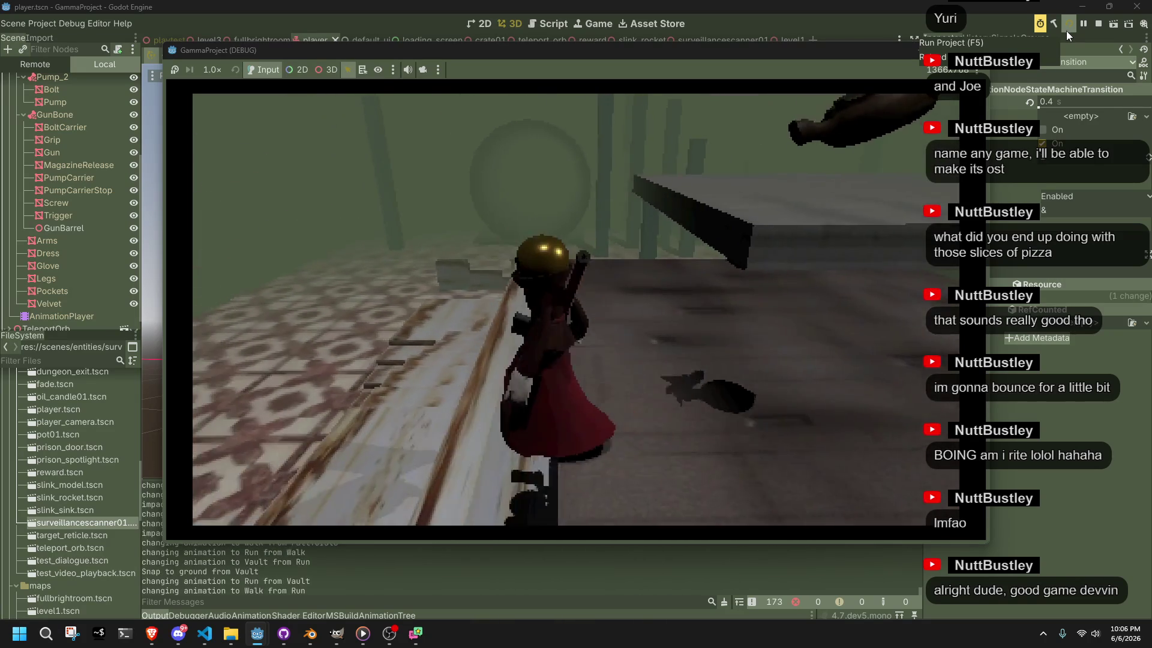
pyautogui.press('w')
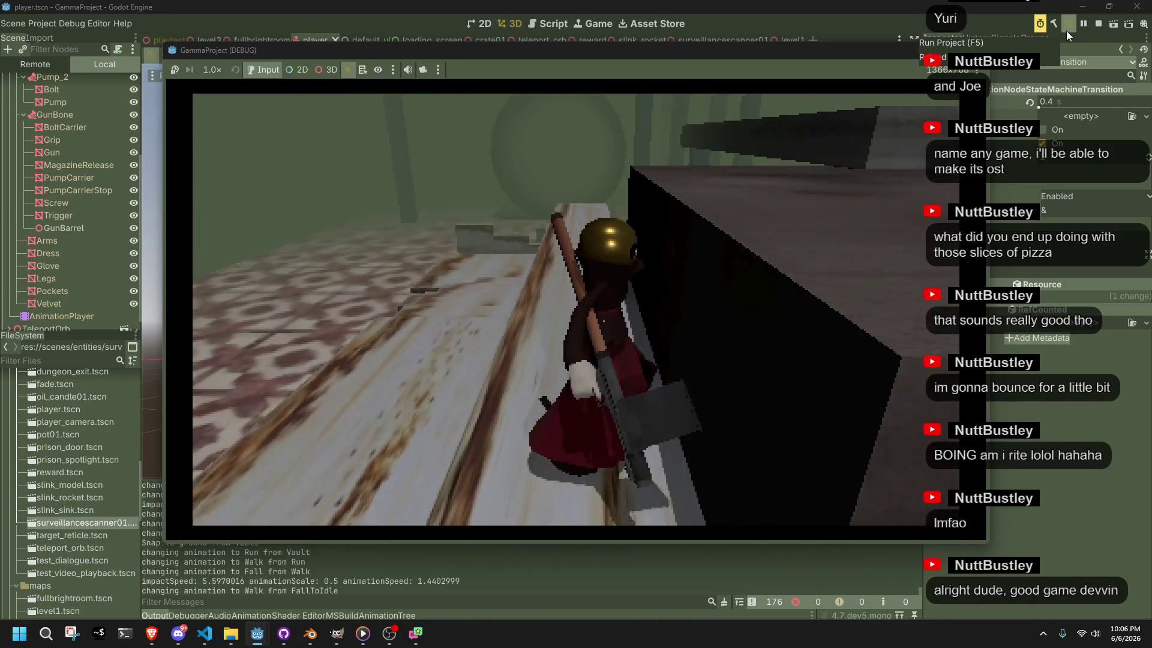
pyautogui.press('space')
pyautogui.press('w')
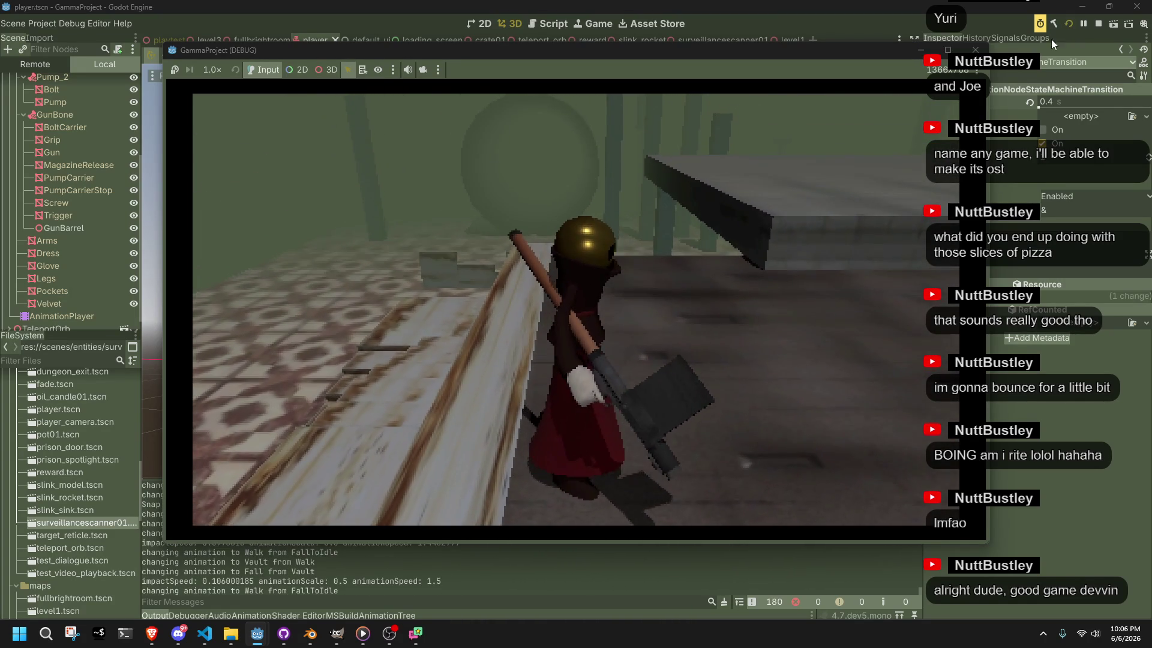
pyautogui.hotkey('alt', 'Tab')
pyautogui.scroll(-7, 635, 456)
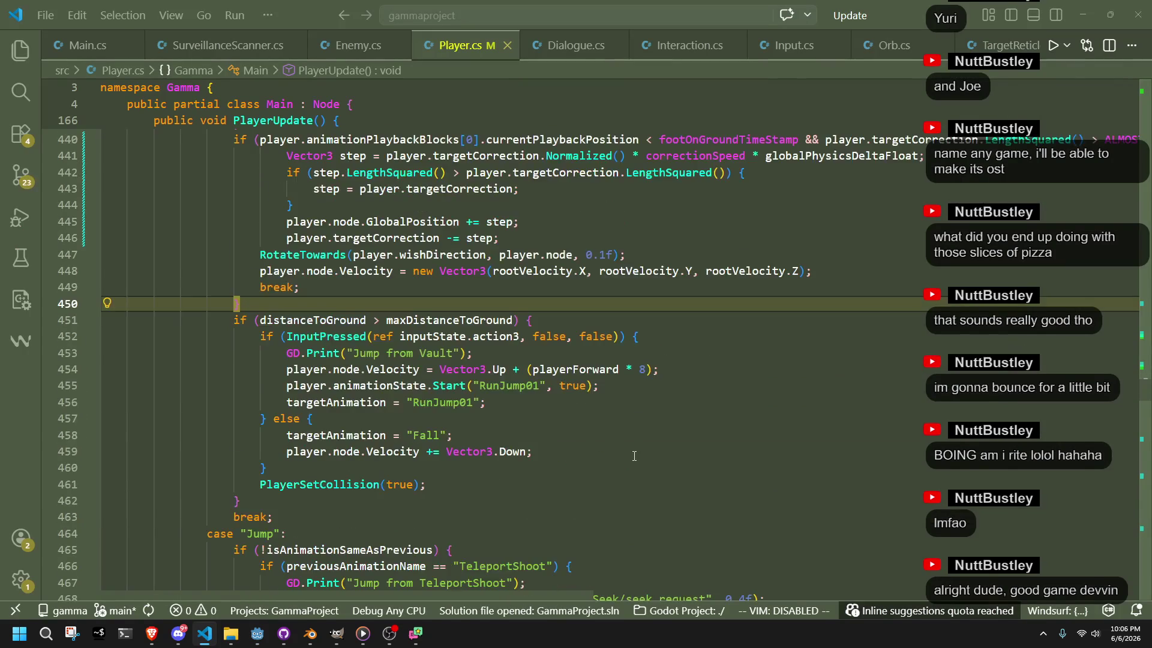
pyautogui.scroll(-4, 635, 456)
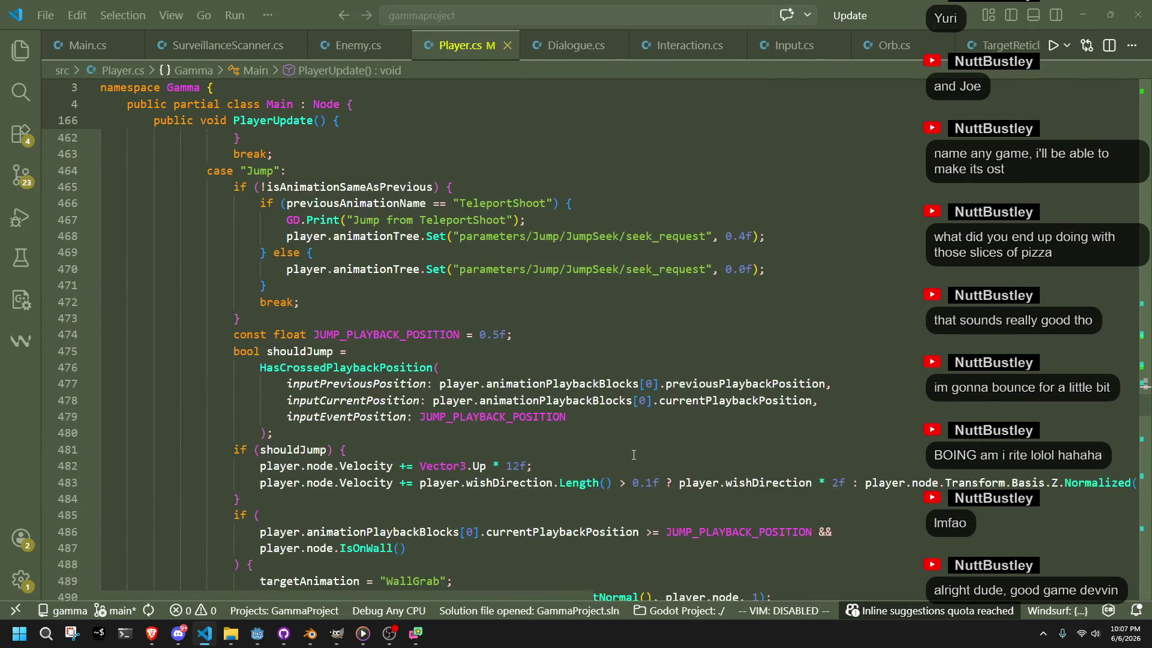
pyautogui.scroll(-10, 426, 346)
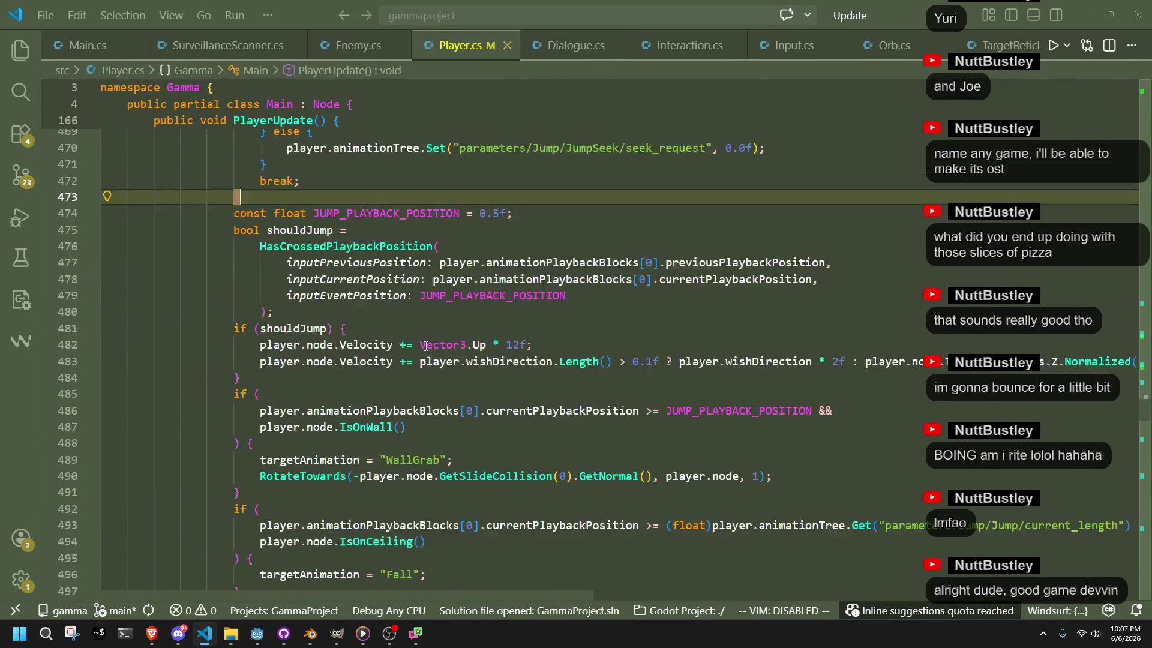
pyautogui.scroll(-1, 425, 346)
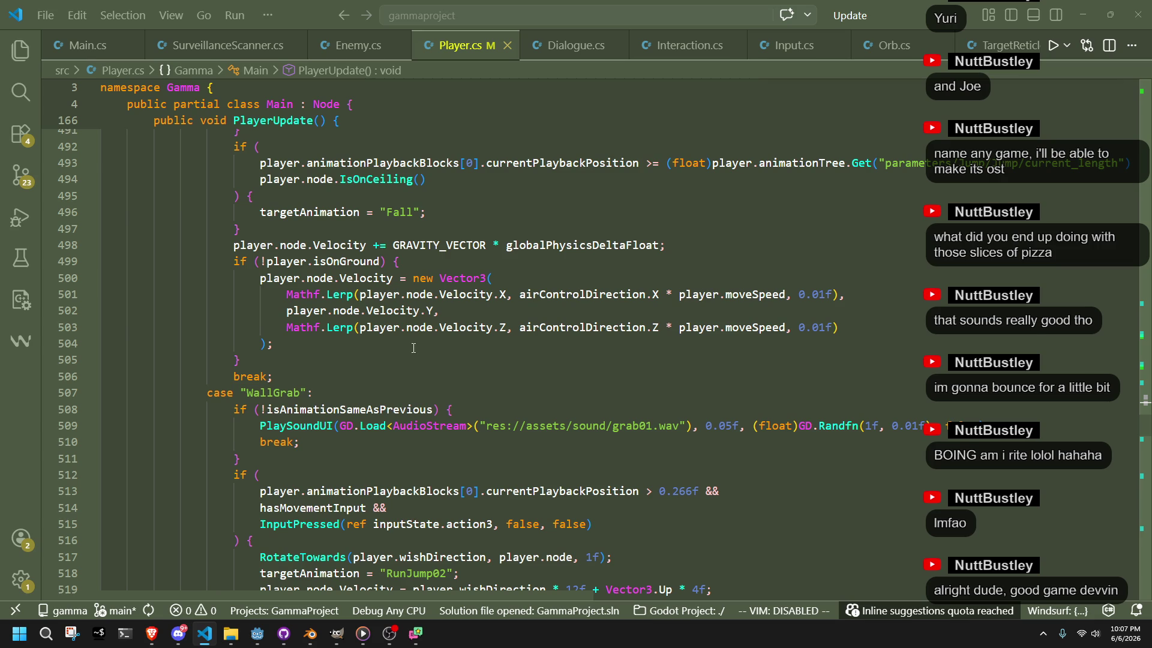
pyautogui.scroll(10, 413, 352)
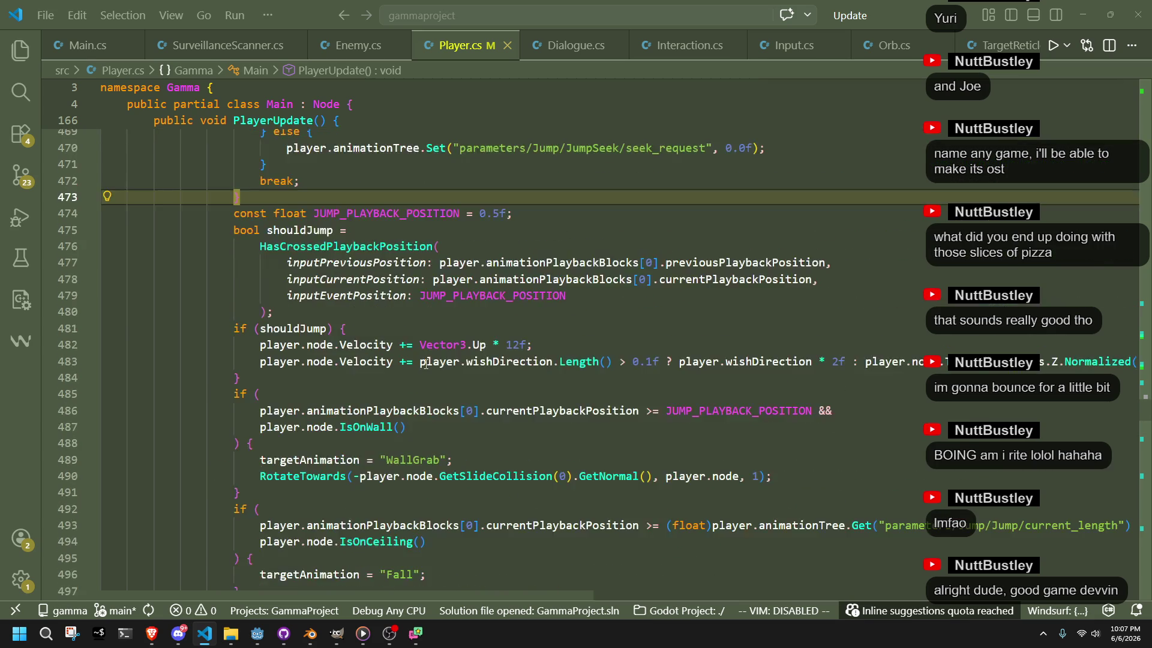
pyautogui.scroll(2, 426, 365)
pyautogui.scroll(-3, 426, 365)
pyautogui.scroll(-3, 427, 365)
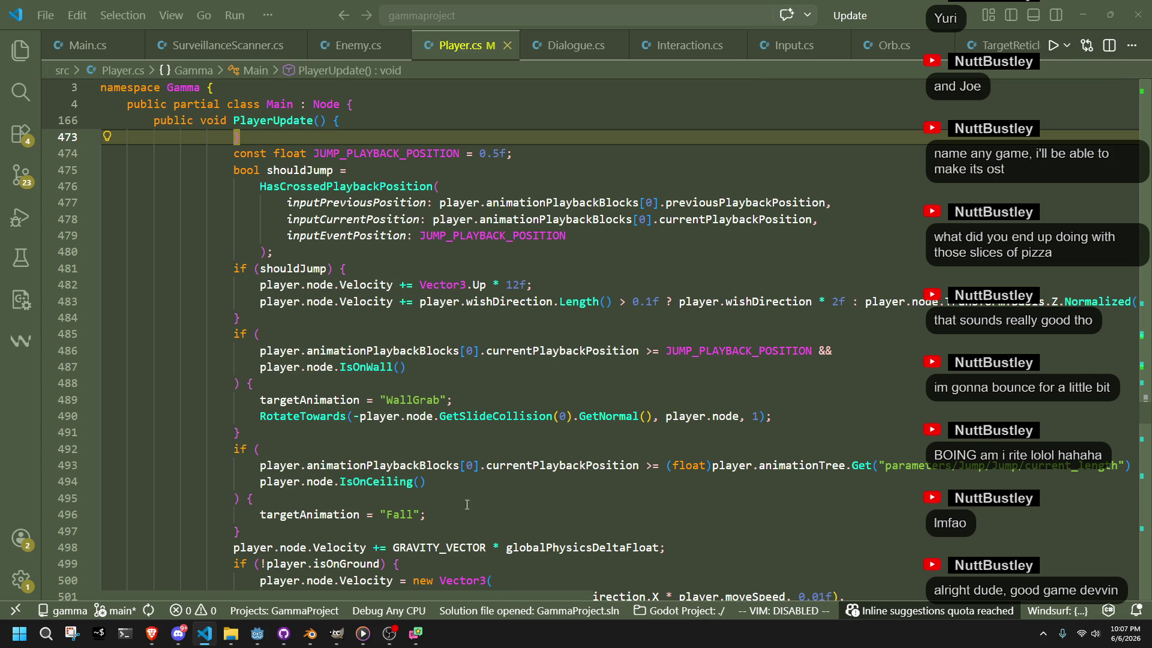
pyautogui.click(361, 515)
pyautogui.click(410, 400)
pyautogui.click(447, 435)
pyautogui.scroll(2, 447, 438)
pyautogui.scroll(2, 447, 439)
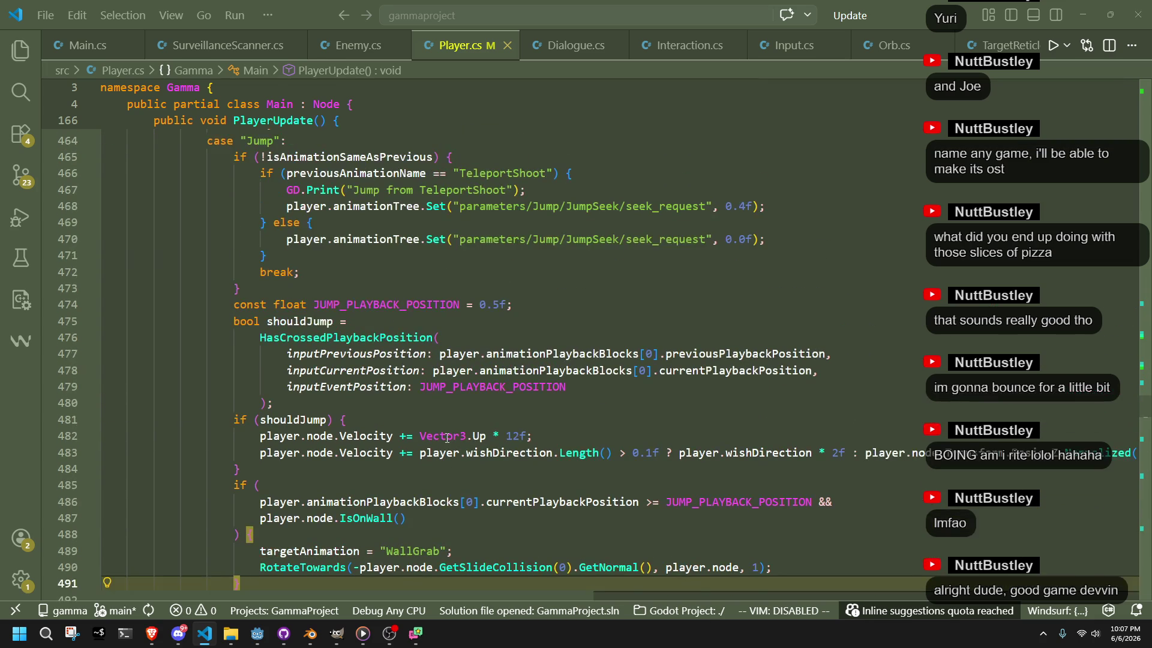
pyautogui.click(333, 322)
pyautogui.scroll(2, 339, 347)
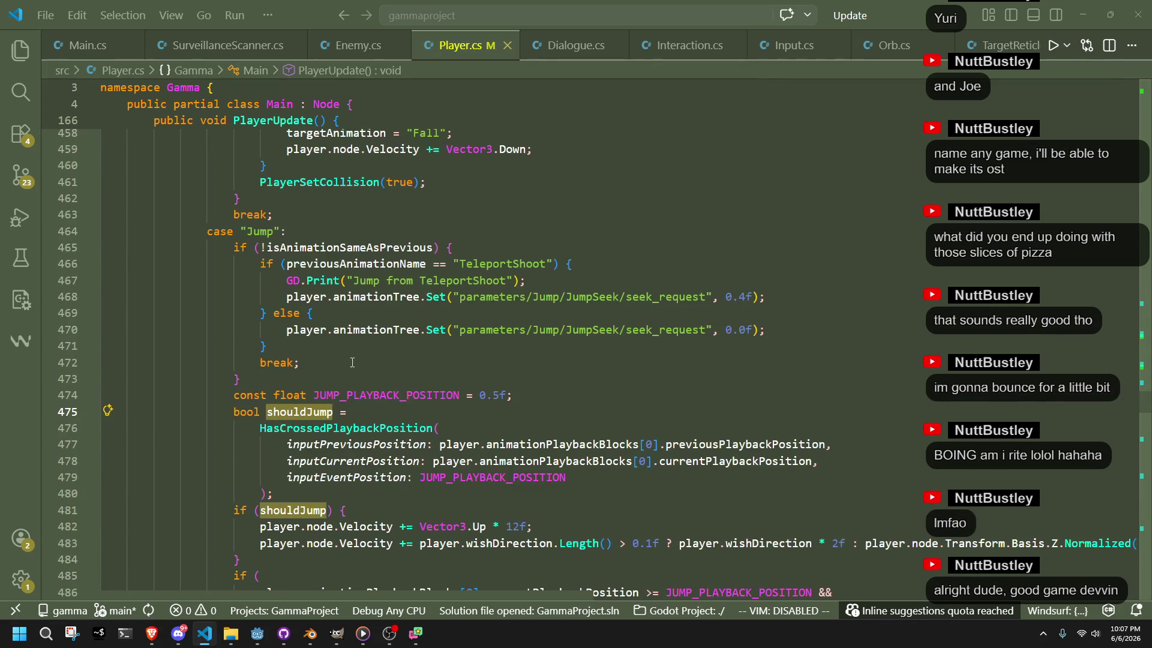
pyautogui.scroll(20, 370, 400)
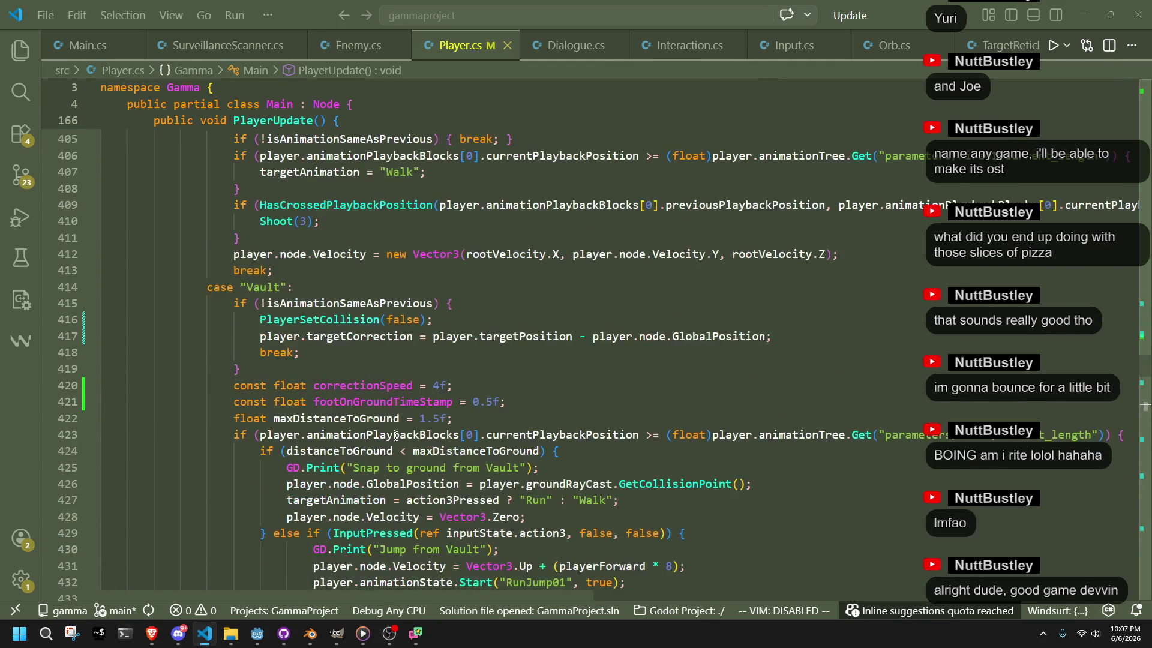
pyautogui.scroll(15, 397, 438)
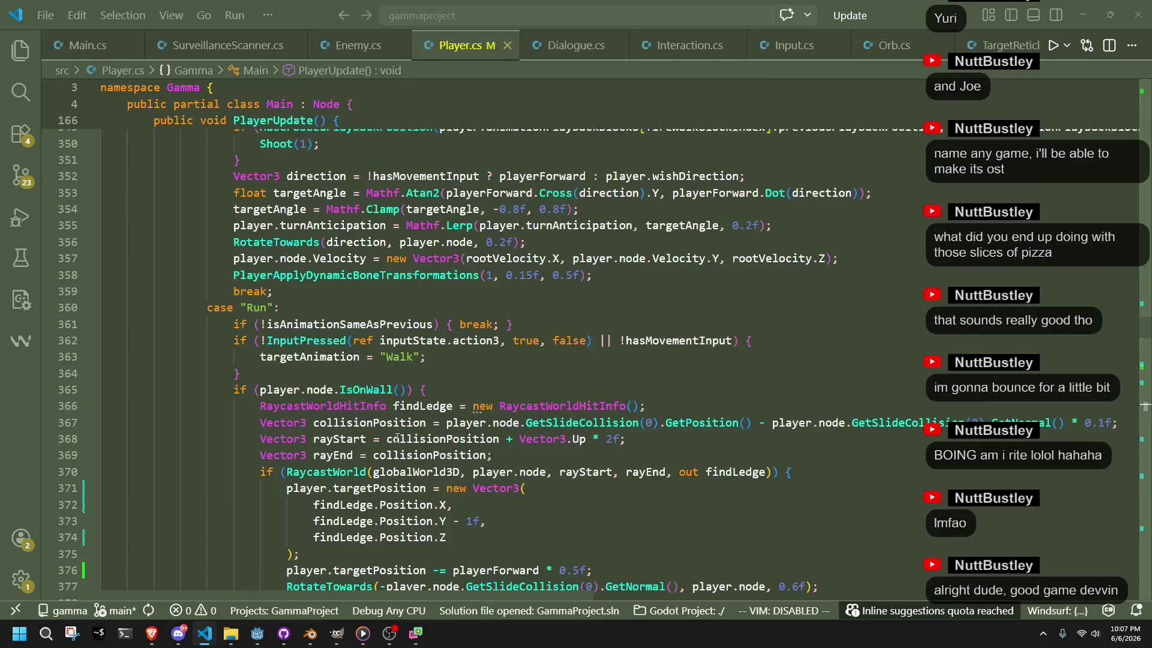
pyautogui.scroll(-2, 397, 438)
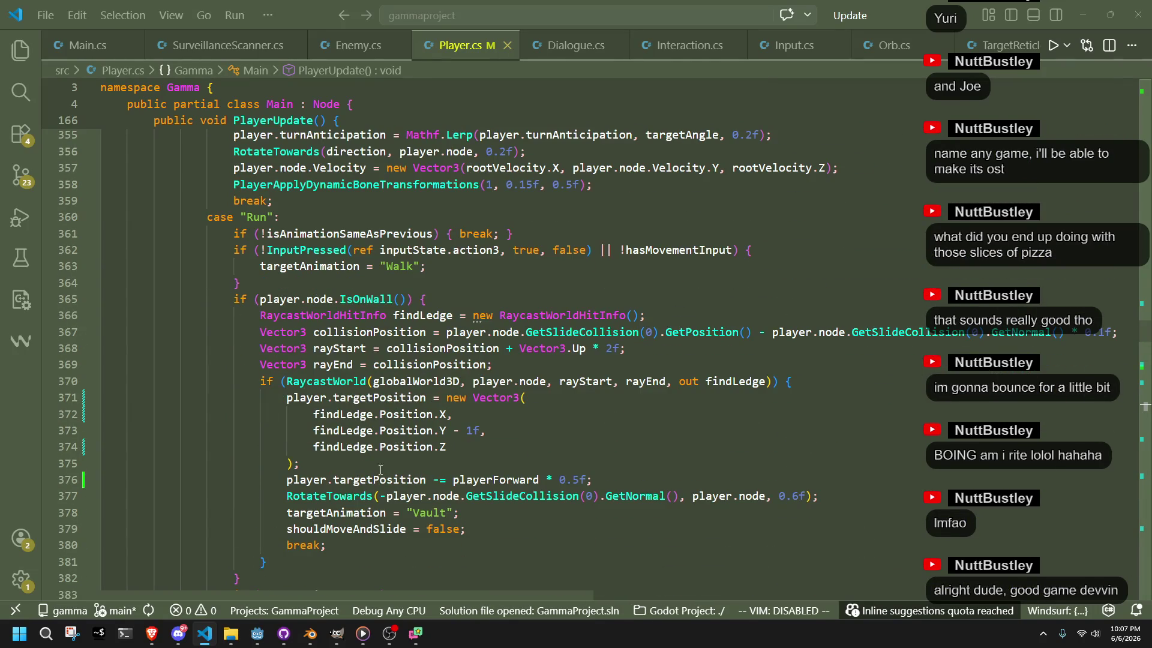
pyautogui.scroll(-1, 346, 546)
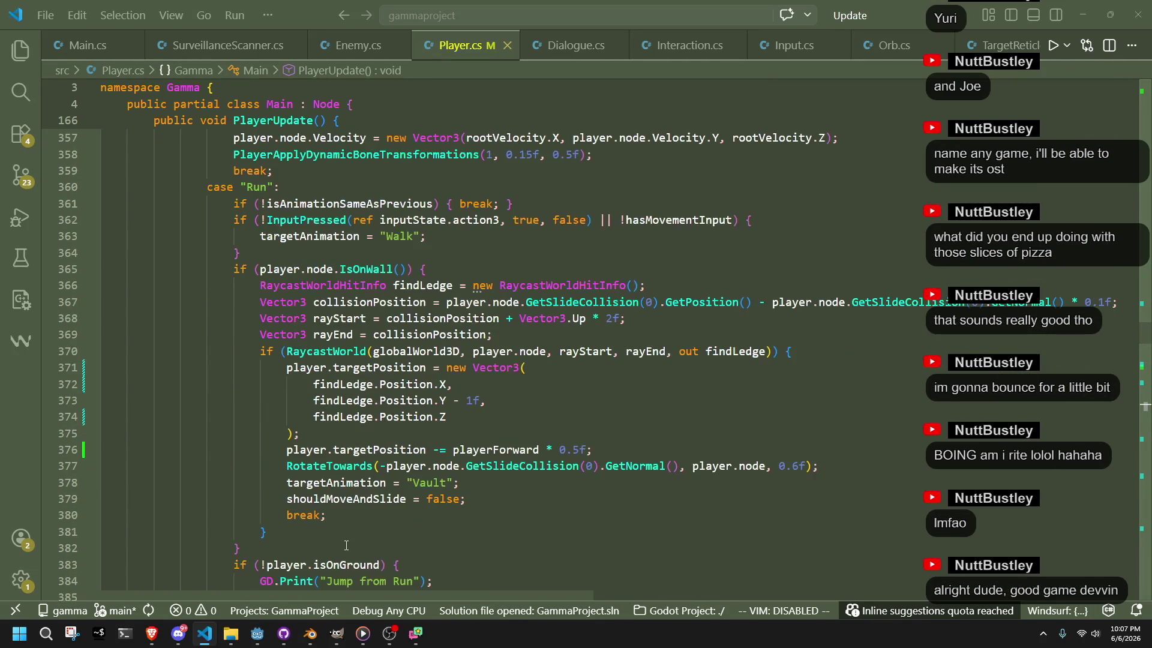
pyautogui.moveTo(316, 550)
pyautogui.mouseDown()
pyautogui.moveTo(282, 532)
pyautogui.moveTo(90, 270)
pyautogui.moveTo(66, 273)
pyautogui.mouseUp()
pyautogui.hotkey('ctrl', 'c')
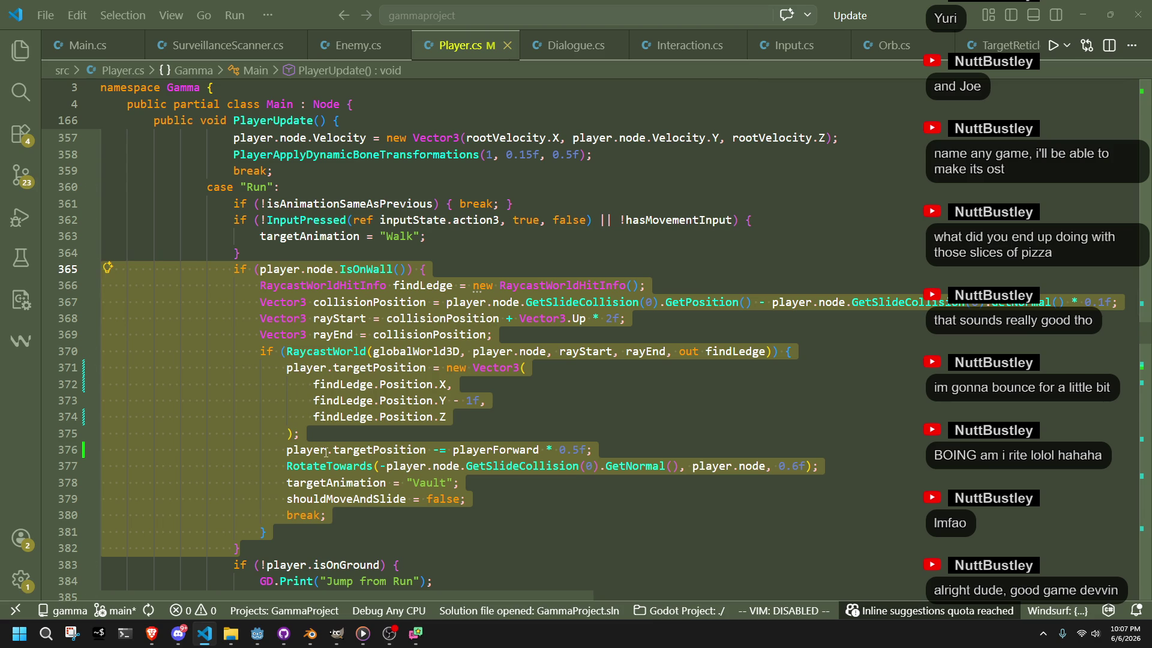
pyautogui.hotkey('ctrl', 'z')
pyautogui.hotkey('ctrl', 'z')
pyautogui.hotkey('ctrl', 'z')
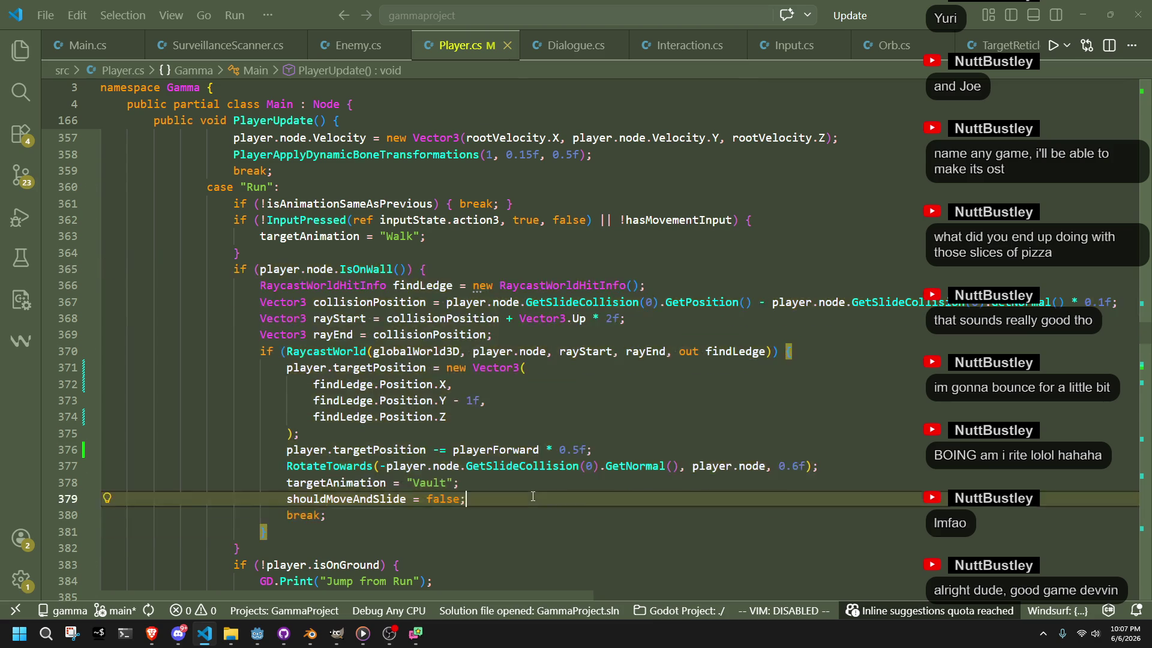
pyautogui.scroll(15, 531, 496)
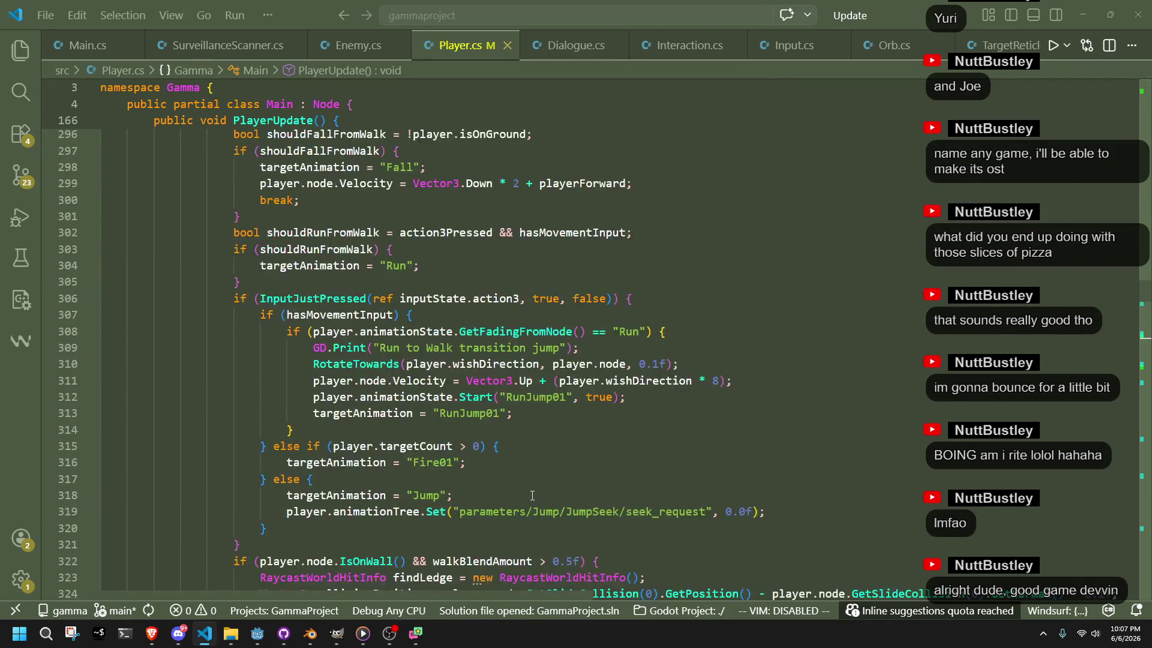
pyautogui.scroll(12, 532, 495)
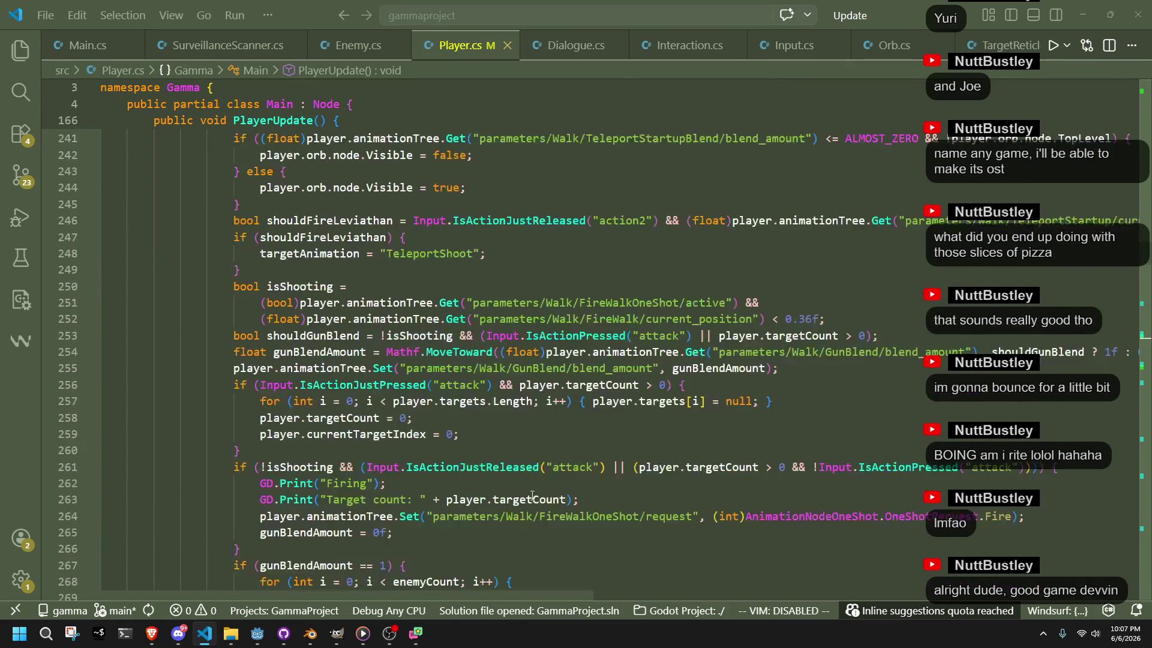
# Replace the Walk state's old ledge-check block with the pasted Run state ledge-detection code
pyautogui.scroll(3, 531, 496)
pyautogui.scroll(-10, 532, 495)
pyautogui.scroll(-12, 532, 496)
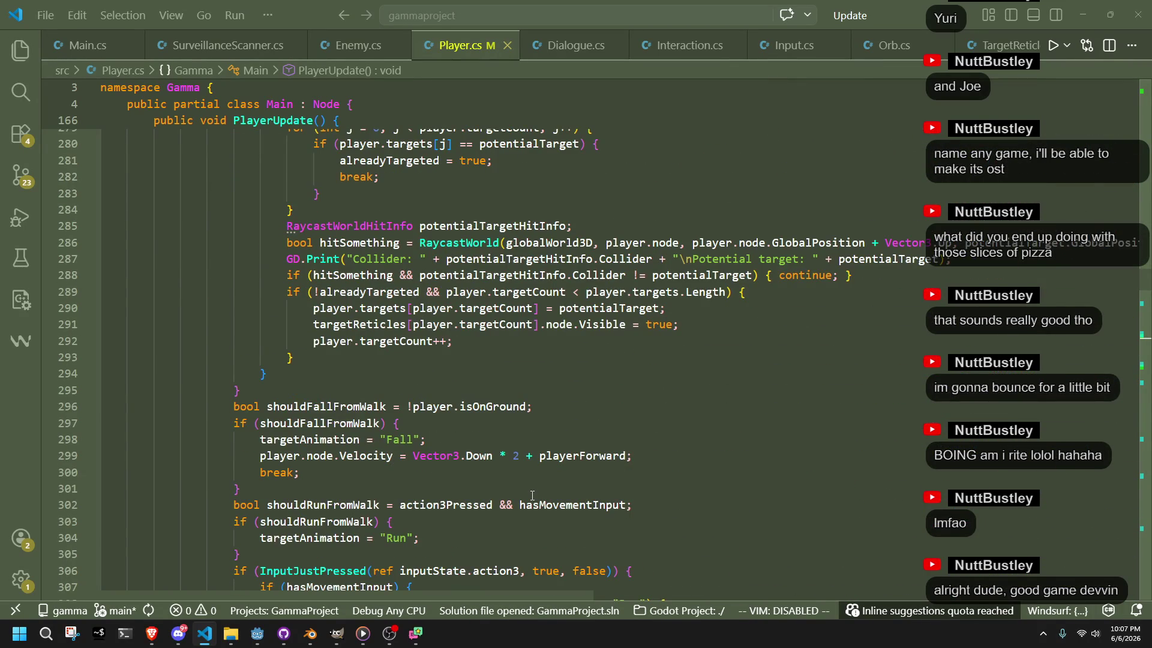
pyautogui.scroll(-5, 531, 496)
pyautogui.scroll(-6, 532, 495)
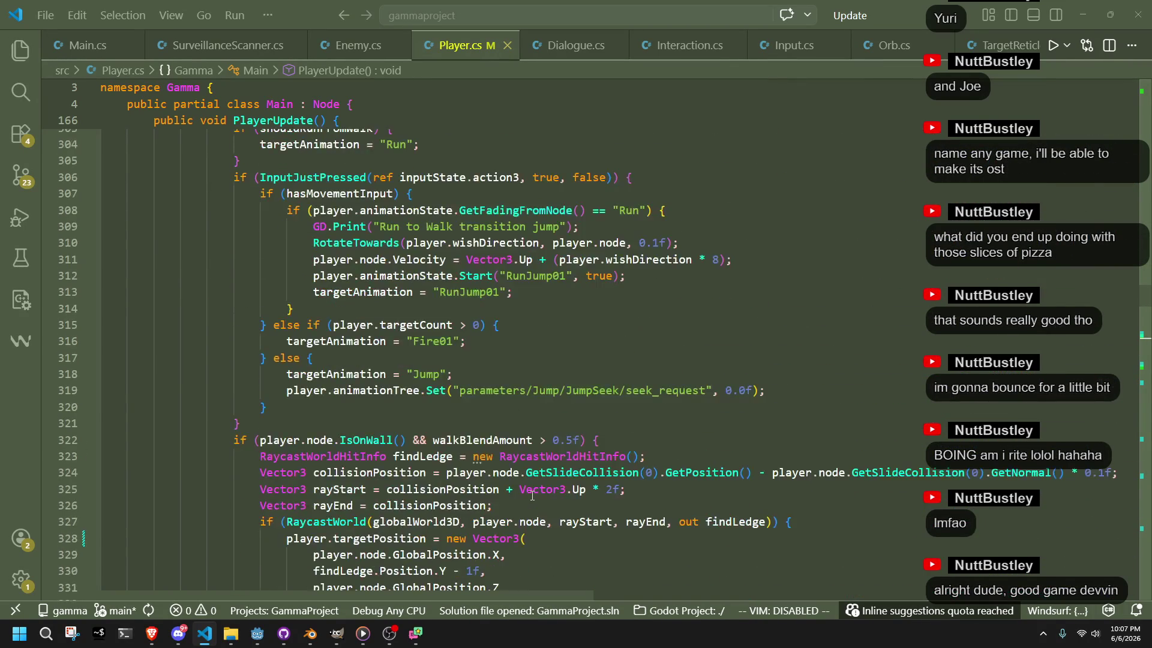
pyautogui.moveTo(310, 526)
pyautogui.mouseDown()
pyautogui.moveTo(327, 485)
pyautogui.moveTo(363, 234)
pyautogui.mouseUp()
pyautogui.hotkey('ctrl', 'v')
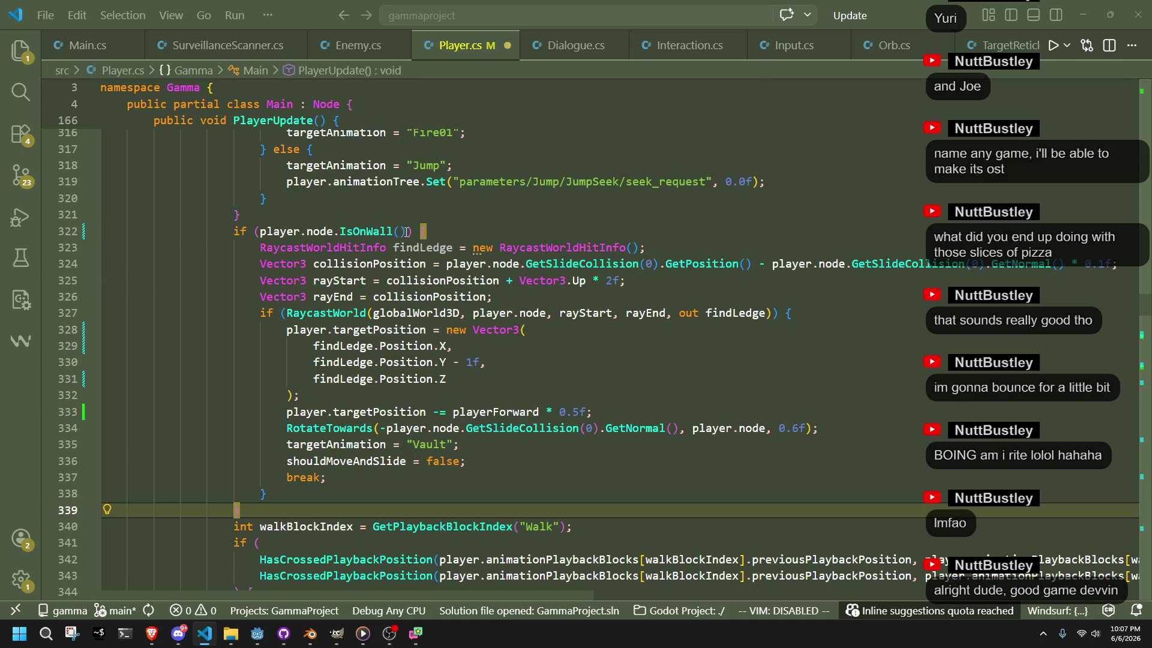
# Extend the Walk wall condition to IsOnWall() && walkBlendAmount > 0.5f
pyautogui.click(421, 231)
pyautogui.write('&& ')
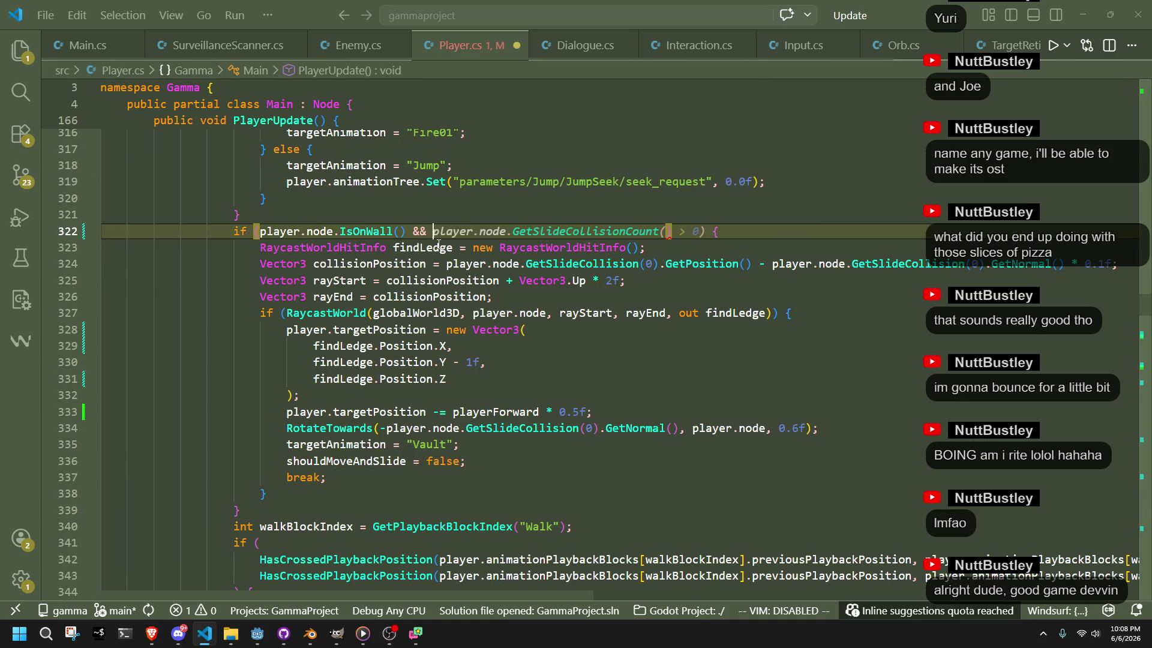
pyautogui.write('walkB')
pyautogui.press('Tab')
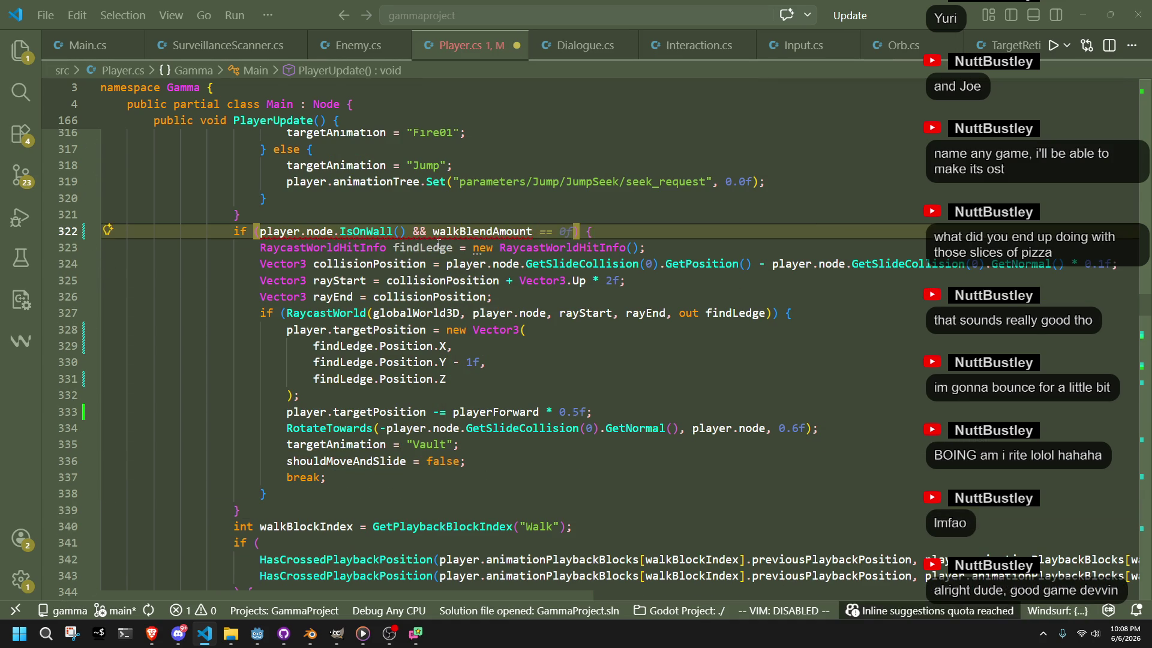
pyautogui.write('0.')
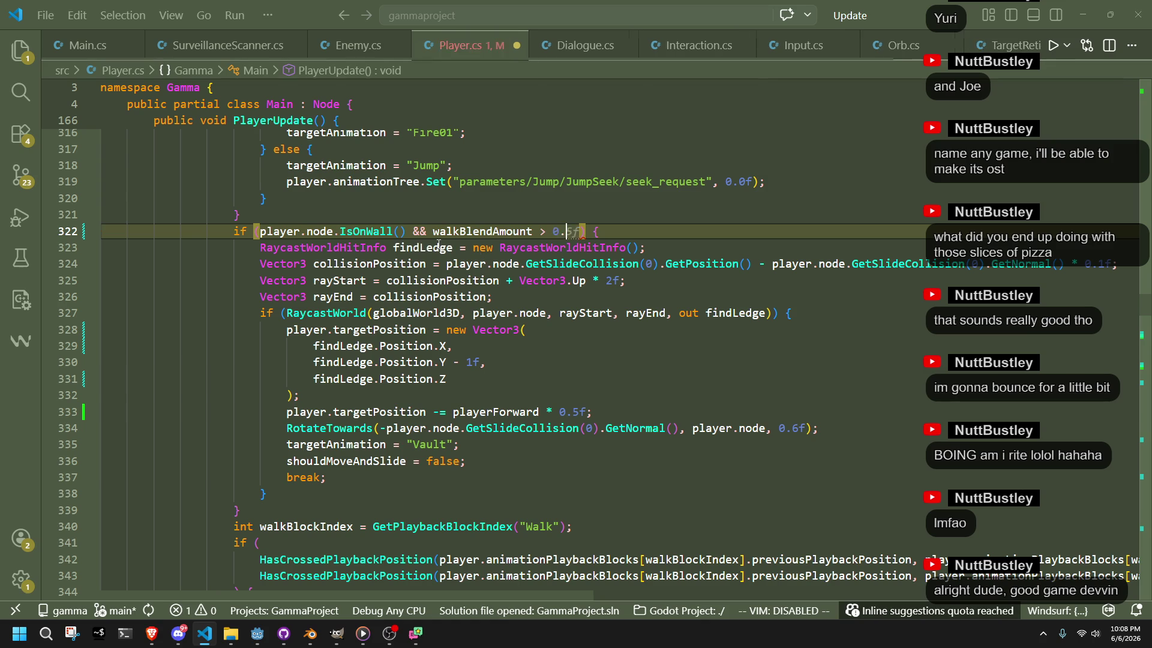
pyautogui.hotkey('alt', 'Tab')
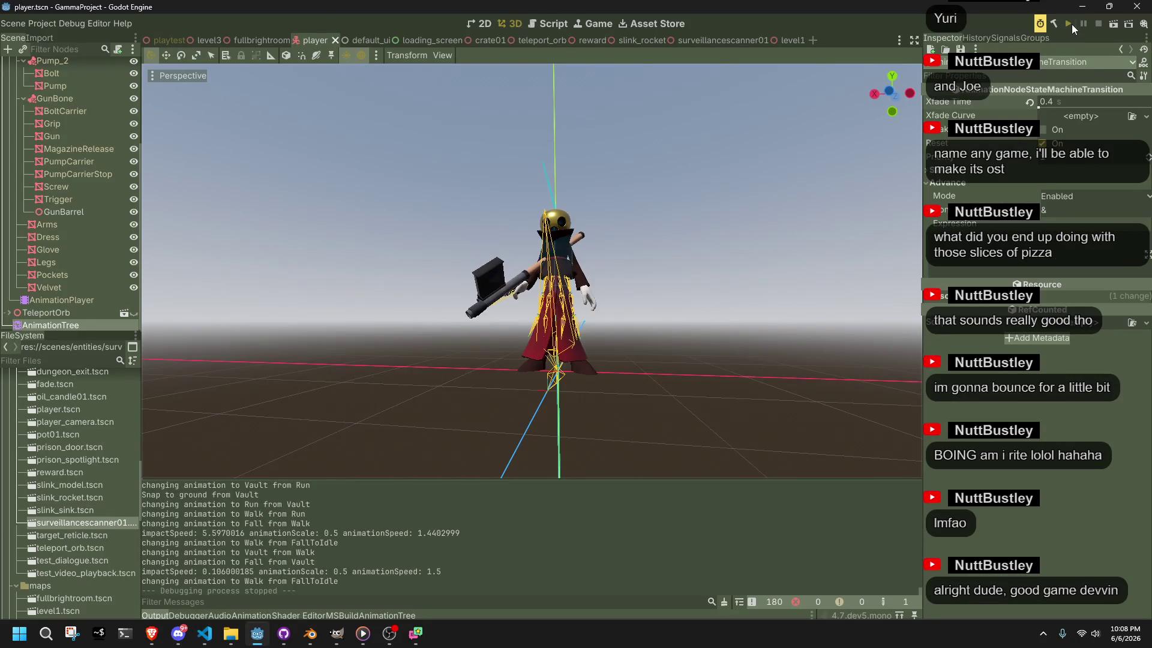
# Launch the game, run-jump and walk into ledges to confirm vaulting from Walk, then restart it
pyautogui.click(1072, 24)
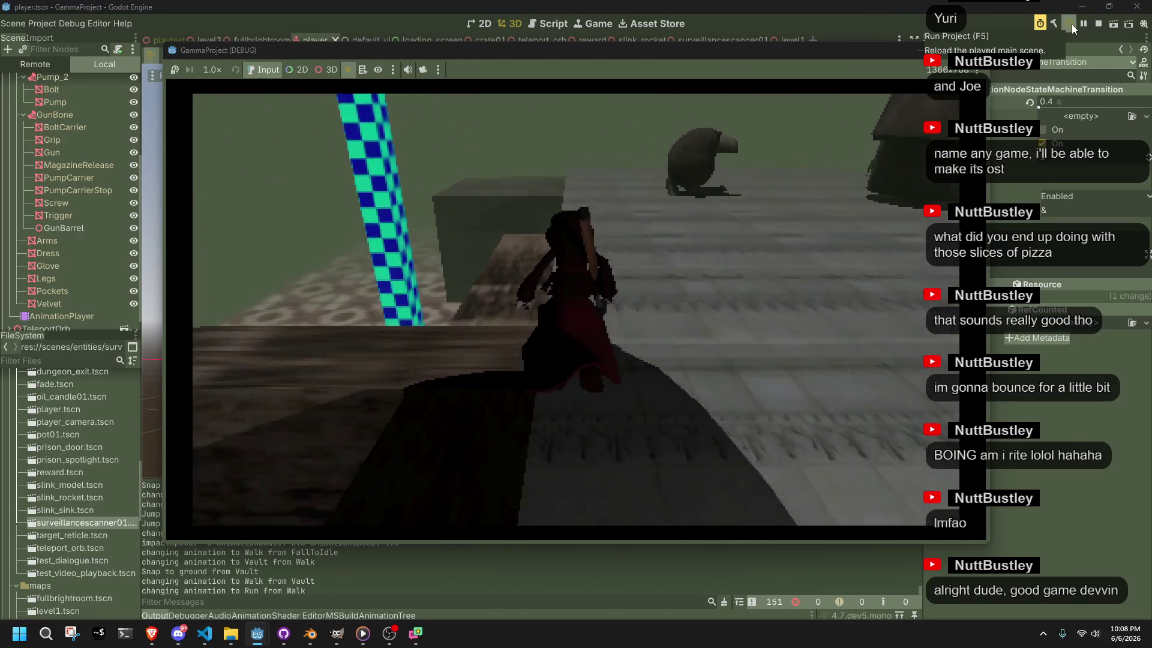
pyautogui.press('space')
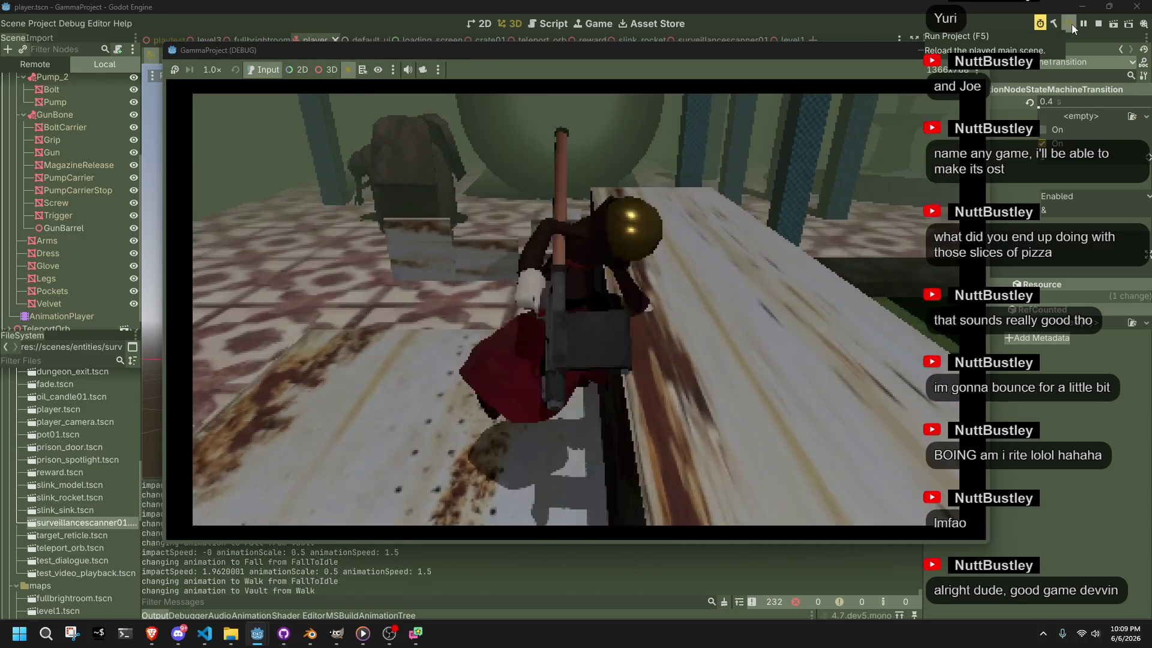
pyautogui.click(1072, 24)
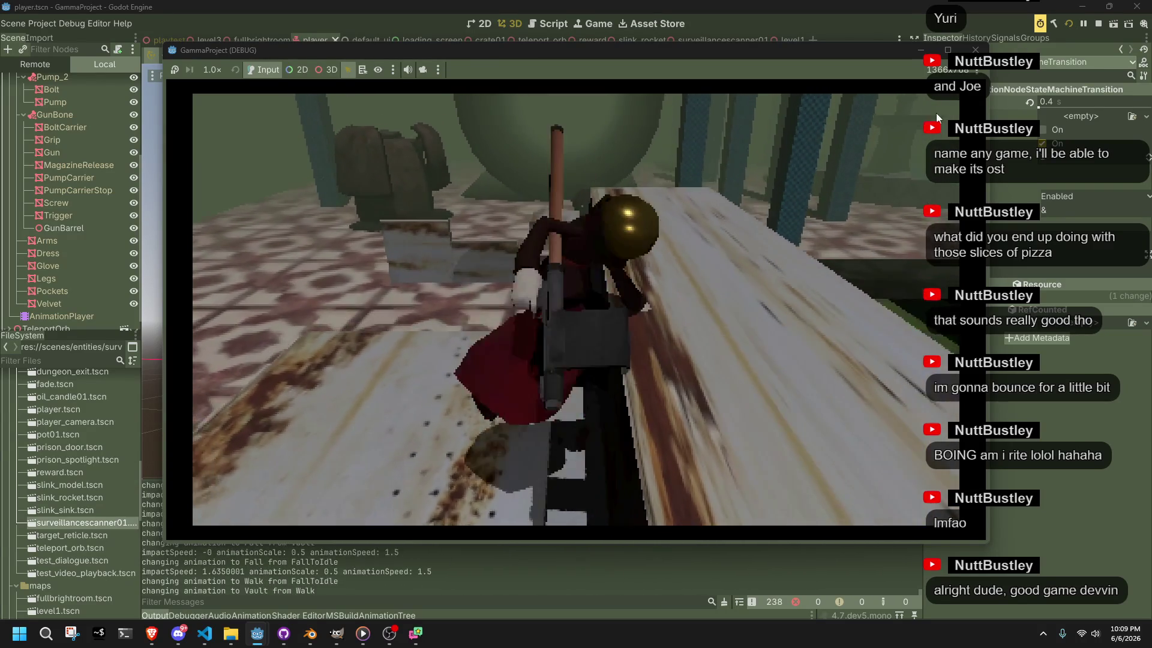
# Review the Run case's IsOnWall block and the Vault case's targetCorrection code, then bring up Blender
pyautogui.hotkey('alt', 'Tab')
pyautogui.scroll(5, 450, 433)
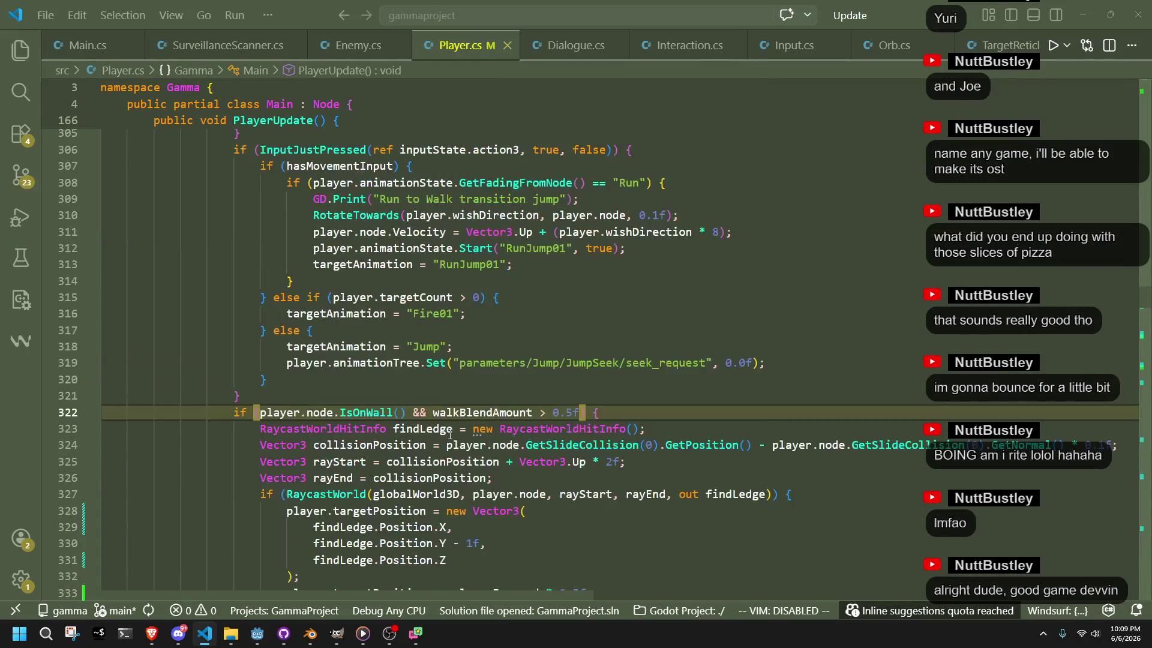
pyautogui.scroll(-19, 451, 434)
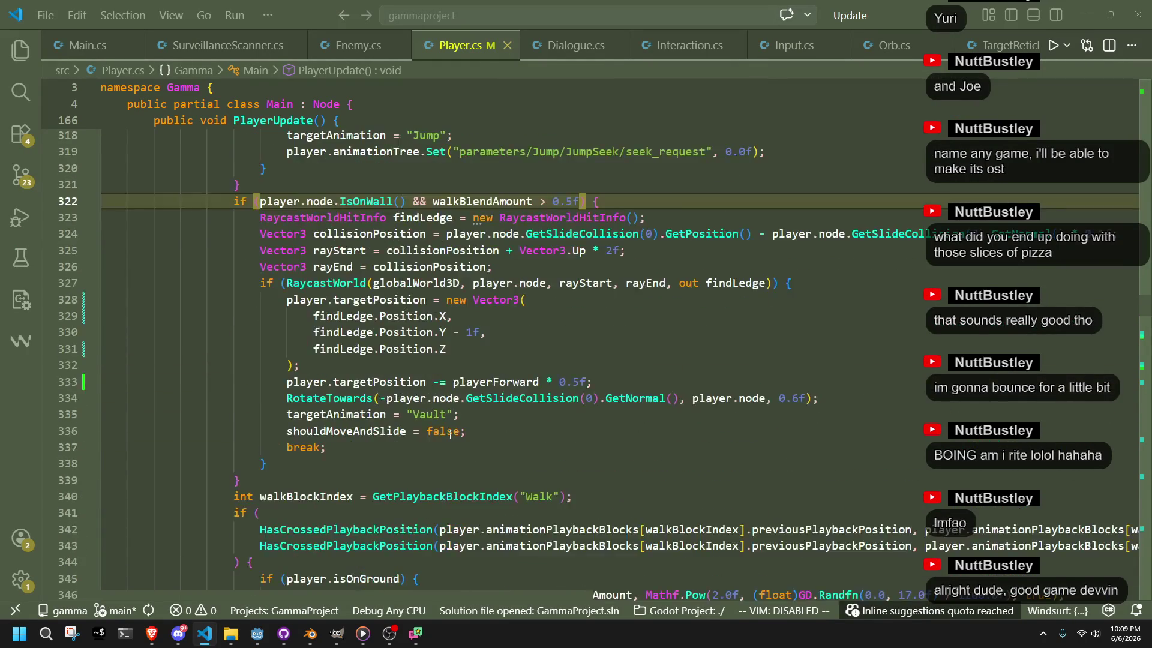
pyautogui.scroll(-4, 451, 433)
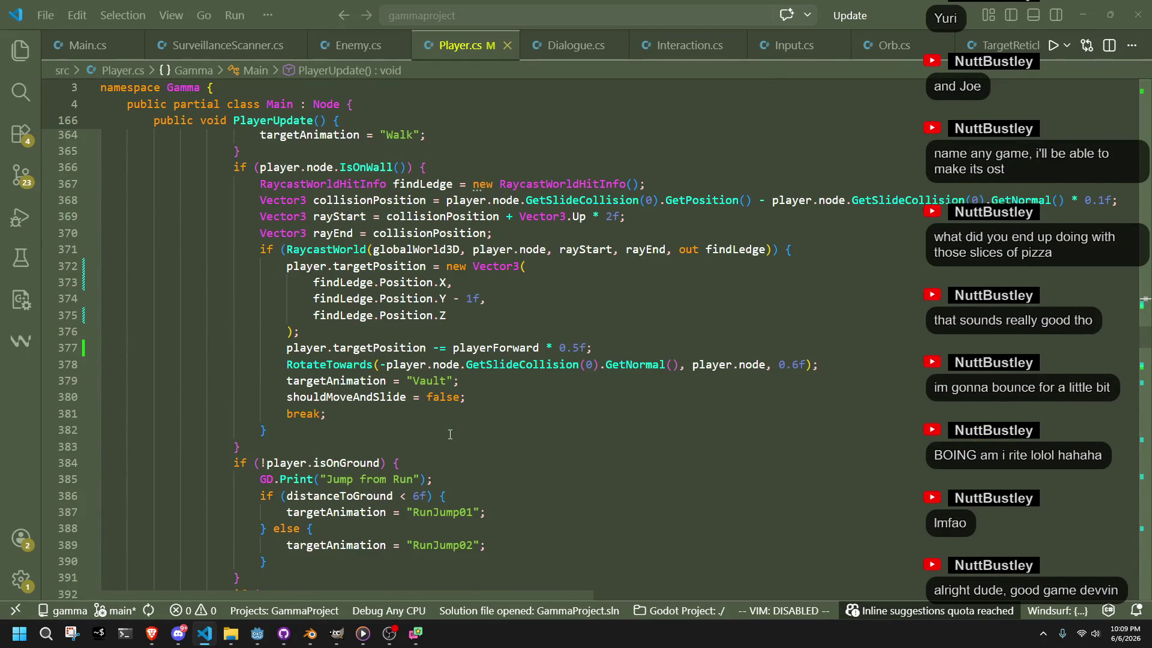
pyautogui.scroll(-11, 450, 434)
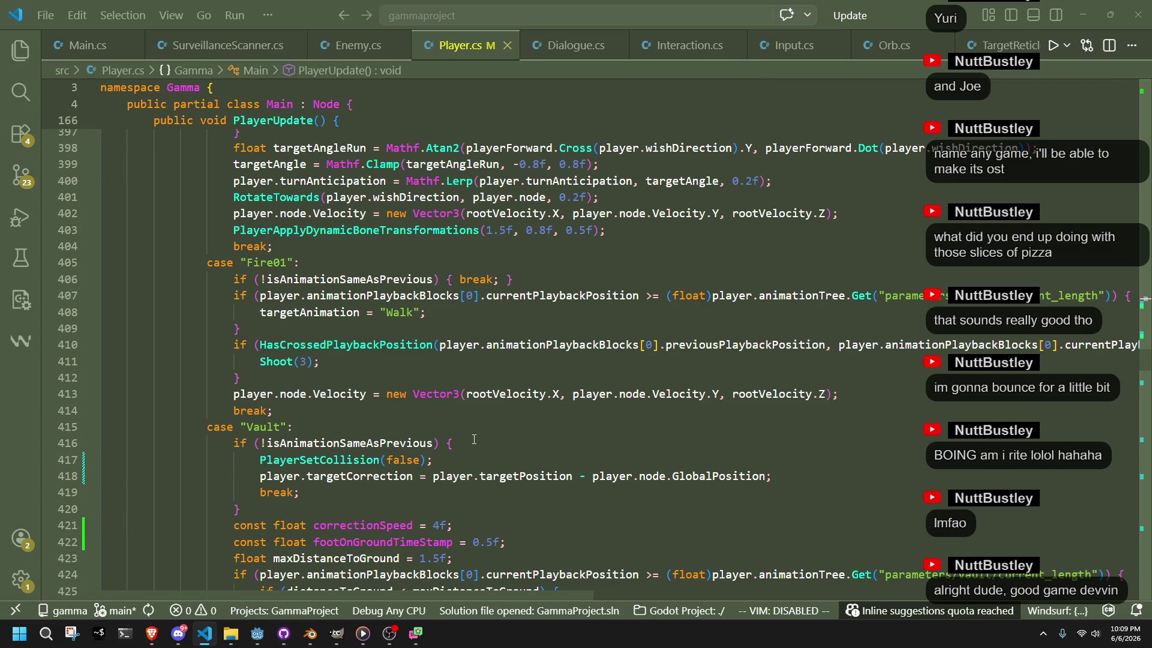
pyautogui.scroll(-3, 474, 439)
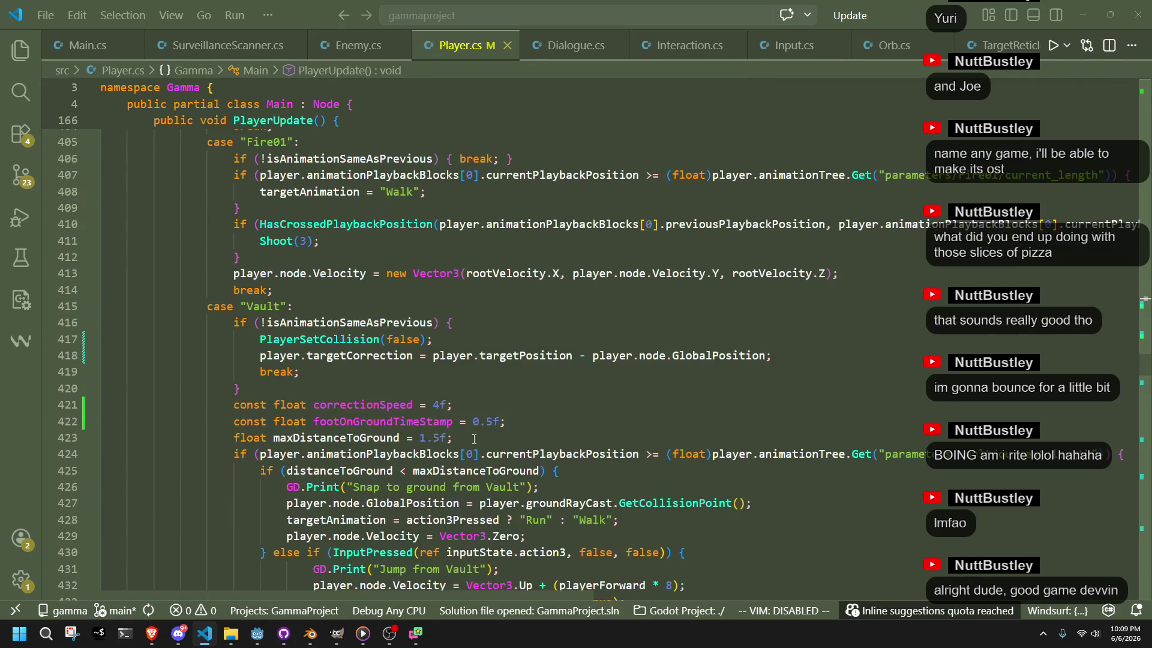
pyautogui.click(474, 439)
pyautogui.click(390, 372)
pyautogui.doubleClick(361, 356)
pyautogui.click(392, 381)
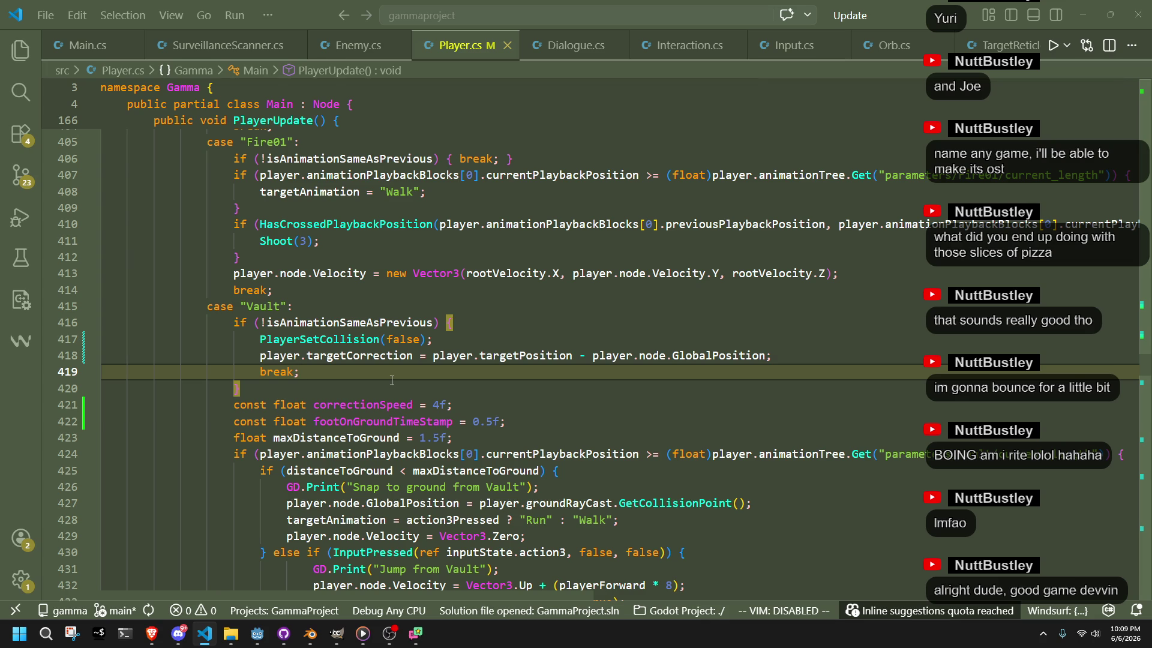
pyautogui.scroll(15, 392, 381)
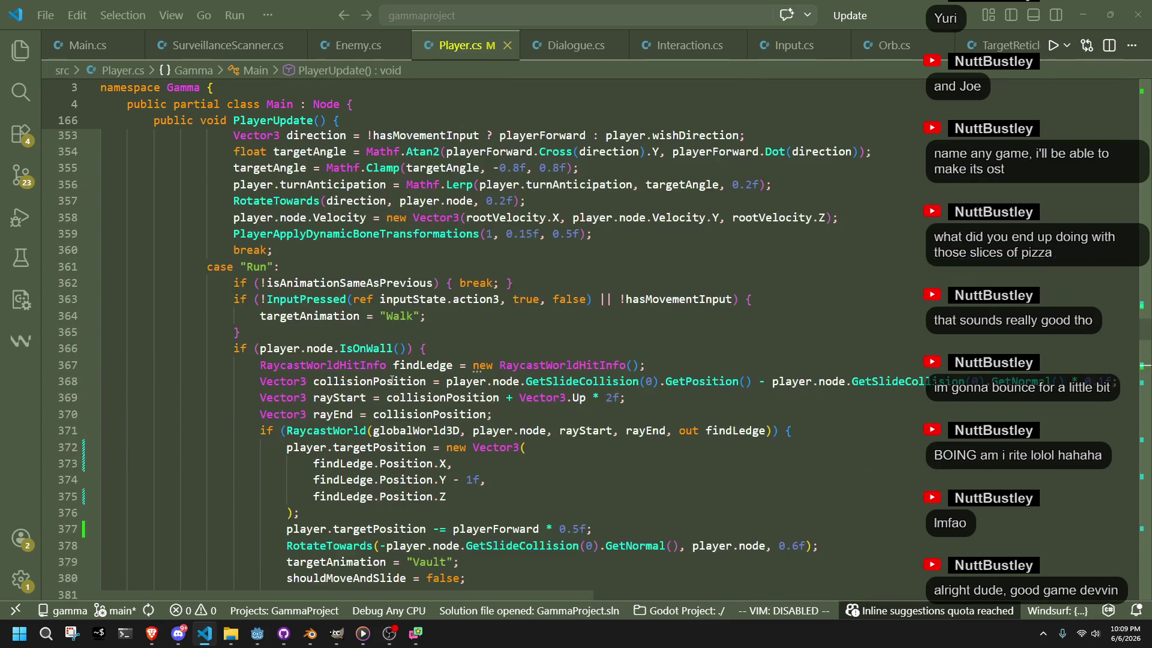
pyautogui.click(310, 634)
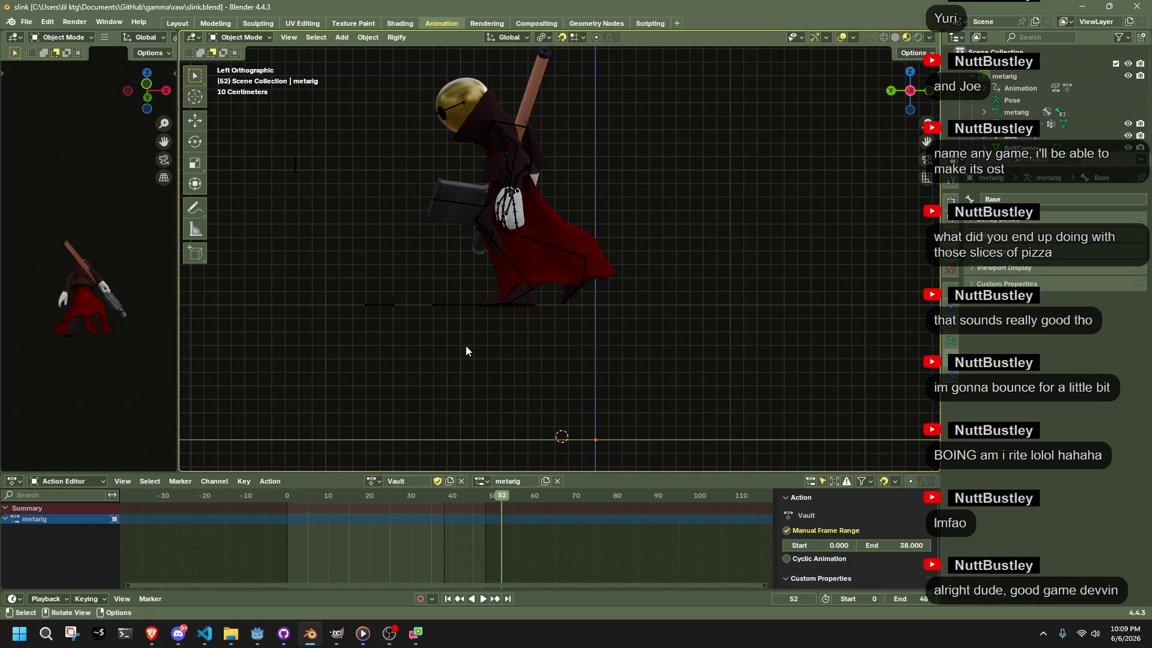
# Put the metarig in Pose Mode, play the Vault animation, and scrub to frame 32 with Base selected
pyautogui.click(463, 306)
pyautogui.click(241, 37)
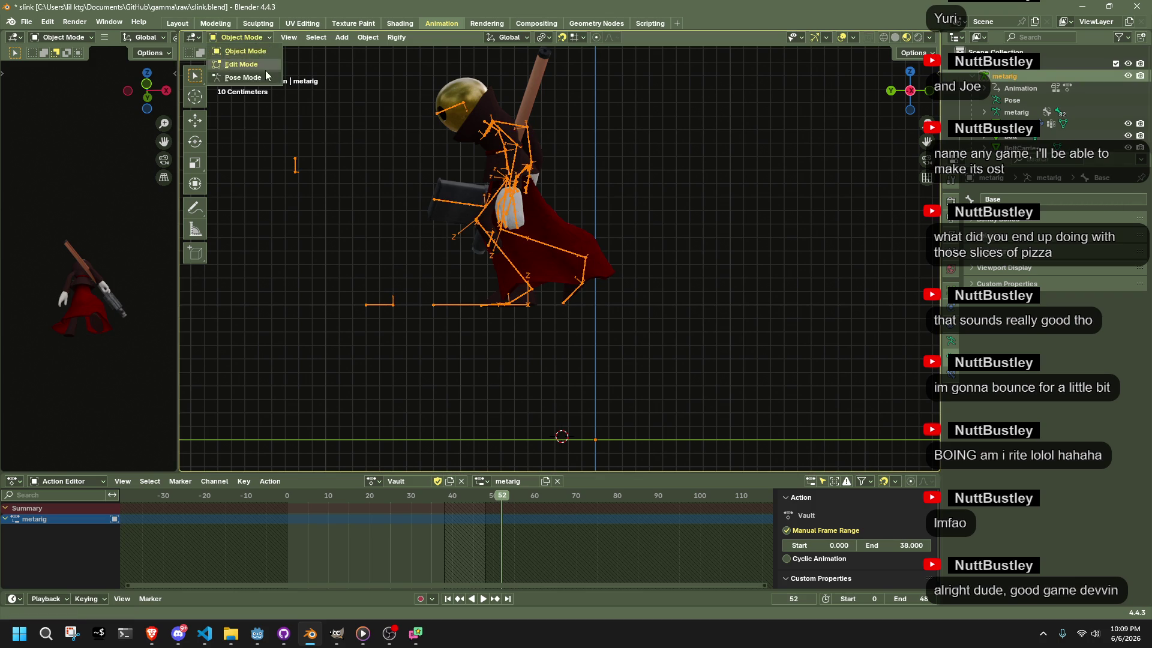
pyautogui.click(240, 81)
pyautogui.press('space')
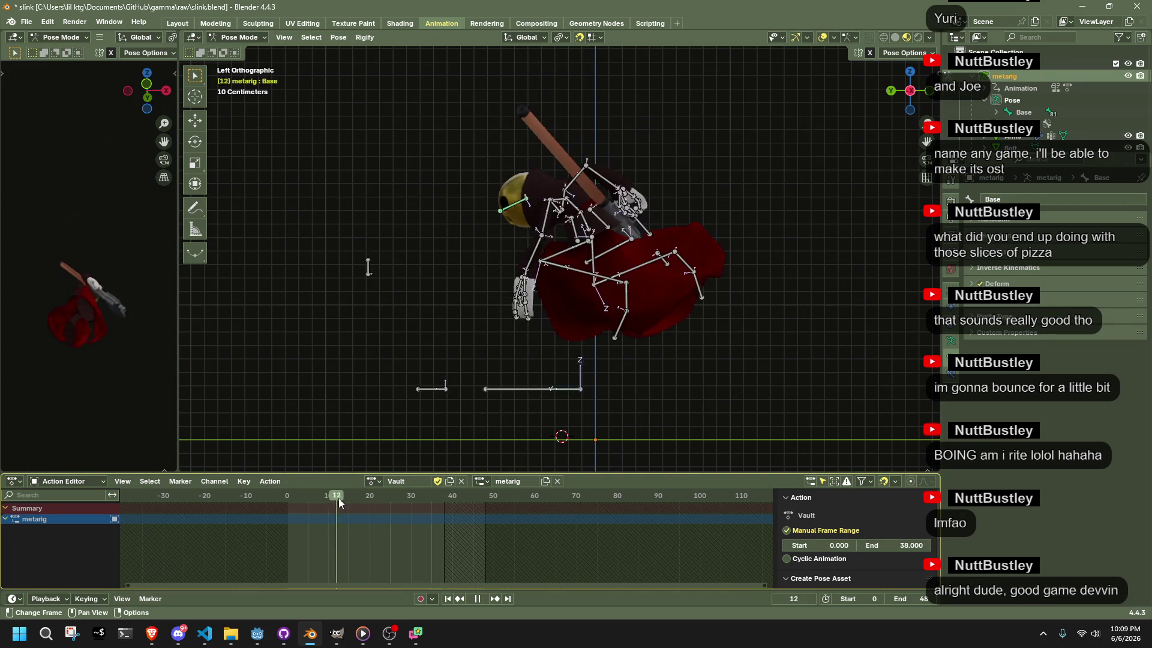
pyautogui.press('Escape')
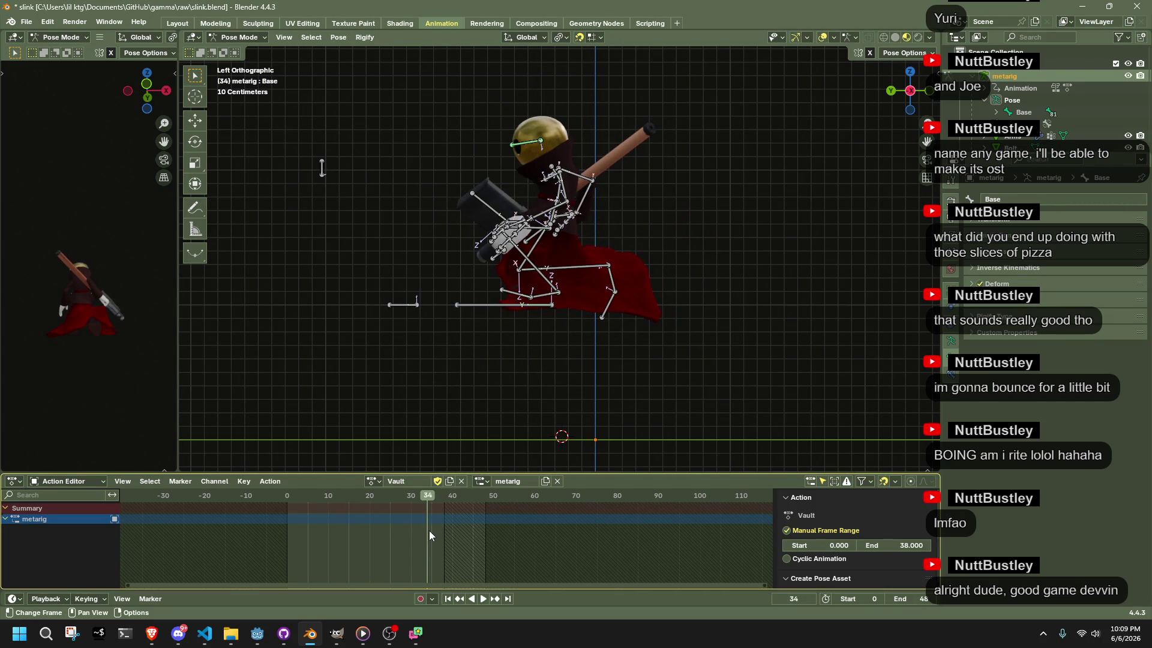
pyautogui.click(480, 311)
pyautogui.press('space')
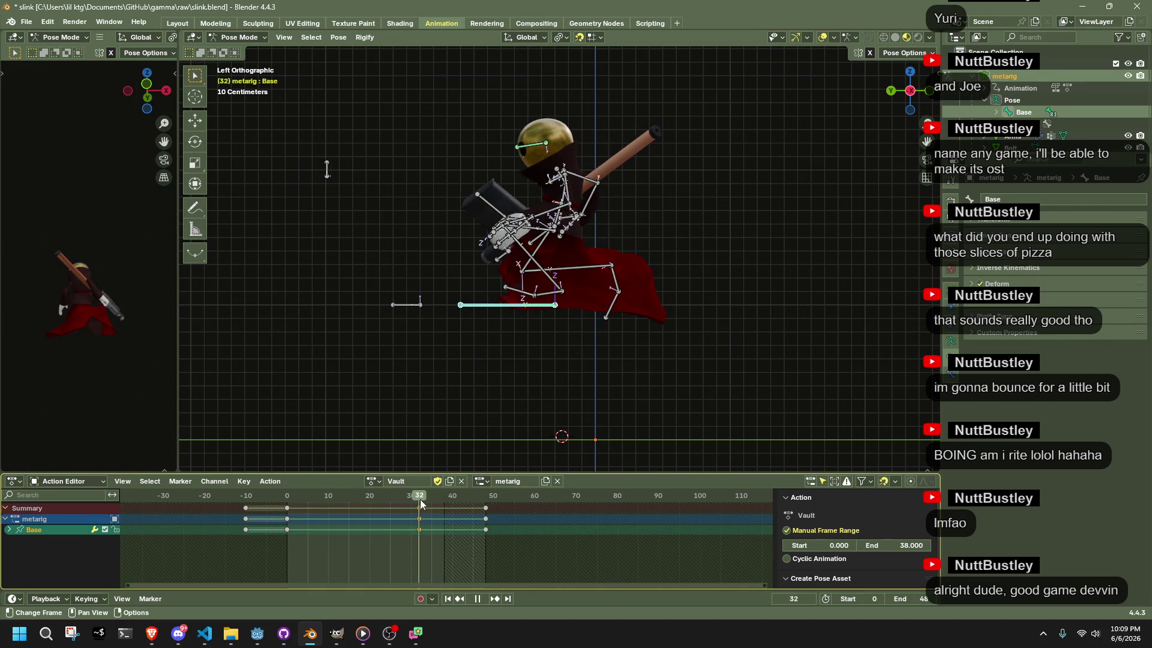
pyautogui.click(288, 503)
pyautogui.moveTo(288, 503)
pyautogui.mouseDown()
pyautogui.moveTo(487, 549)
pyautogui.moveTo(420, 538)
pyautogui.mouseUp()
pyautogui.scroll(5, 515, 383)
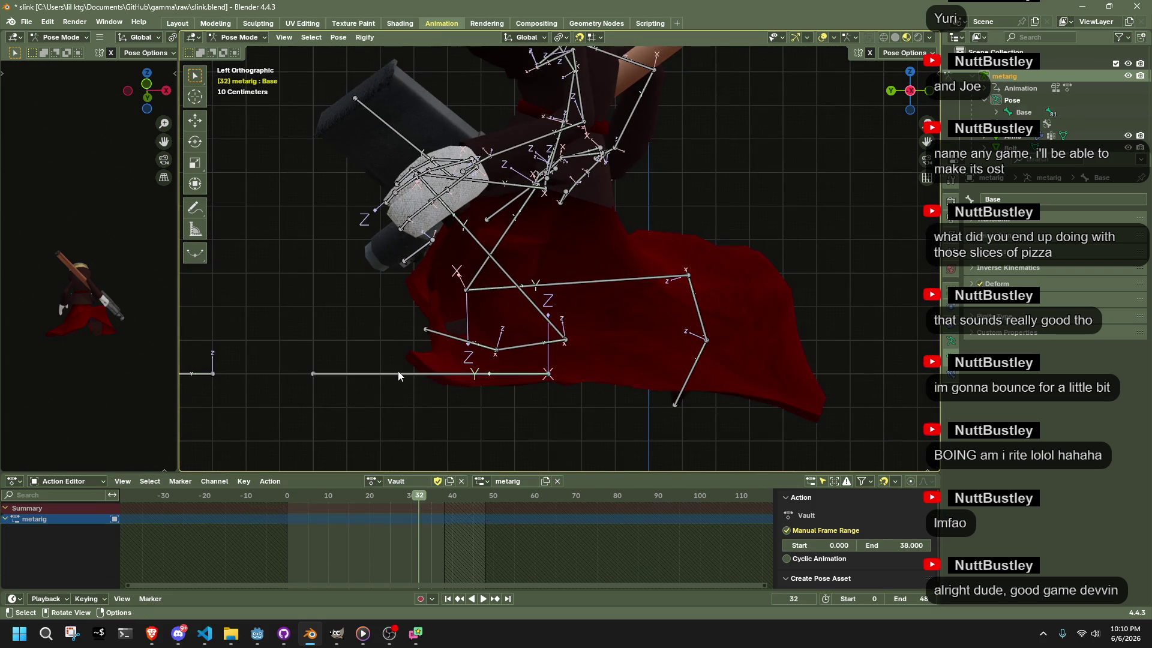
pyautogui.scroll(-2, 417, 399)
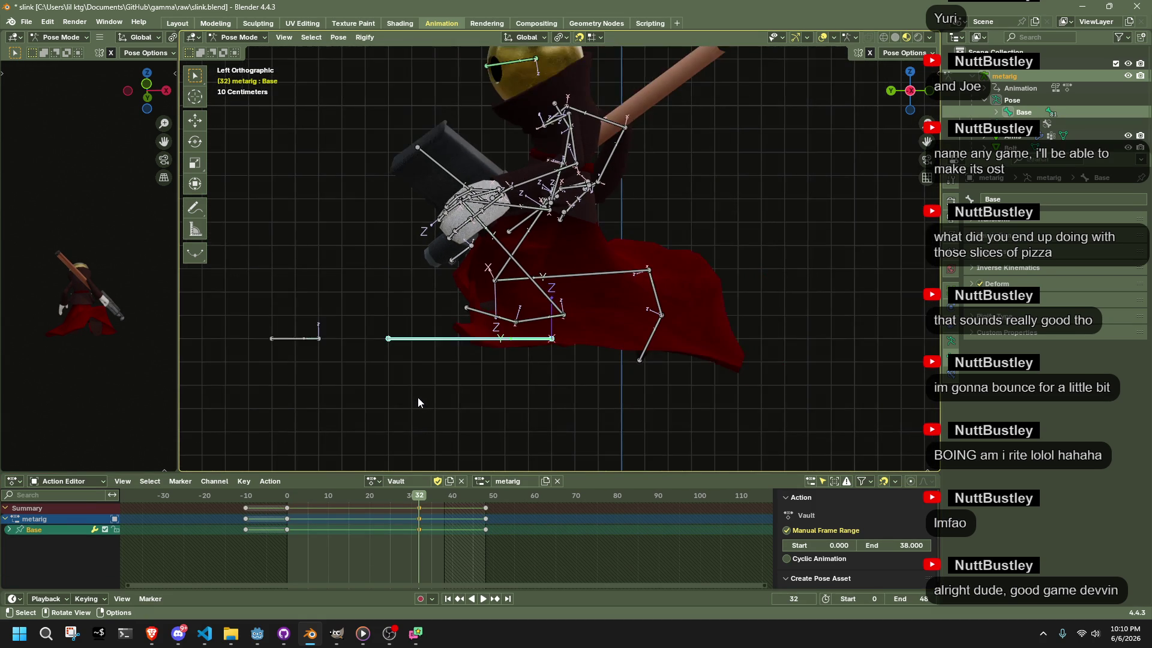
# Try offsetting the Base bone along Y (around 0.4 m), then reset it to its original position
pyautogui.press('g')
pyautogui.press('y')
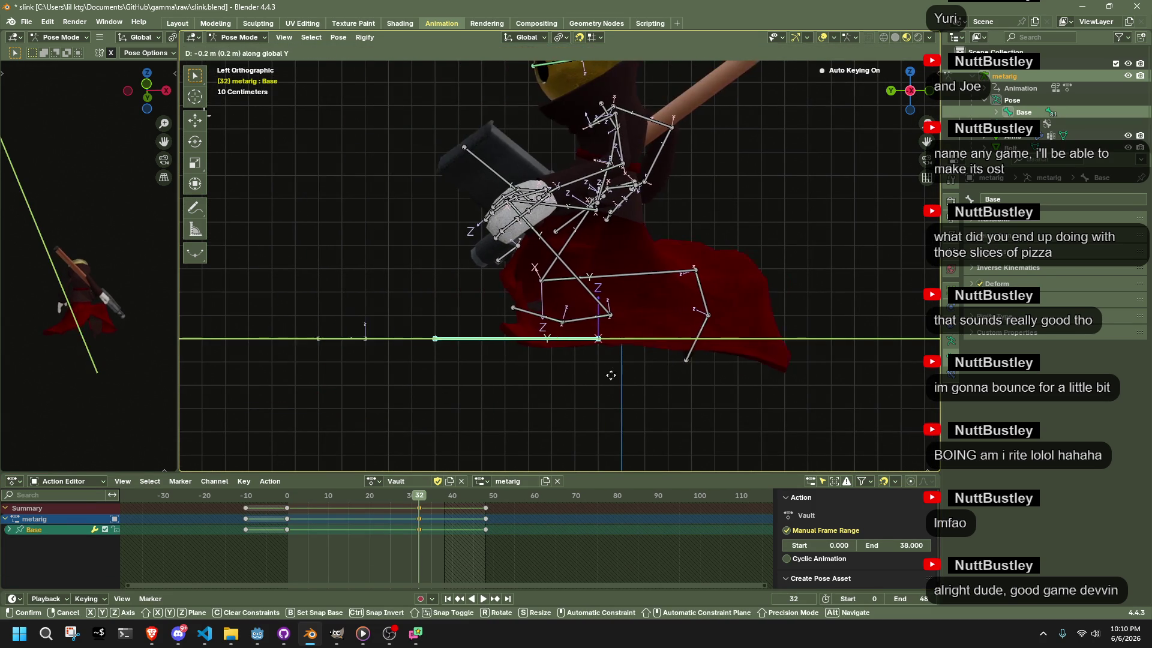
pyautogui.click(622, 374)
pyautogui.press('g')
pyautogui.press('y')
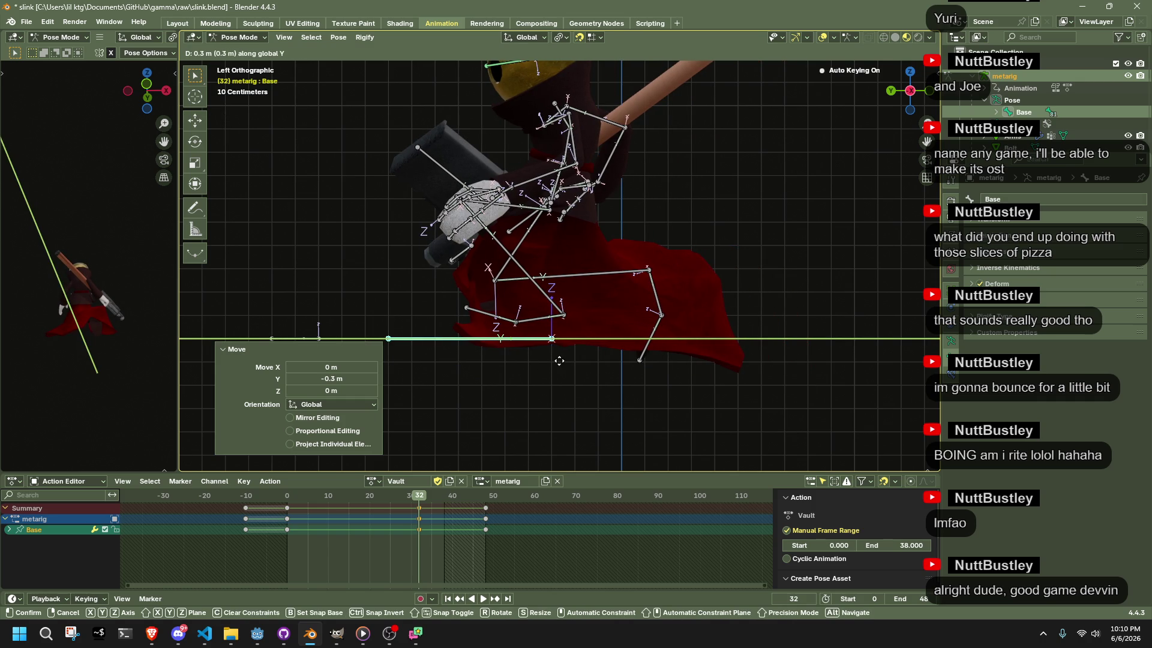
pyautogui.click(533, 356)
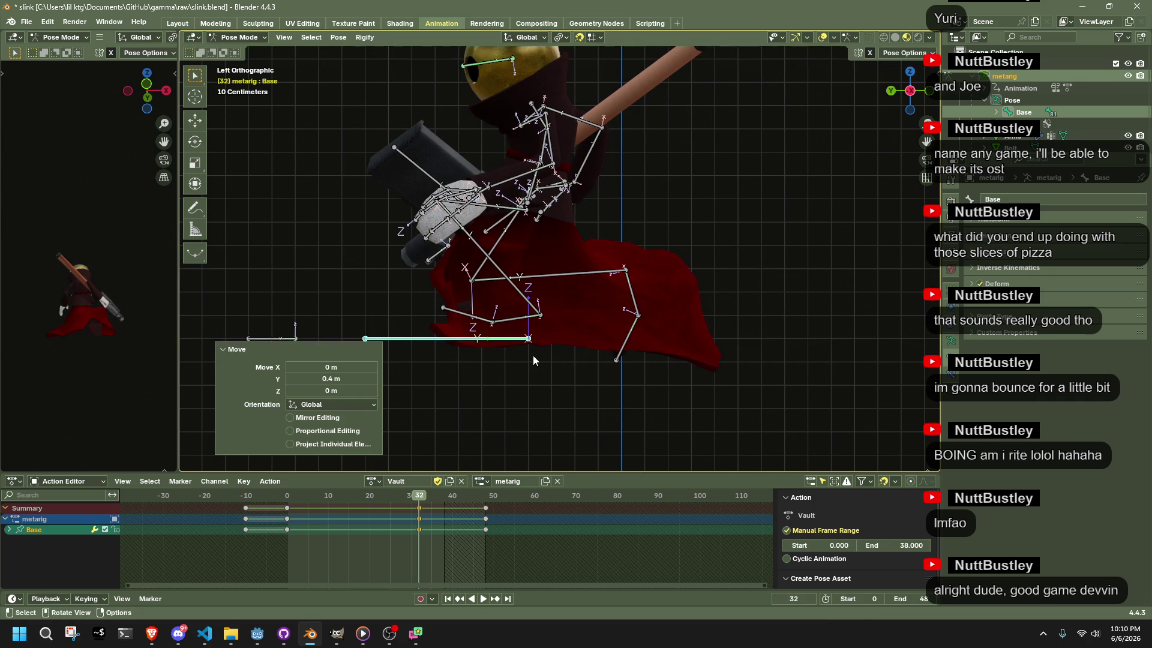
pyautogui.hotkey('ctrl', 'z')
pyautogui.press('g')
pyautogui.press('y')
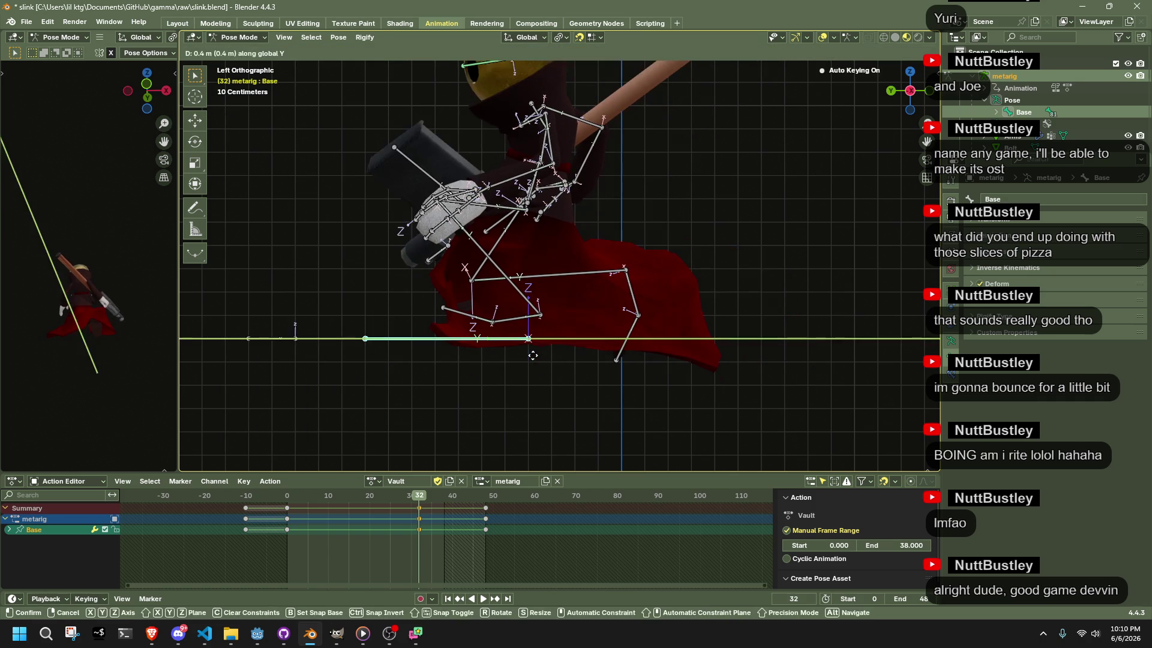
pyautogui.click(556, 359)
pyautogui.hotkey('alt', 'shift', 'i')
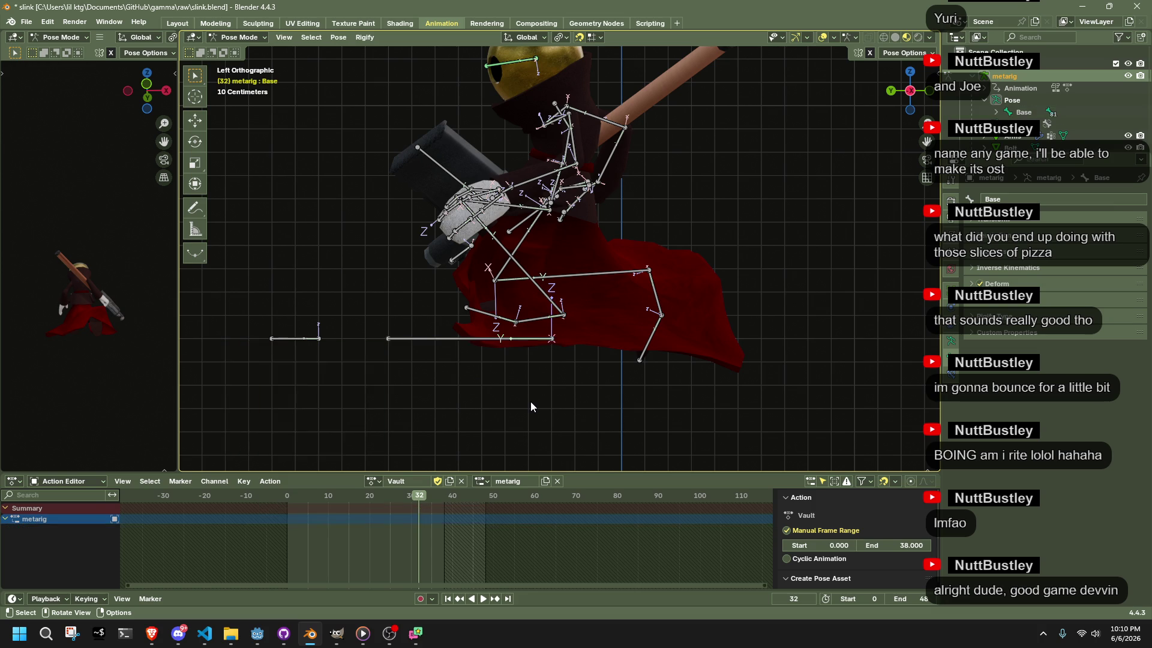
# Save slink.blend and return to Visual Studio Code
pyautogui.scroll(-5, 531, 401)
pyautogui.hotkey('ctrl', 's')
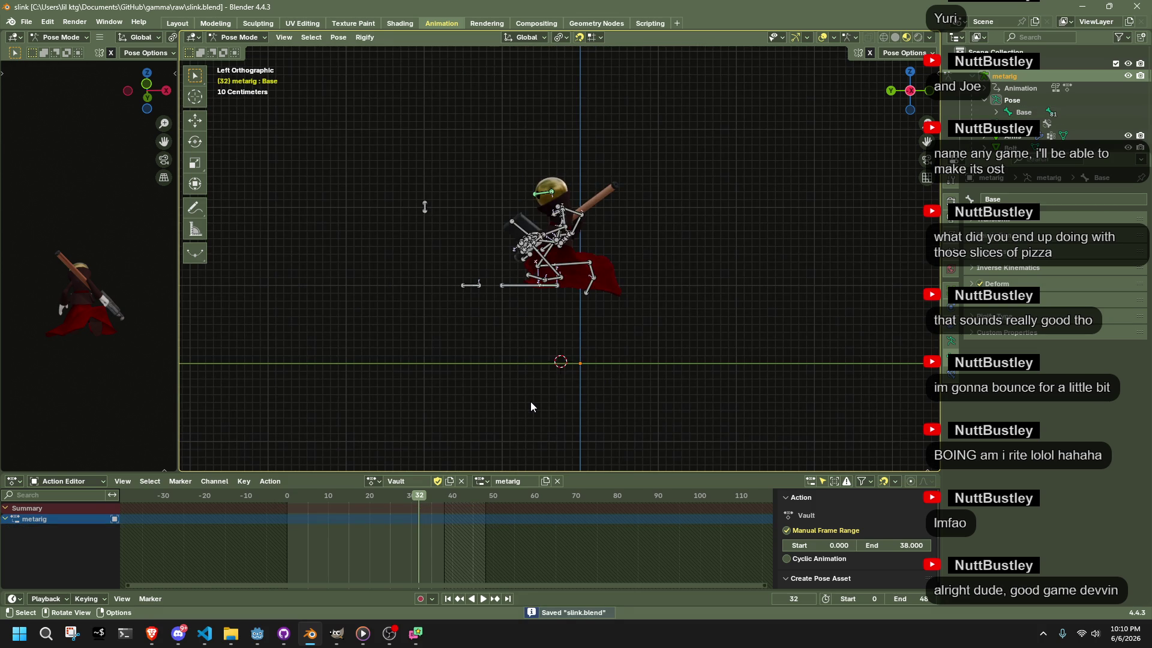
pyautogui.hotkey('alt', 'Tab')
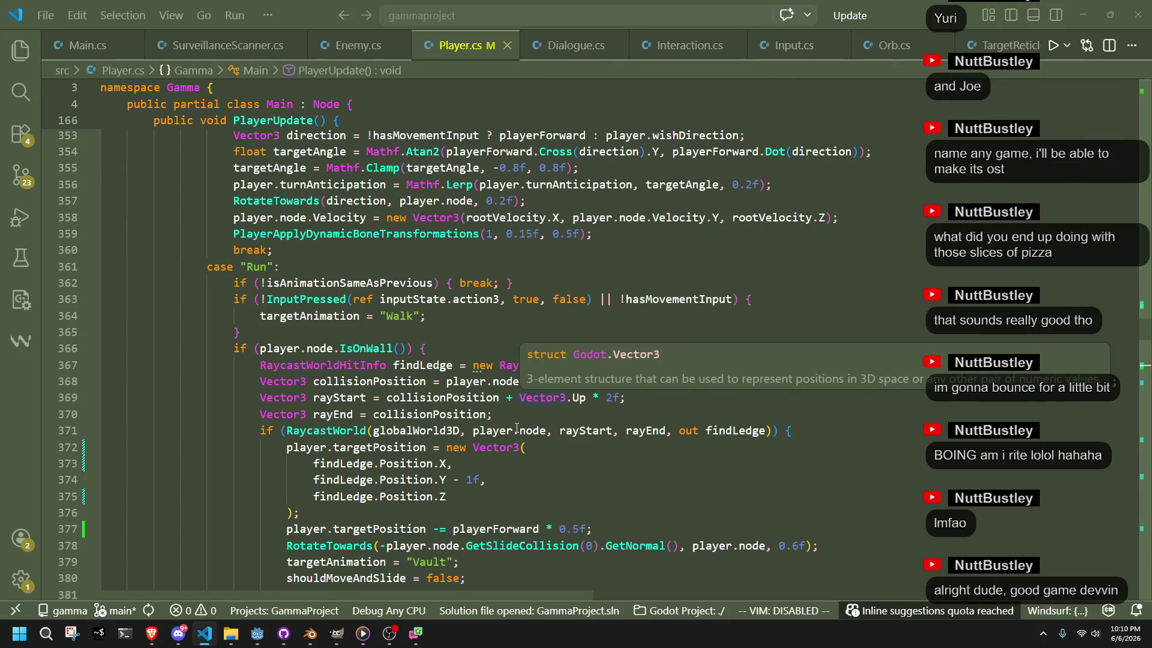
# Undo recent edits until the older findLedge-based IsOnWall ledge-snap block returns
pyautogui.hotkey('ctrl', 'z')
pyautogui.hotkey('ctrl', 'z')
pyautogui.hotkey('ctrl', 'z')
pyautogui.hotkey('ctrl', 'z')
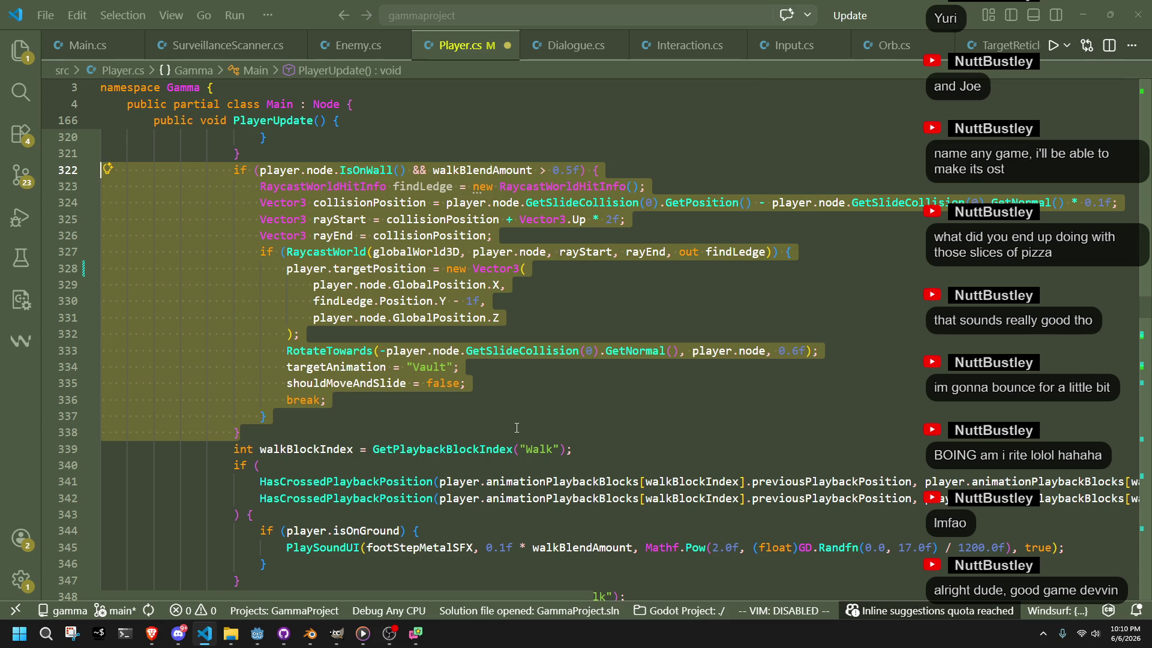
pyautogui.hotkey('ctrl', 'z')
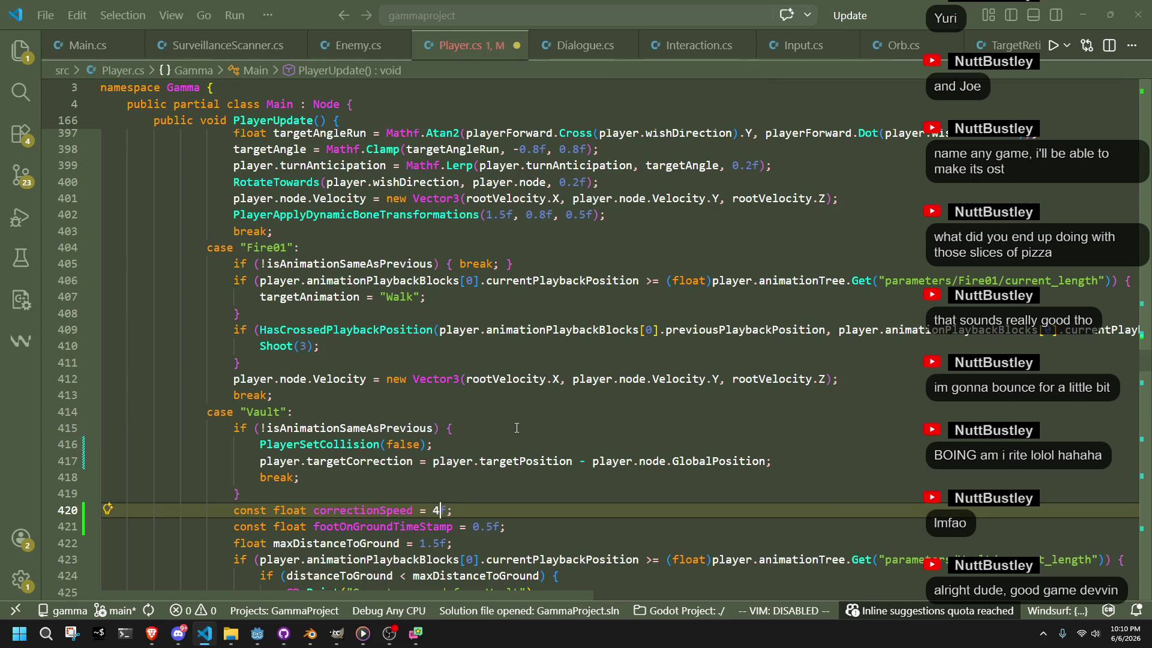
pyautogui.hotkey('ctrl', 'z')
pyautogui.hotkey('ctrl', 'z')
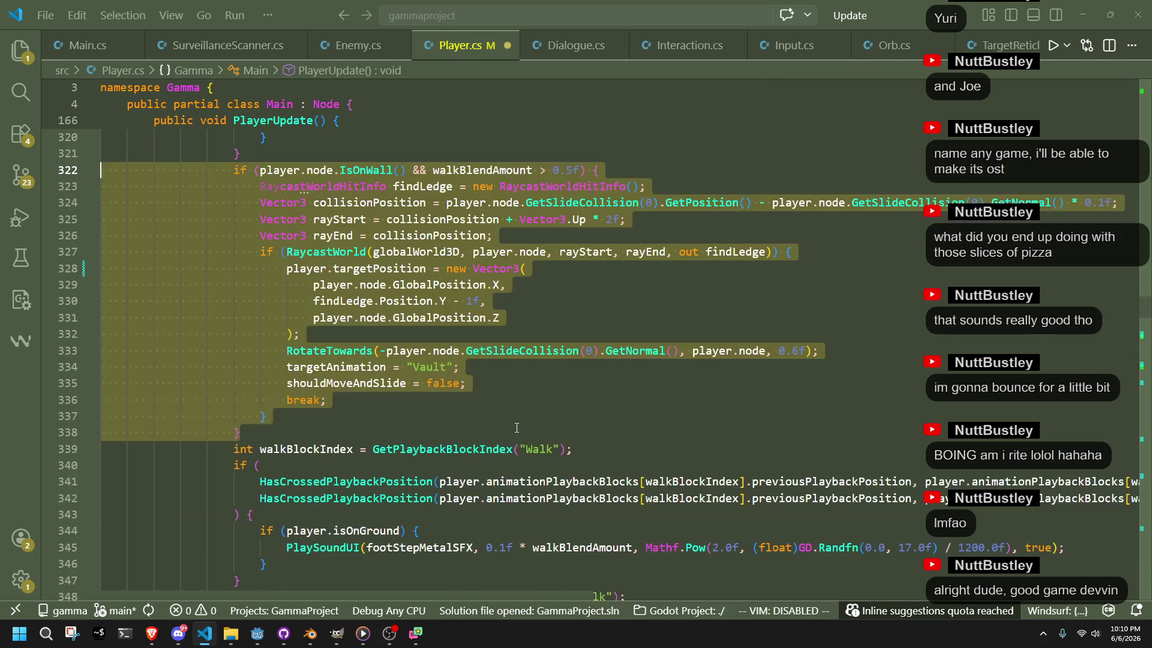
pyautogui.hotkey('ctrl', 'z')
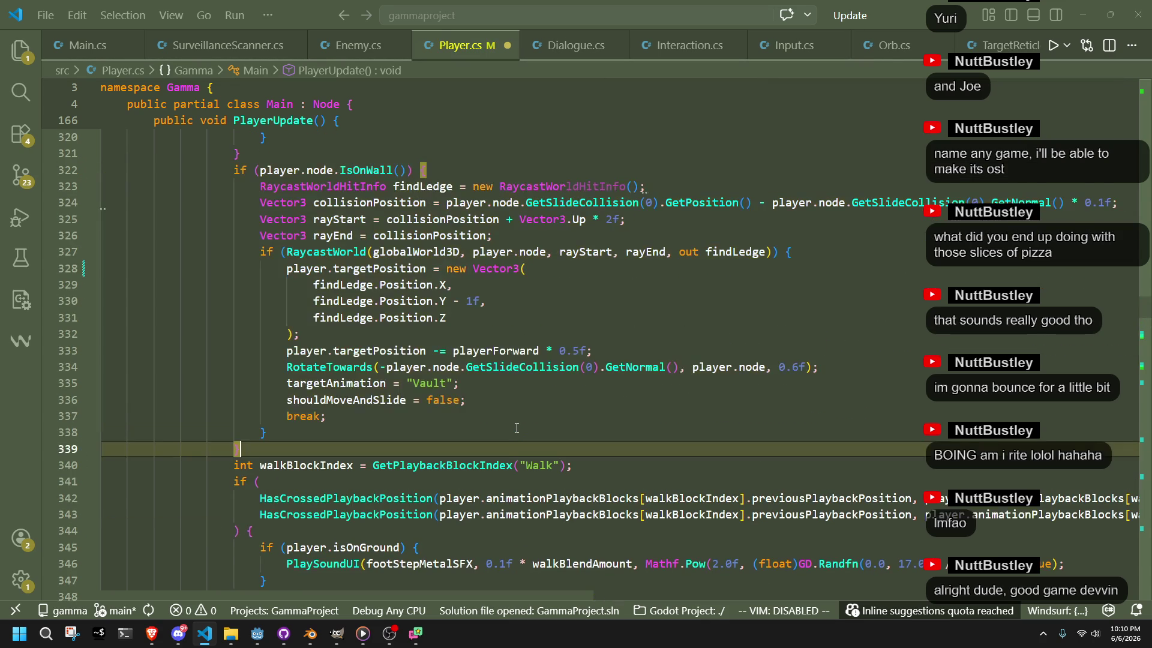
pyautogui.hotkey('ctrl', 'z')
# Reduce the ledge block's playerForward offset from 0.5f to 0.3f, save Player.cs, and bring up Godot
pyautogui.click(452, 287)
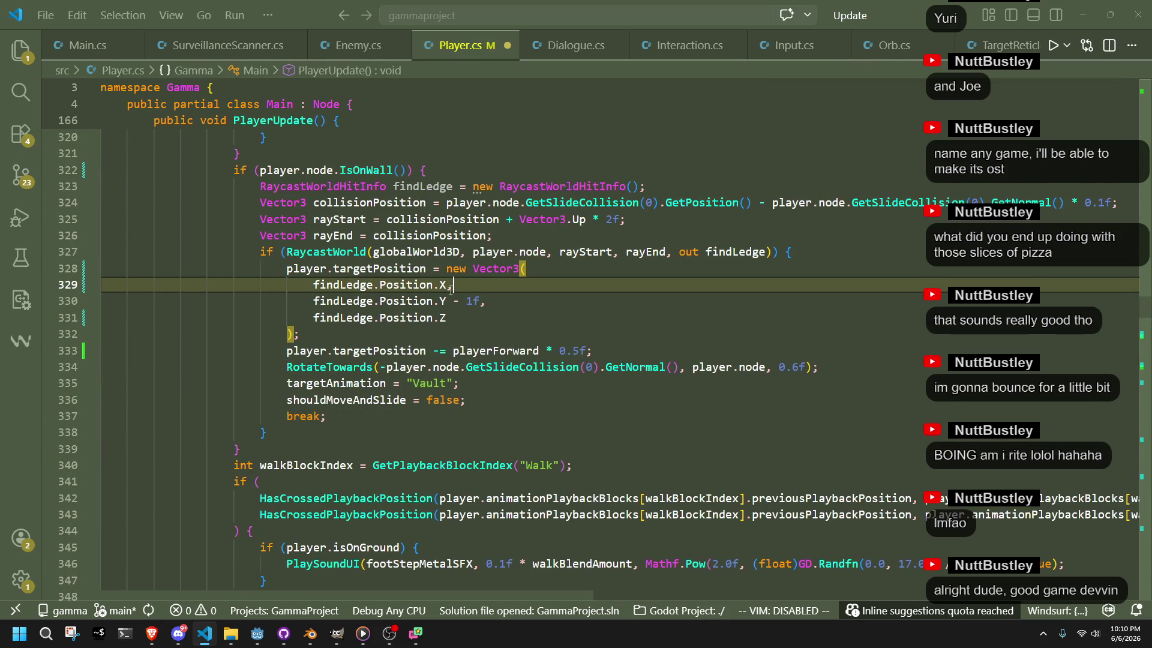
pyautogui.click(506, 341)
pyautogui.click(576, 353)
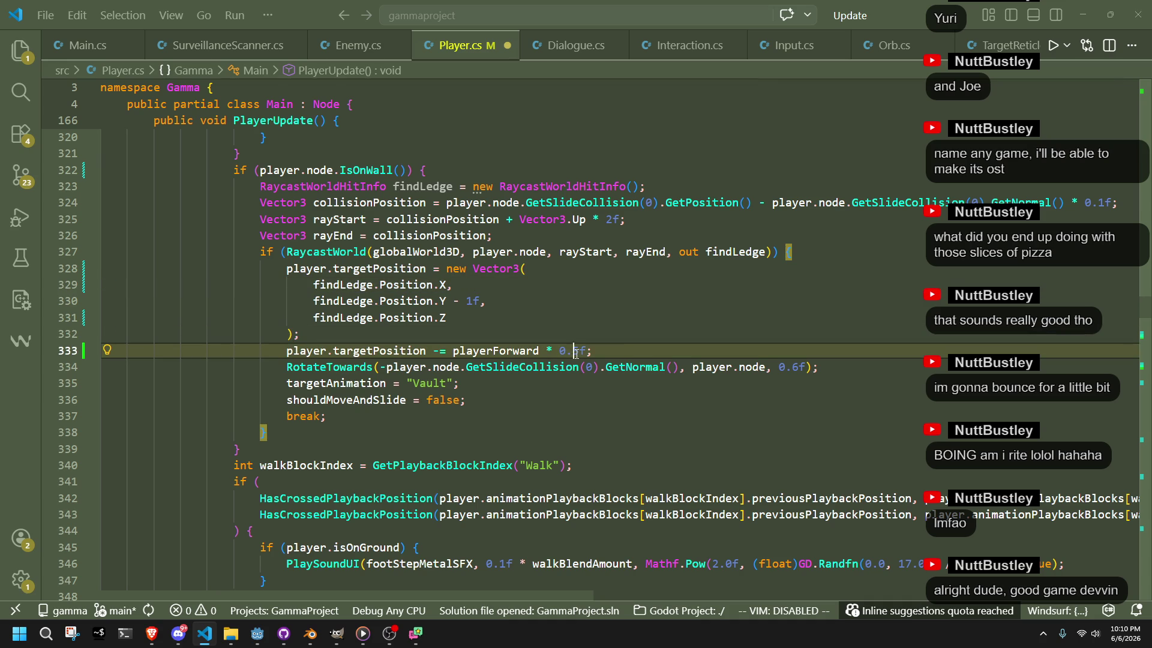
pyautogui.press('Delete')
pyautogui.write('1')
pyautogui.hotkey('ctrl', 's')
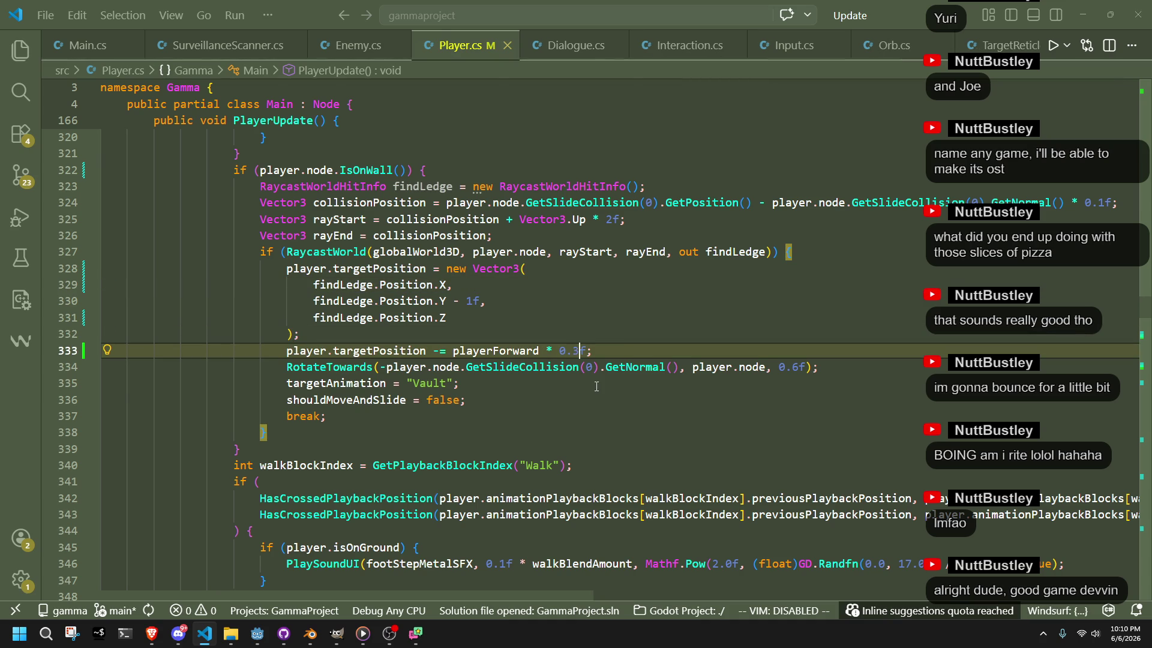
pyautogui.click(580, 388)
pyautogui.click(258, 633)
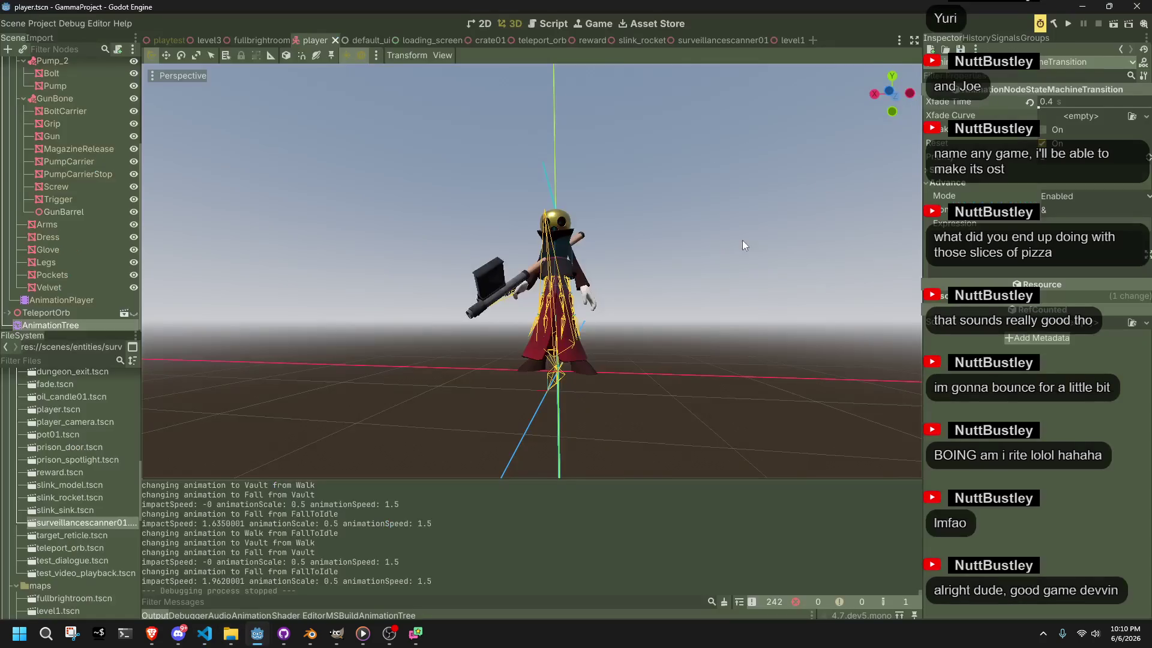
# Run the game, walk and run the character onto the plank, vault the ledge, then stop with F8
pyautogui.click(1067, 24)
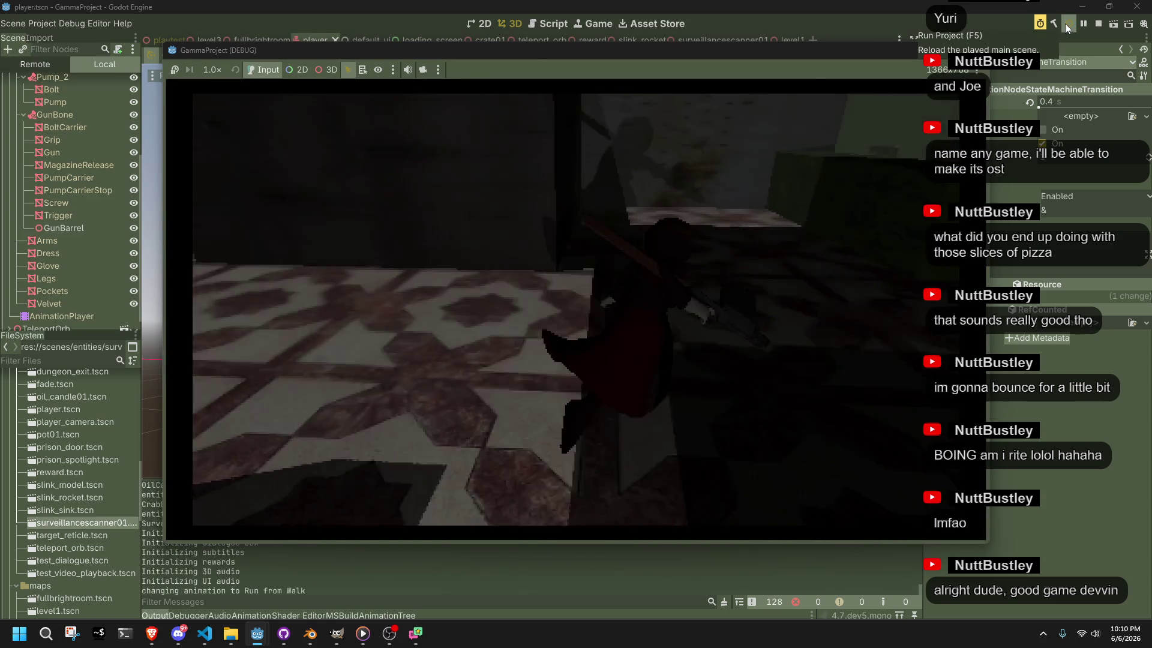
pyautogui.press('w')
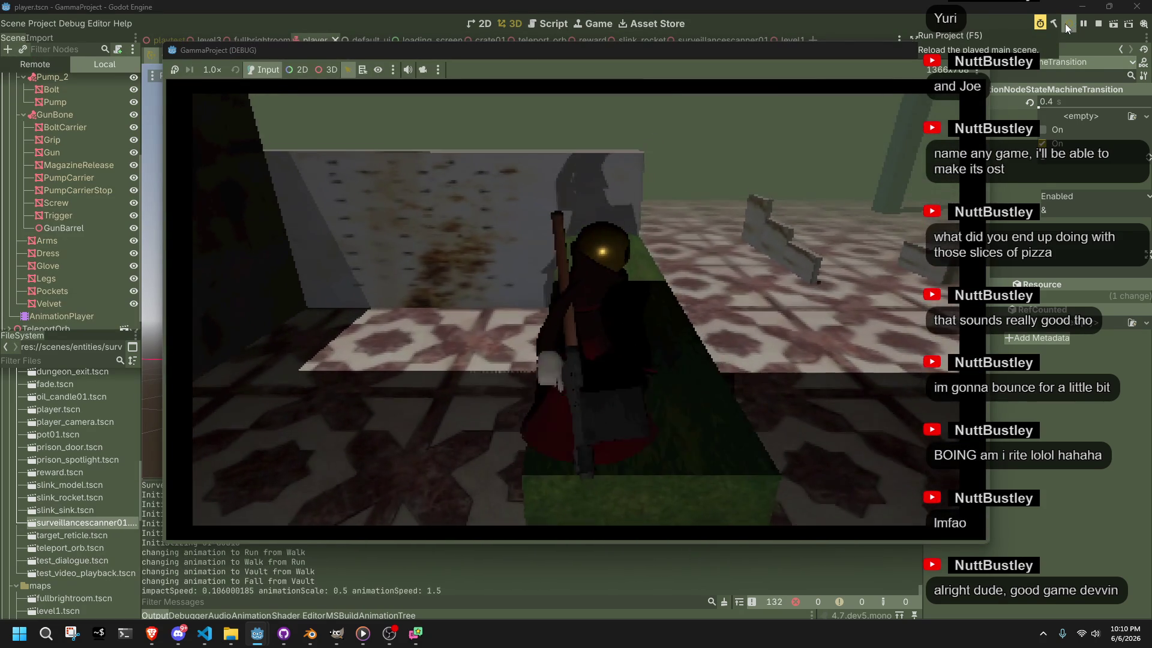
pyautogui.press('a')
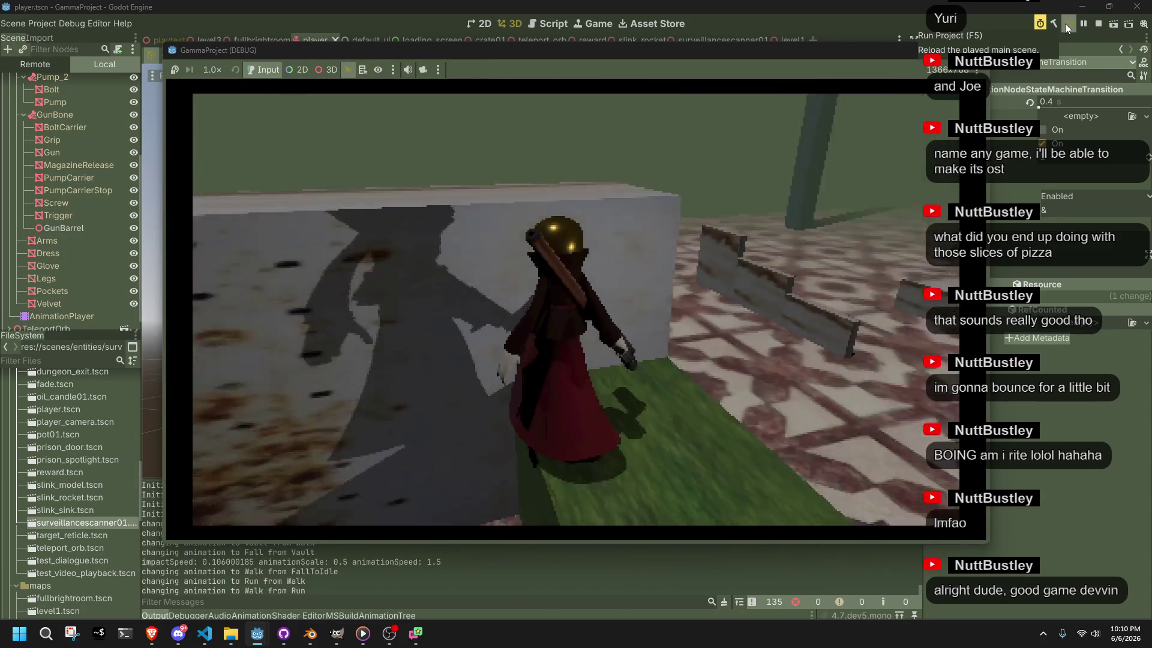
pyautogui.press('a')
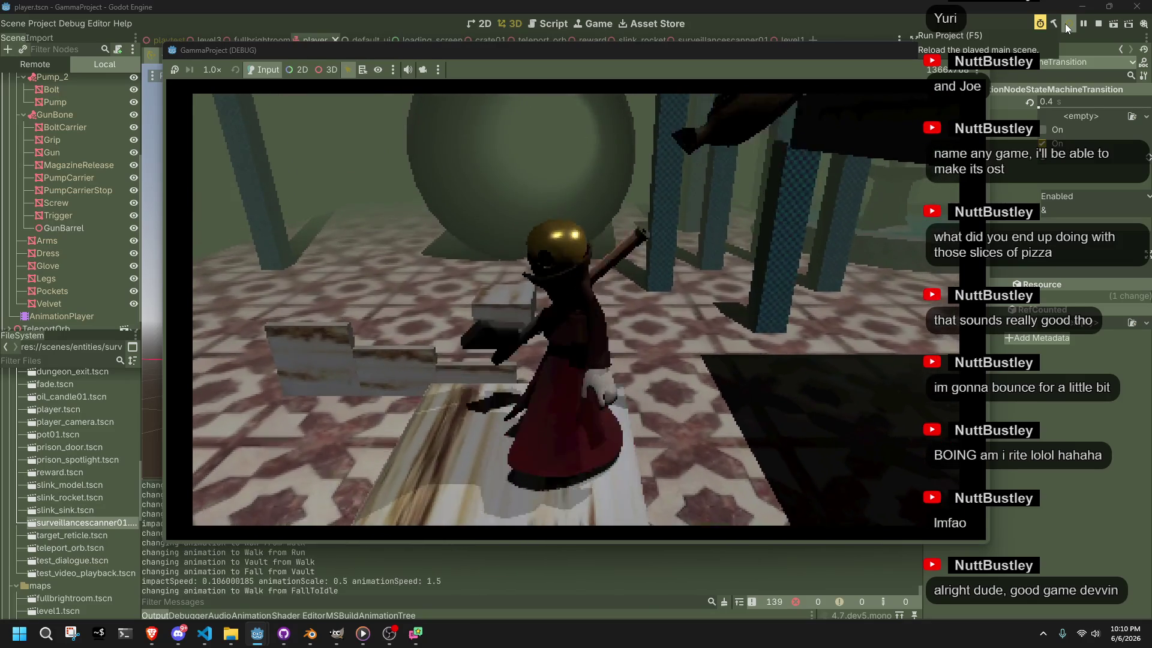
pyautogui.press('w')
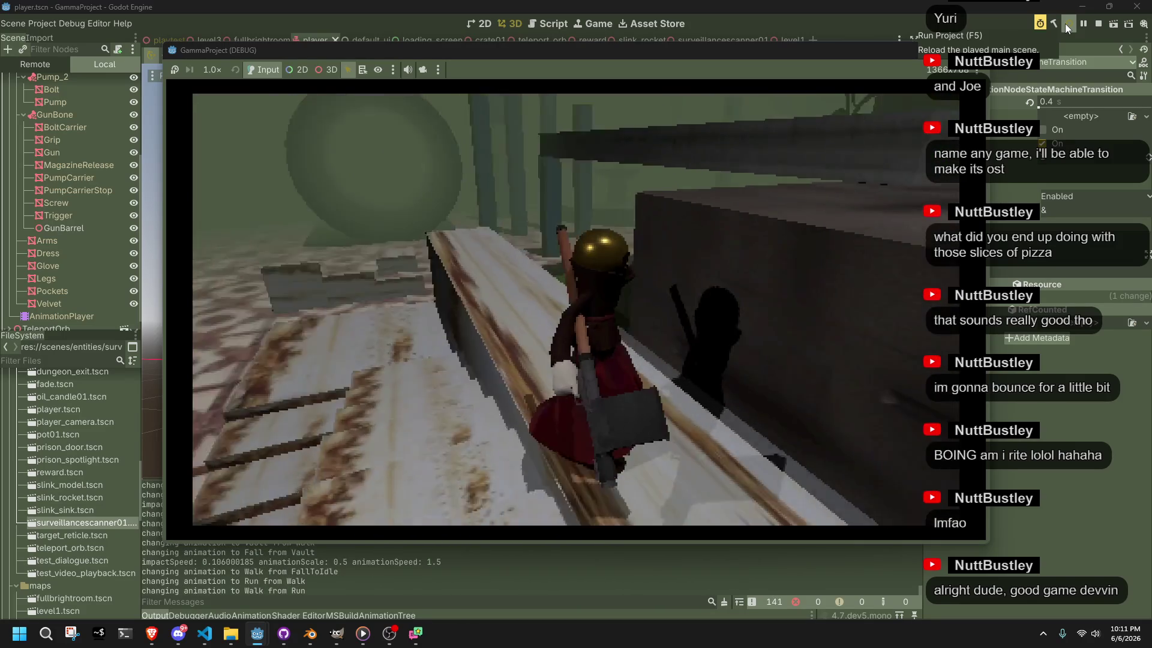
pyautogui.press('space')
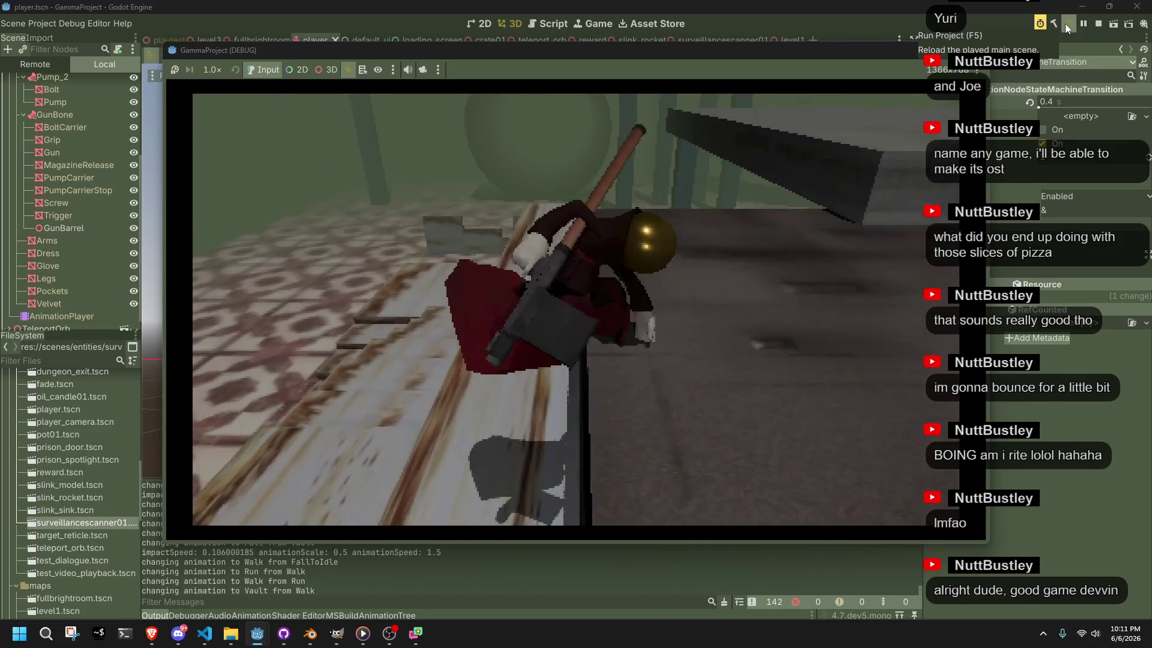
pyautogui.press('F8')
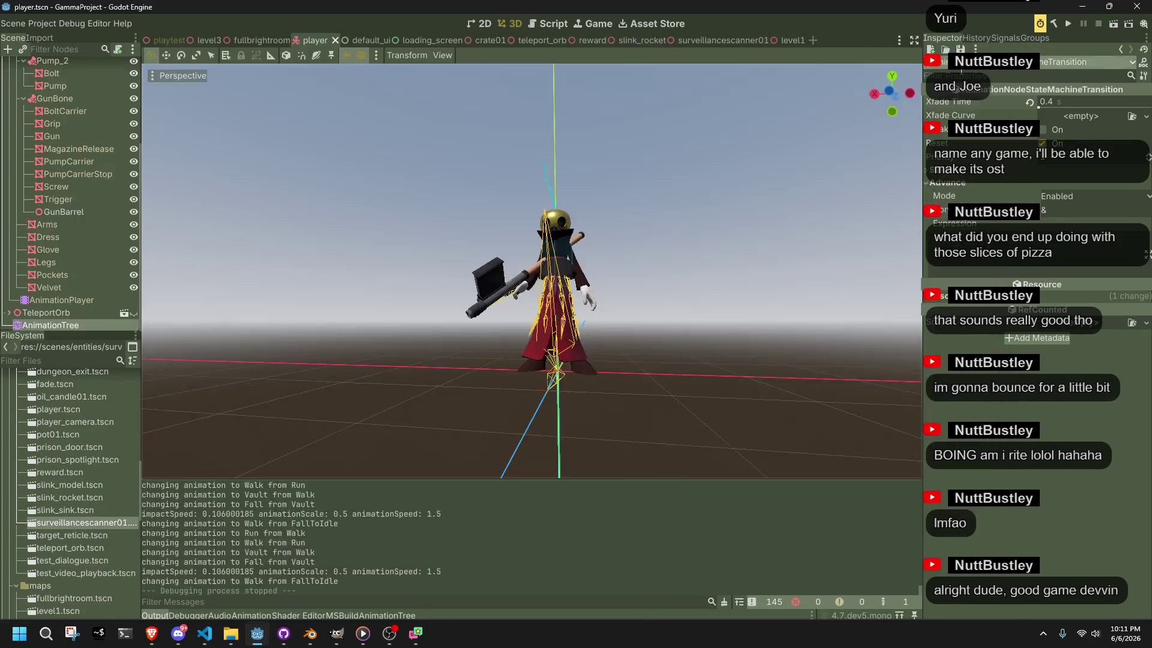
pyautogui.hotkey('alt', 'Tab')
pyautogui.click(558, 417)
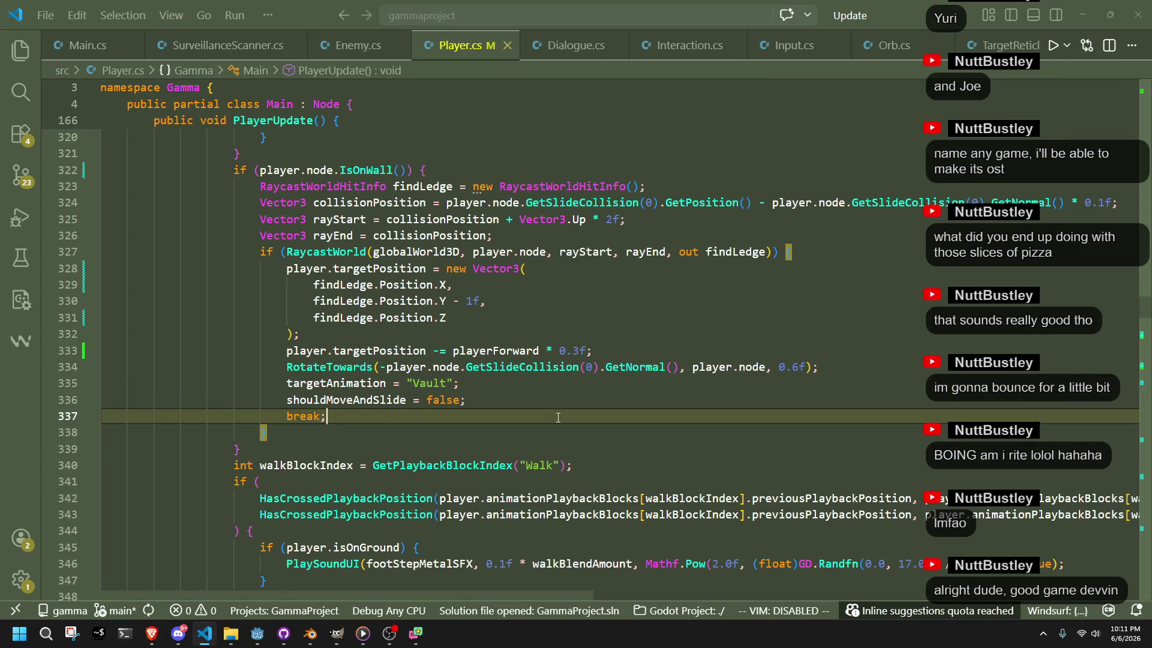
# Review the jump check, Fall block and ledge-snap lines, then locate the Run wall-vault block
pyautogui.scroll(7, 557, 418)
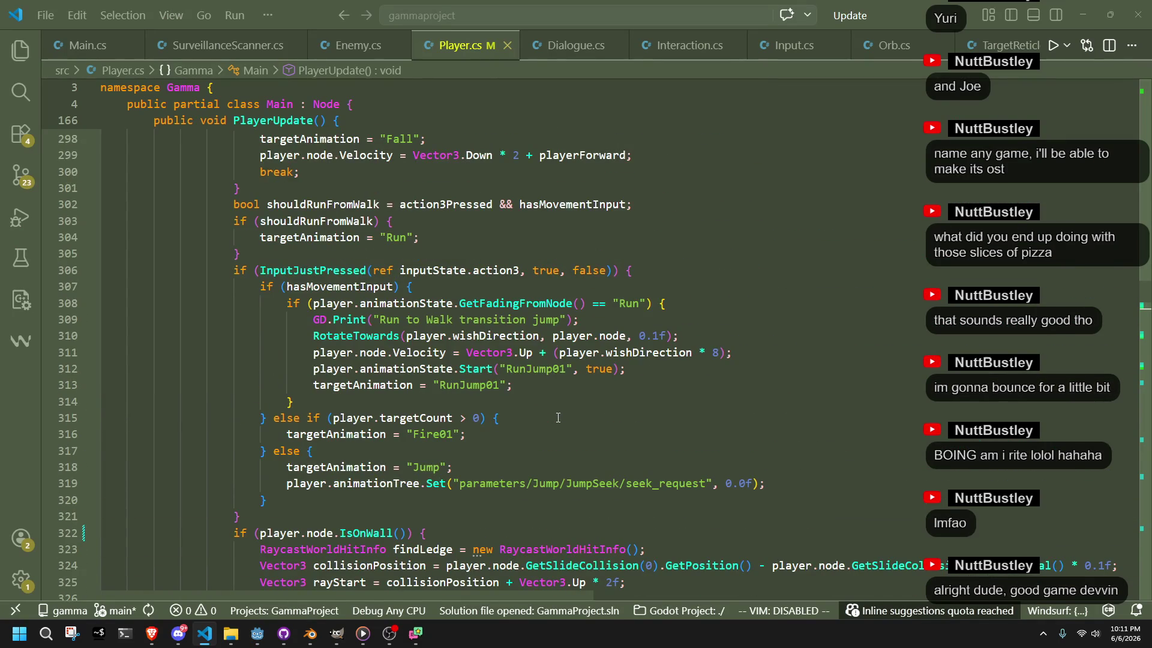
pyautogui.scroll(3, 558, 418)
pyautogui.click(466, 391)
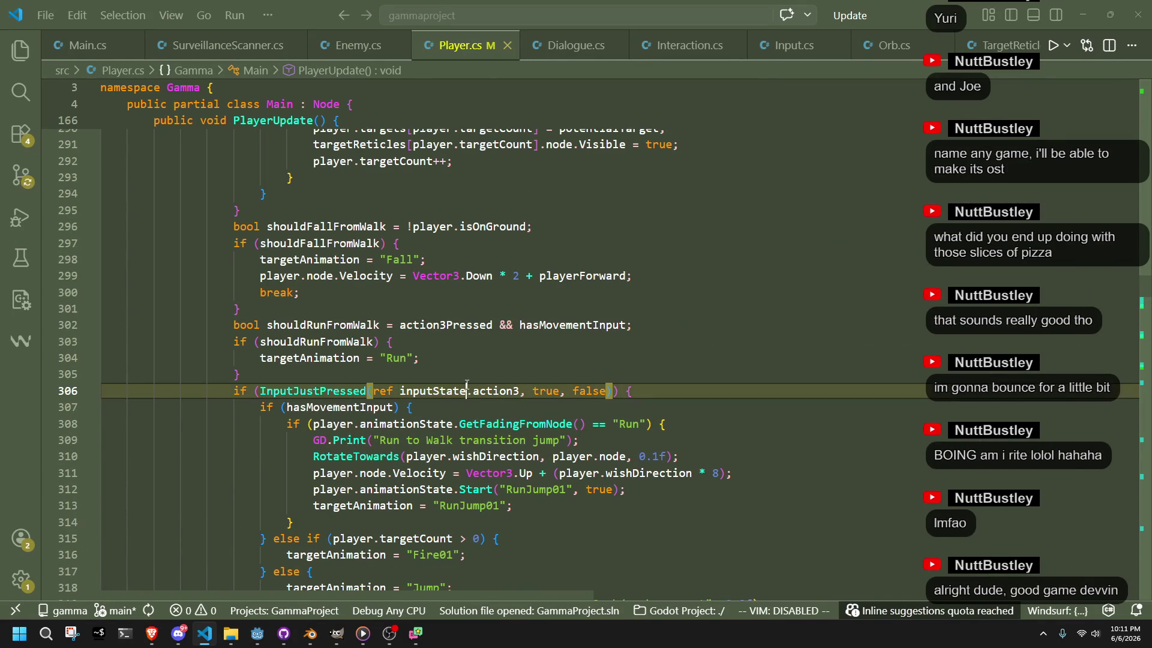
pyautogui.click(401, 259)
pyautogui.scroll(-6, 625, 519)
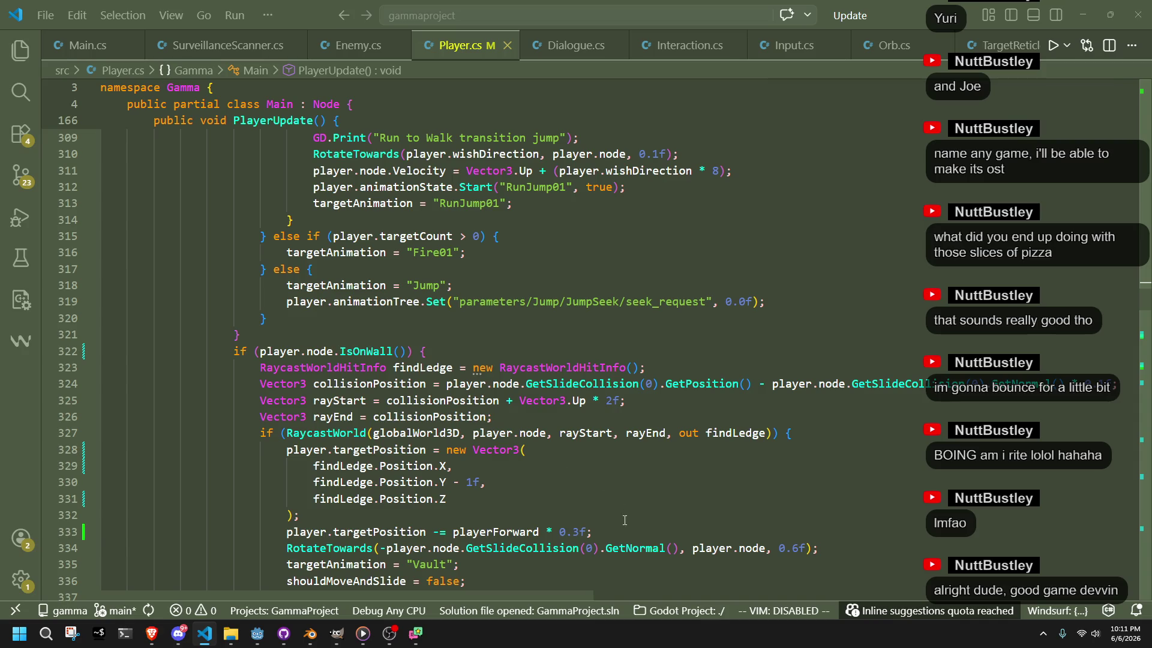
pyautogui.moveTo(620, 534)
pyautogui.mouseDown()
pyautogui.moveTo(456, 468)
pyautogui.moveTo(456, 451)
pyautogui.moveTo(817, 440)
pyautogui.mouseUp()
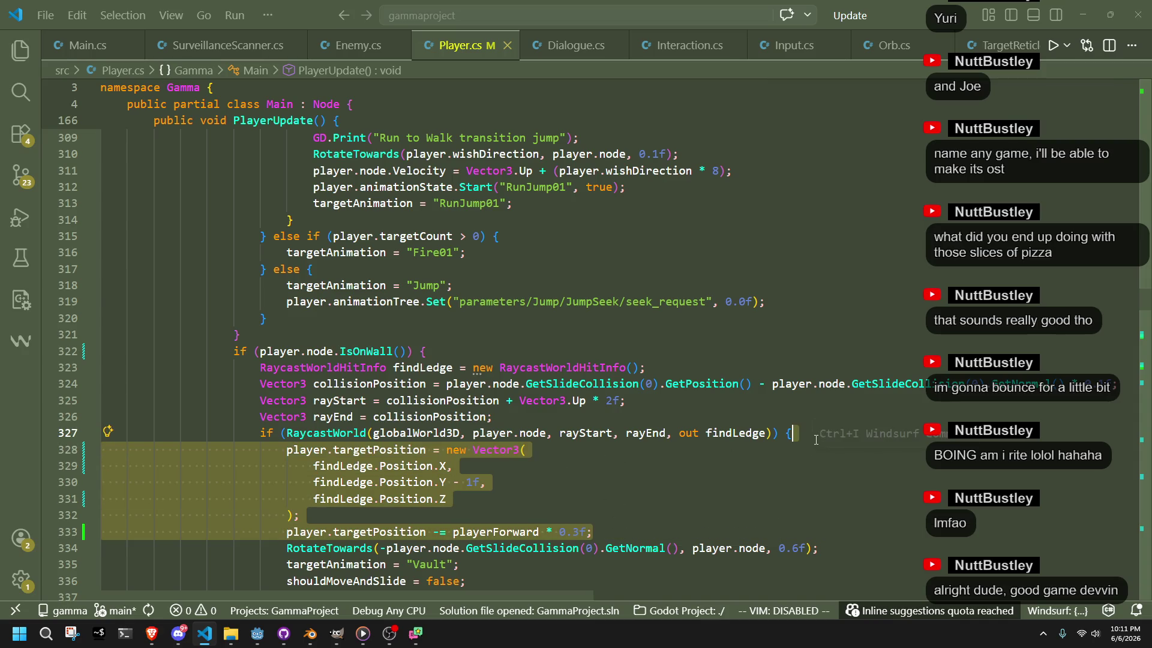
pyautogui.scroll(-15, 666, 480)
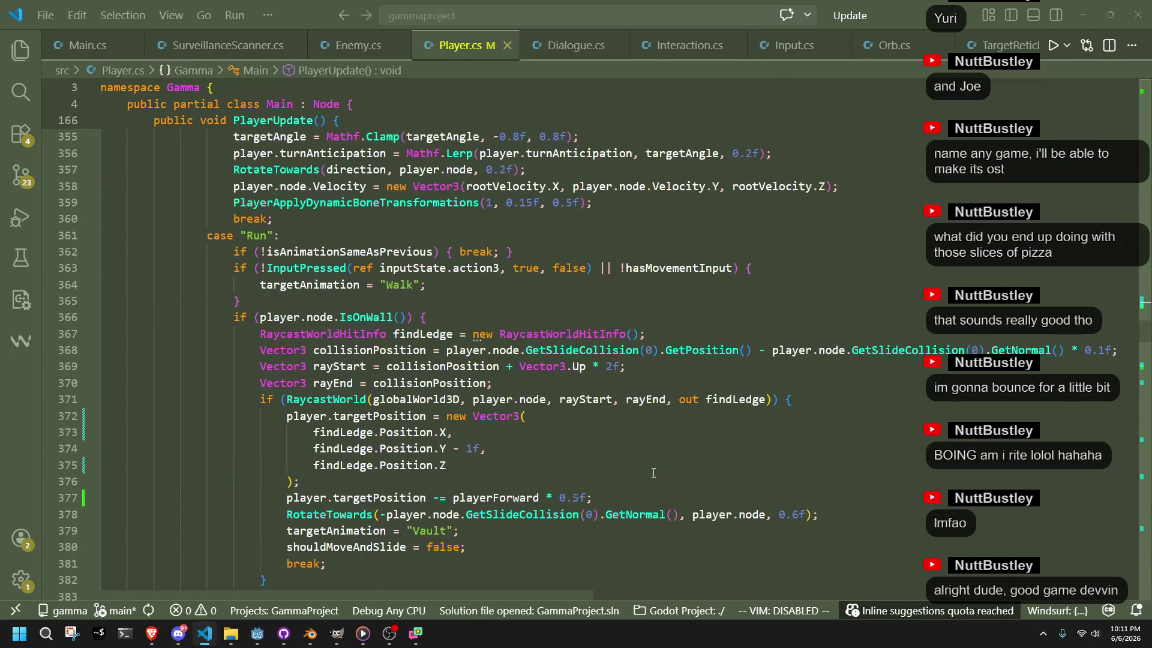
pyautogui.scroll(-1, 506, 473)
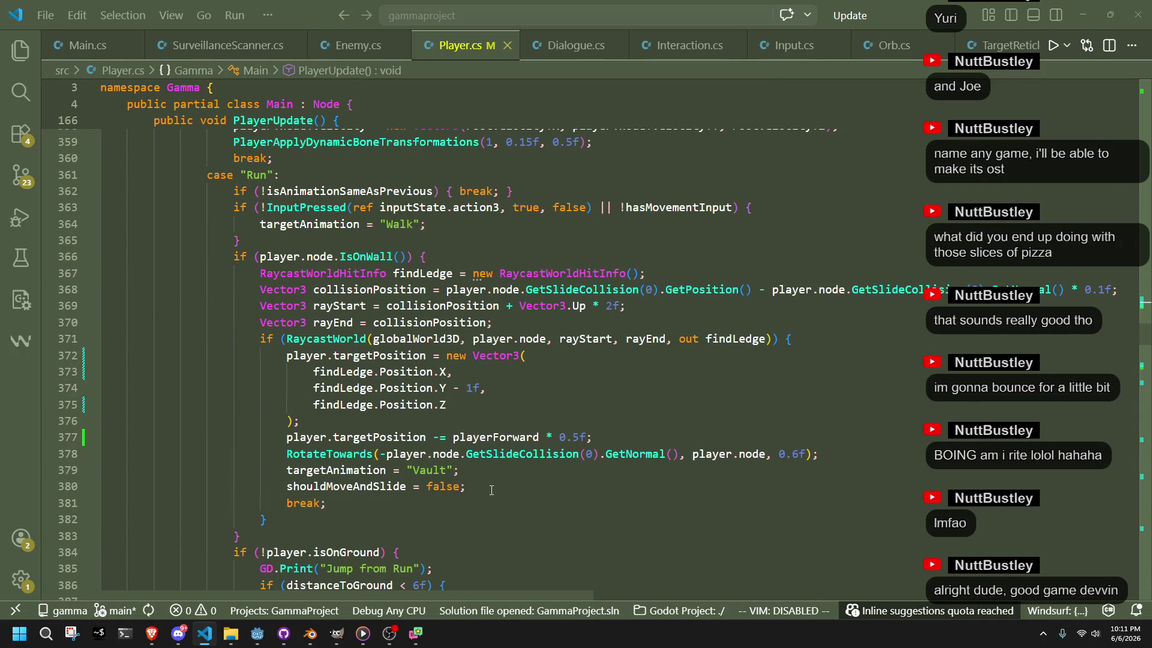
pyautogui.click(268, 529)
pyautogui.moveTo(268, 529)
pyautogui.mouseDown()
pyautogui.moveTo(246, 305)
pyautogui.moveTo(228, 262)
pyautogui.moveTo(99, 265)
pyautogui.mouseUp()
pyautogui.click(303, 421)
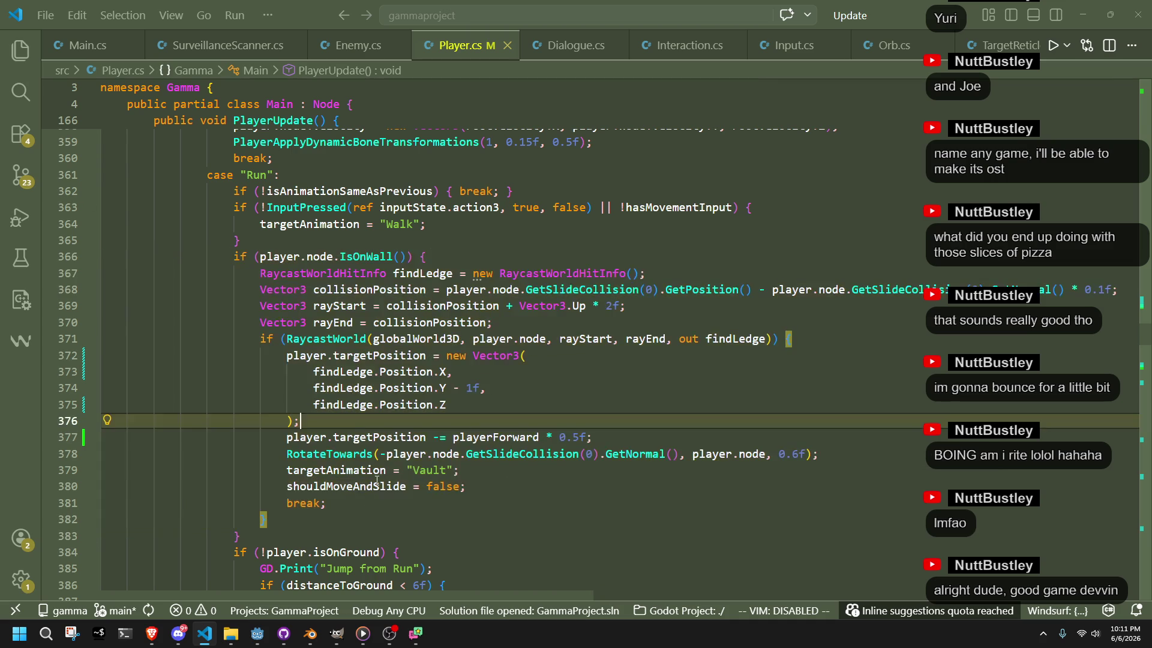
# Change the Run vault's forward offset from 0.5f to 0.3f, save, and check the footstep code below
pyautogui.click(583, 437)
pyautogui.press('BackSpace')
pyautogui.write('3')
pyautogui.hotkey('ctrl', 's')
pyautogui.click(665, 496)
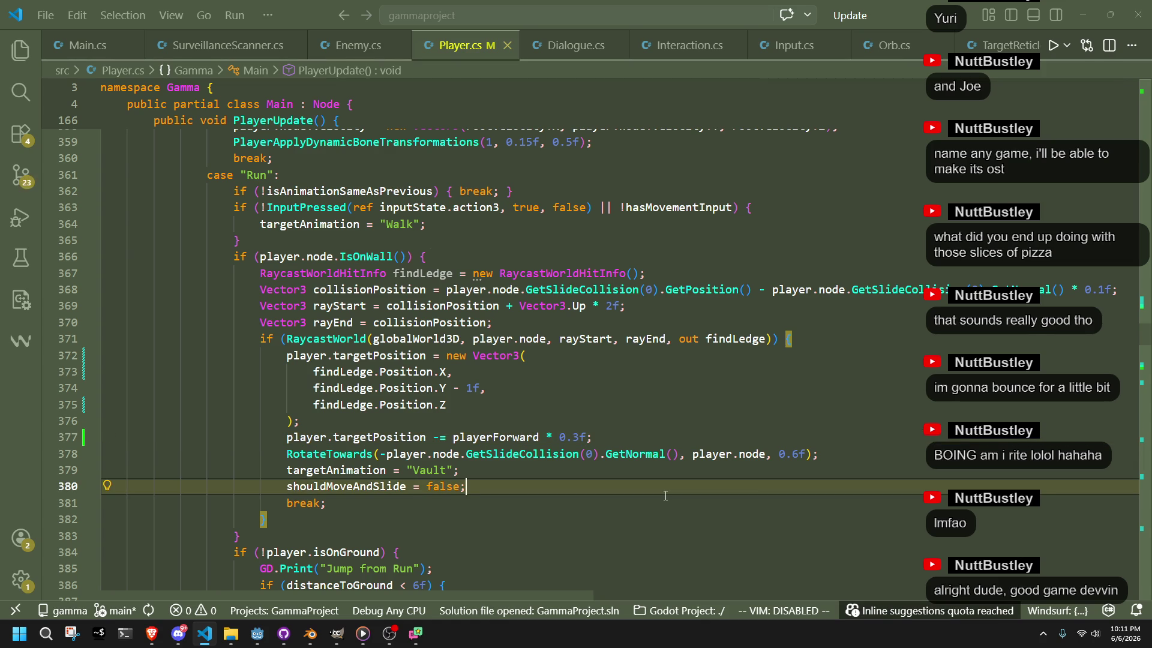
pyautogui.scroll(-4, 665, 495)
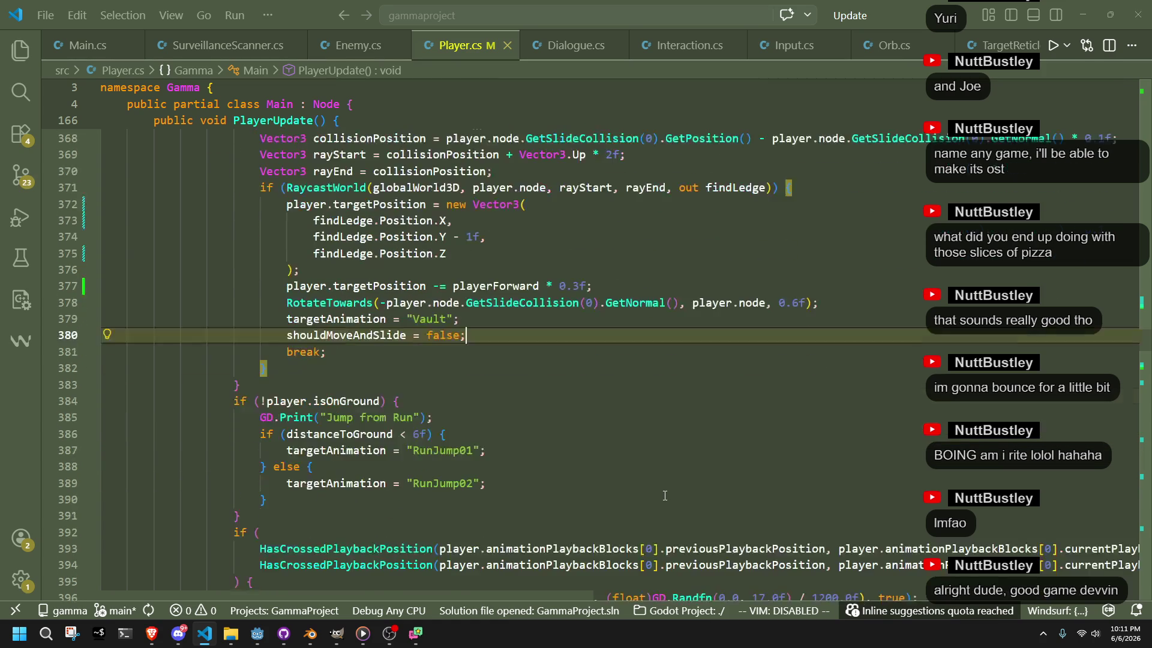
pyautogui.click(638, 476)
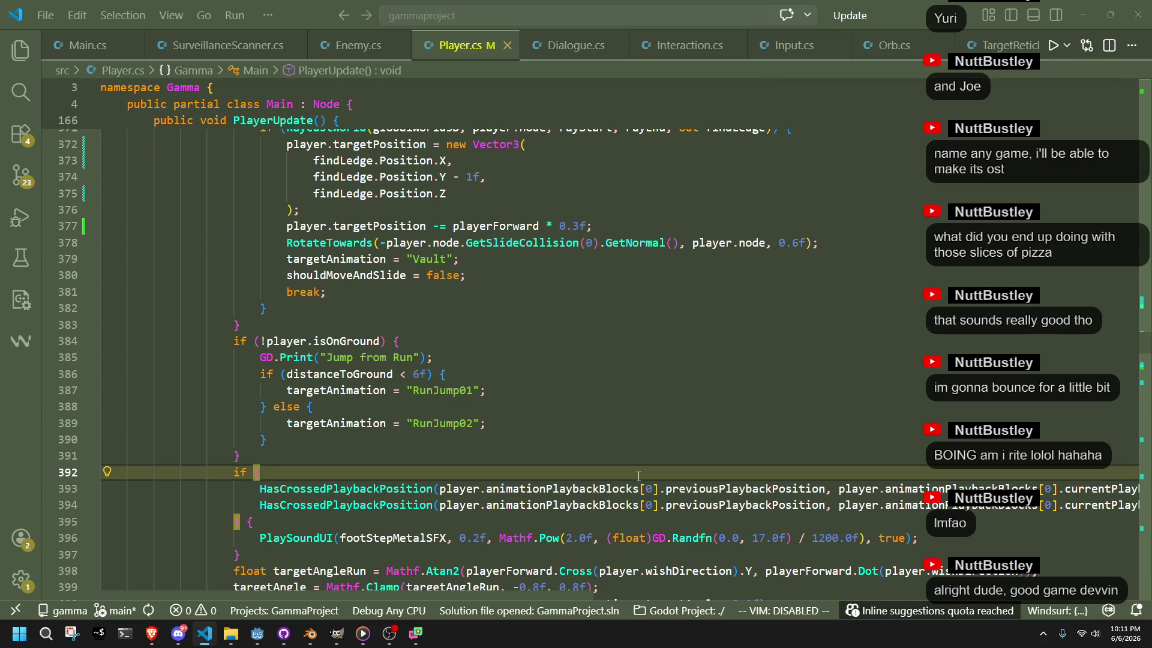
pyautogui.click(598, 458)
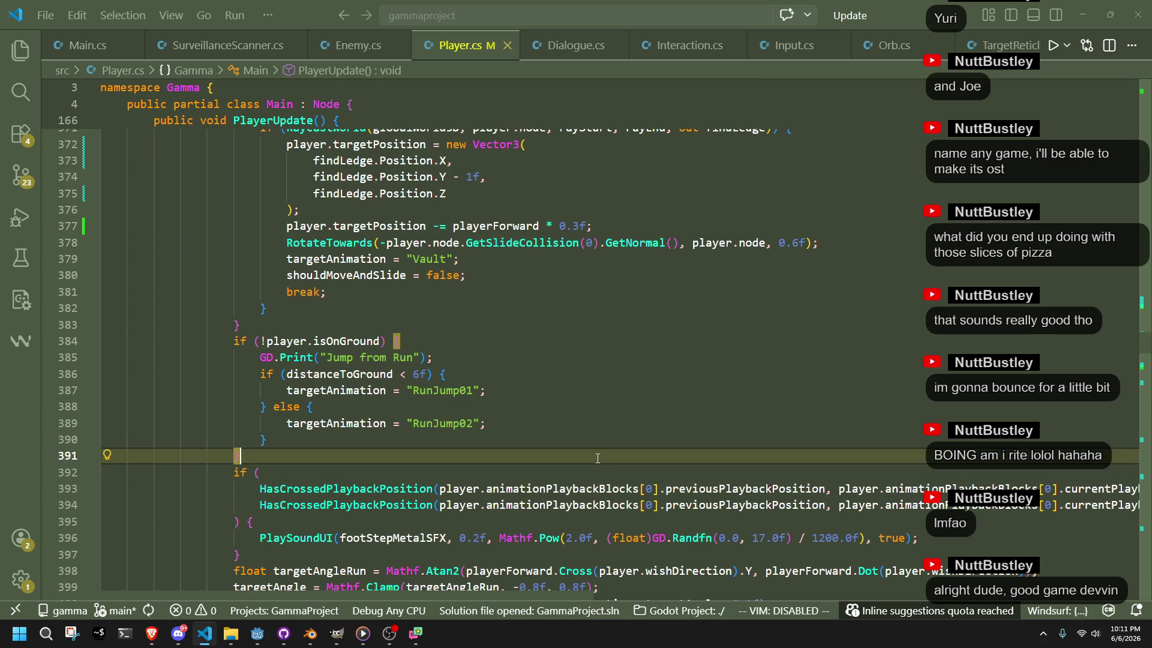
pyautogui.doubleClick(328, 342)
pyautogui.scroll(-9, 420, 464)
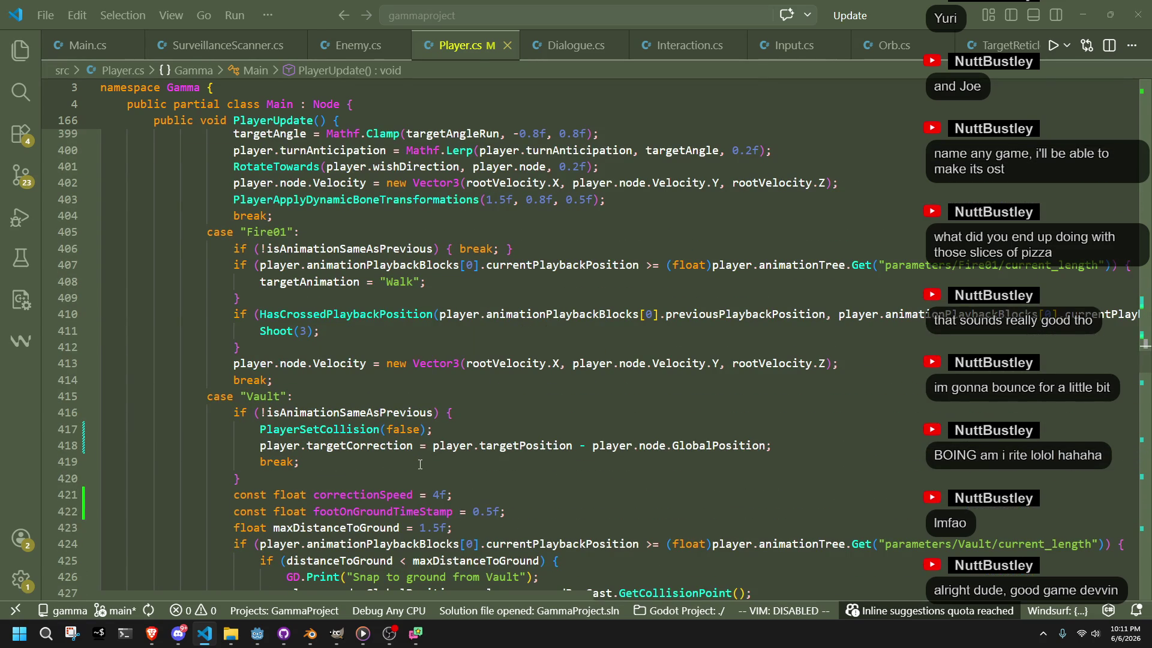
# Inspect the Vault case's correctionSpeed, footOnGroundTimeStamp and jump-from-vault code, then bring Godot forward
pyautogui.scroll(-2, 390, 451)
pyautogui.doubleClick(257, 336)
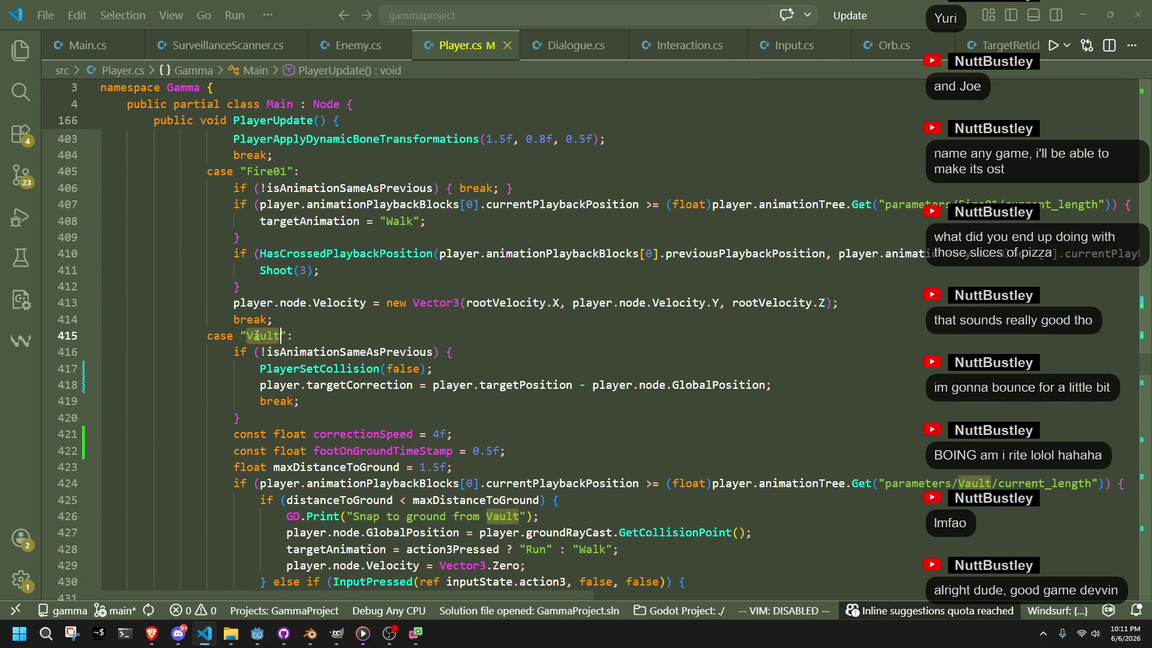
pyautogui.click(415, 407)
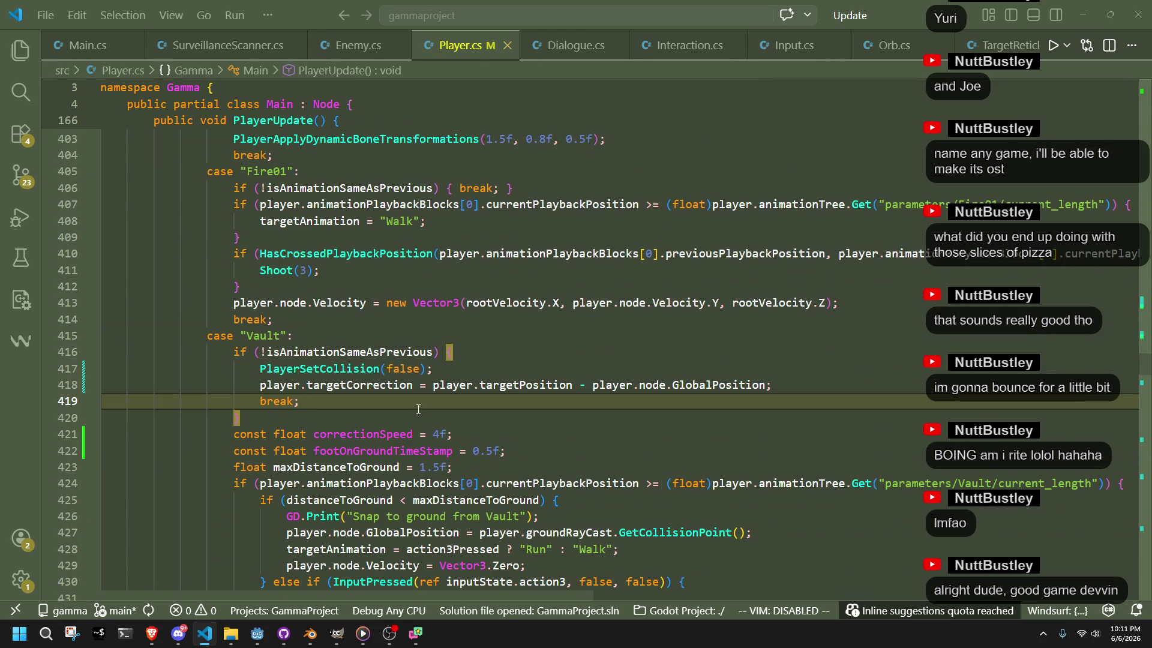
pyautogui.click(444, 436)
pyautogui.click(610, 447)
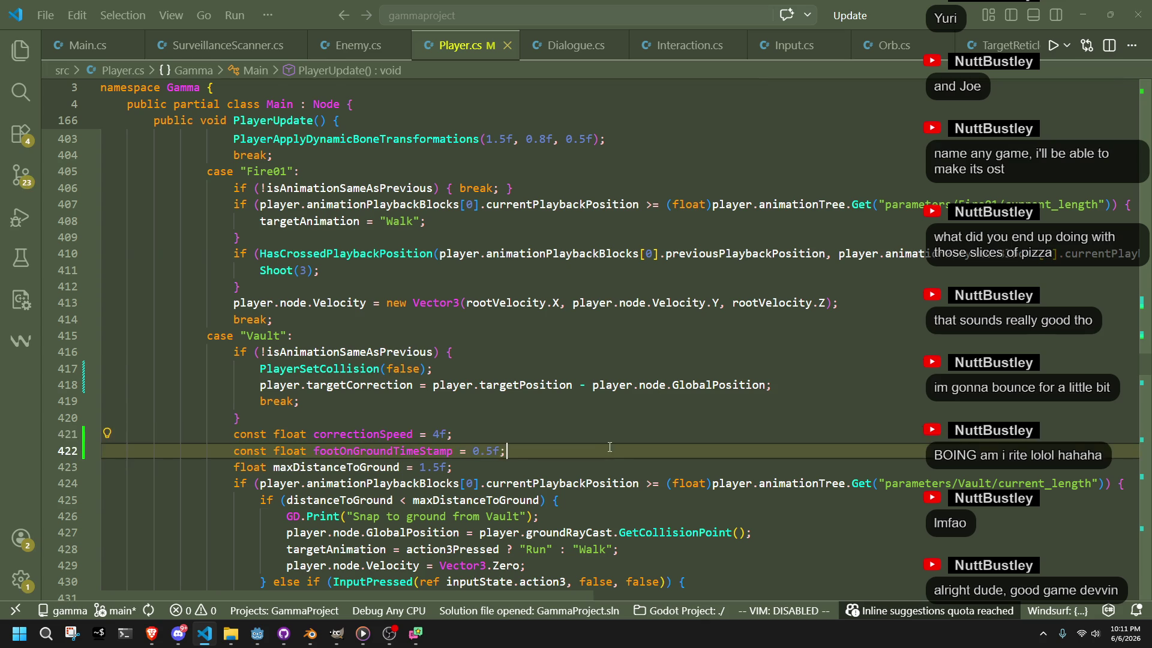
pyautogui.scroll(-3, 602, 465)
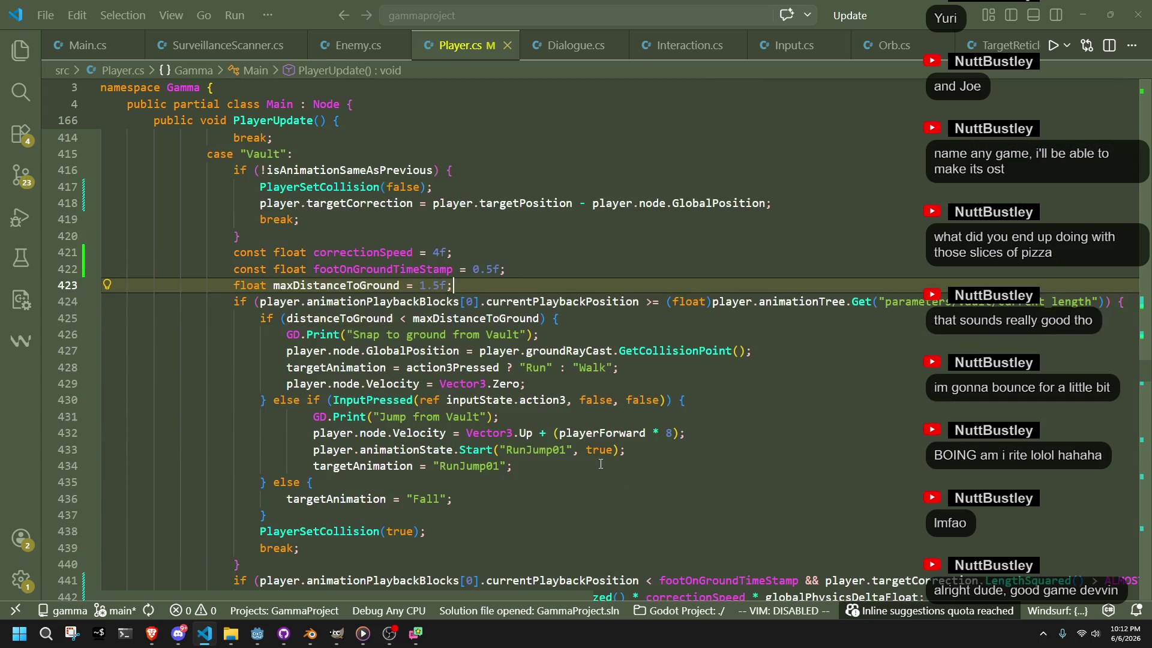
pyautogui.click(600, 465)
pyautogui.click(258, 633)
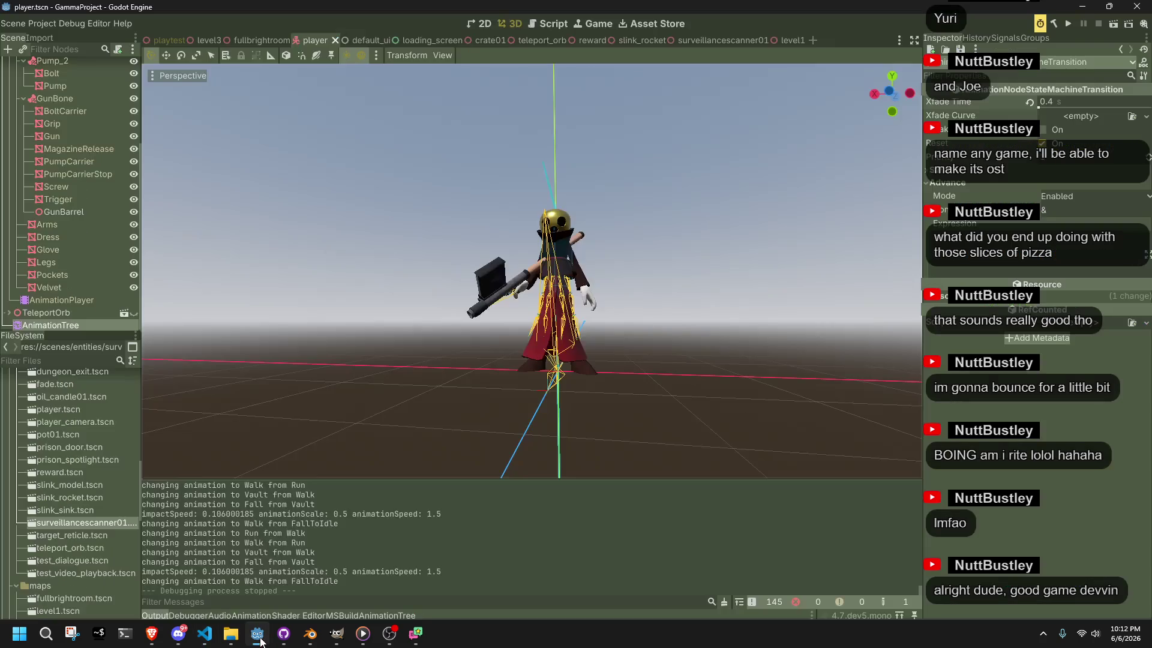
# Open AnimationVault in the player's AnimationPlayer and set the timeline position to 0.55 s
pyautogui.click(84, 301)
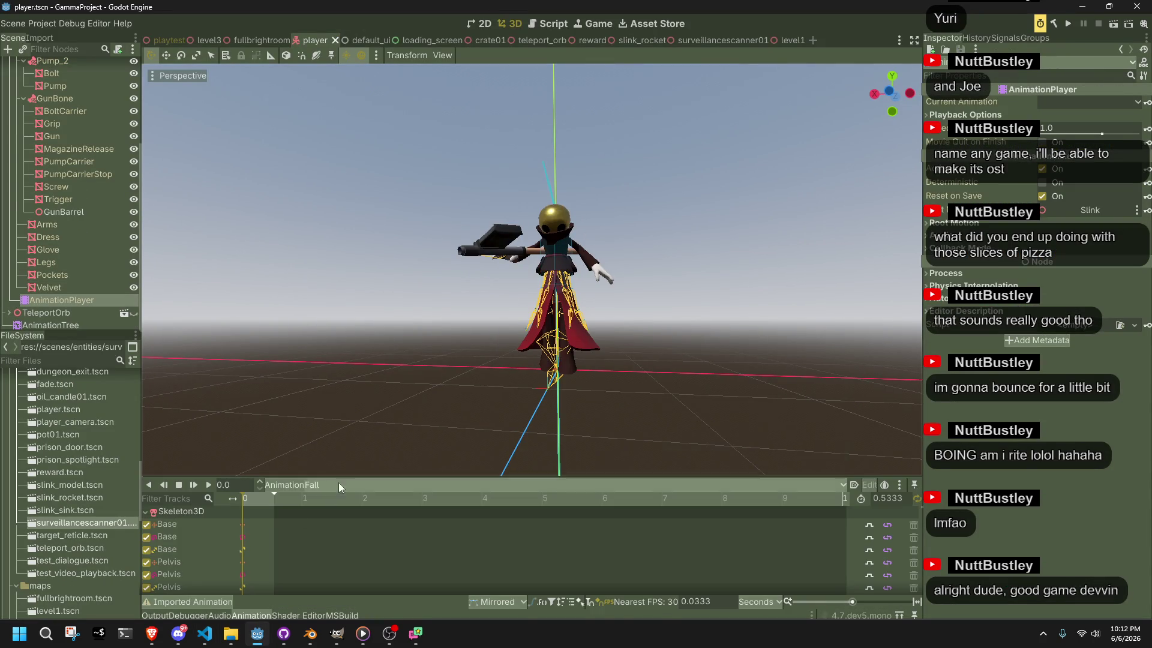
pyautogui.click(338, 484)
pyautogui.click(348, 596)
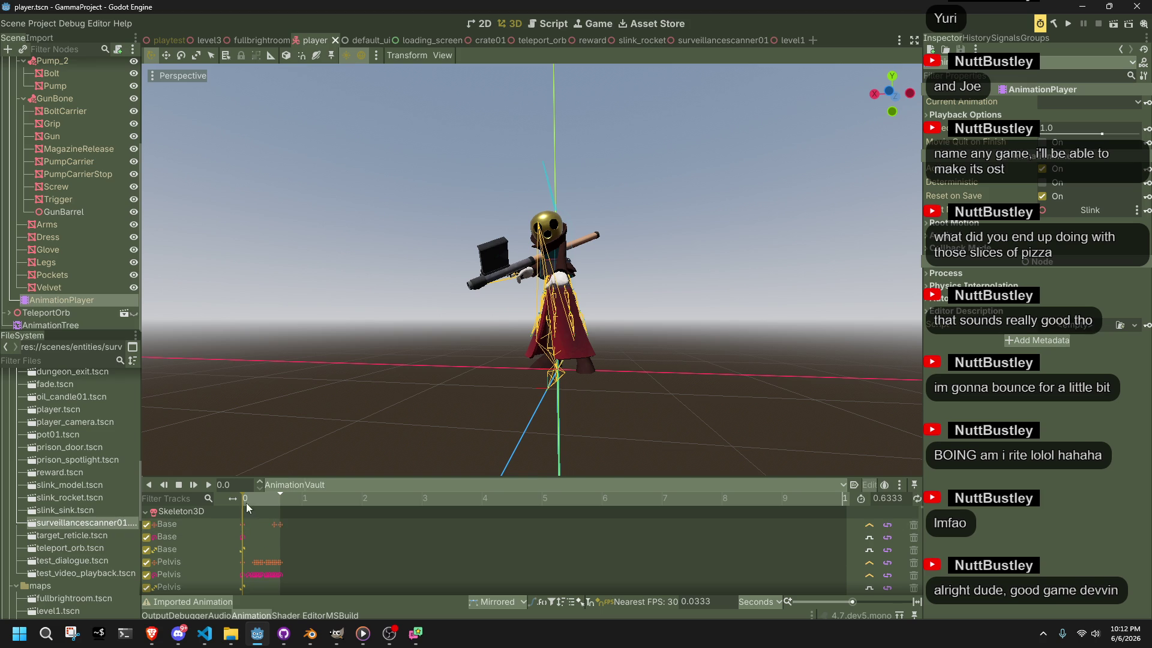
pyautogui.scroll(5, 238, 489)
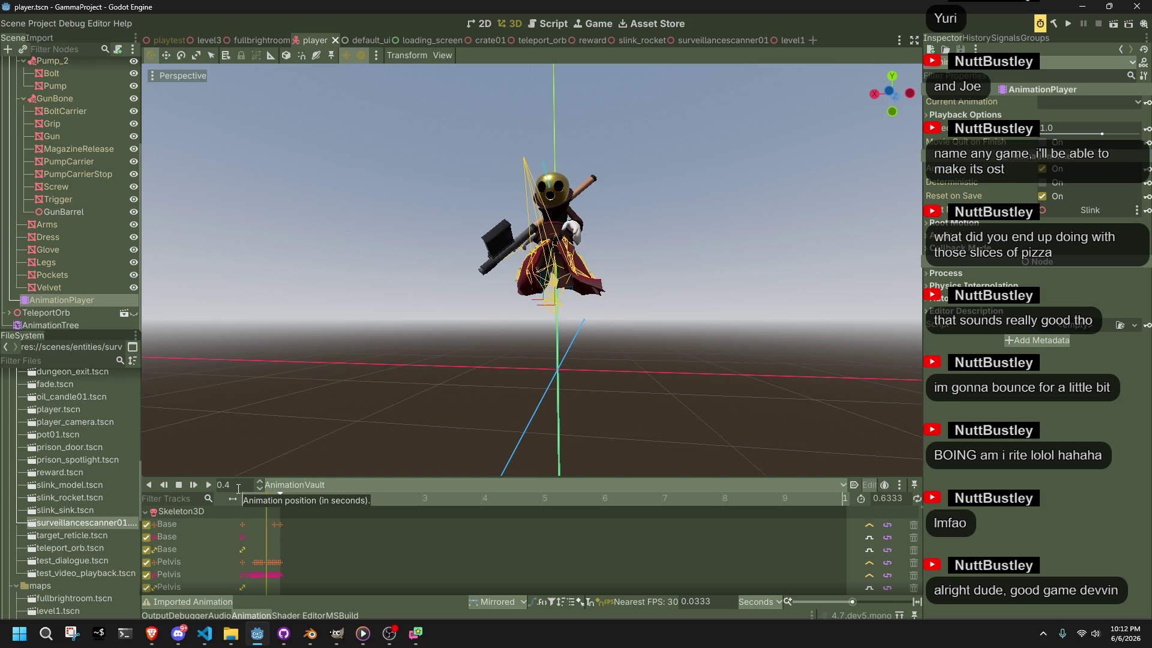
pyautogui.write('5')
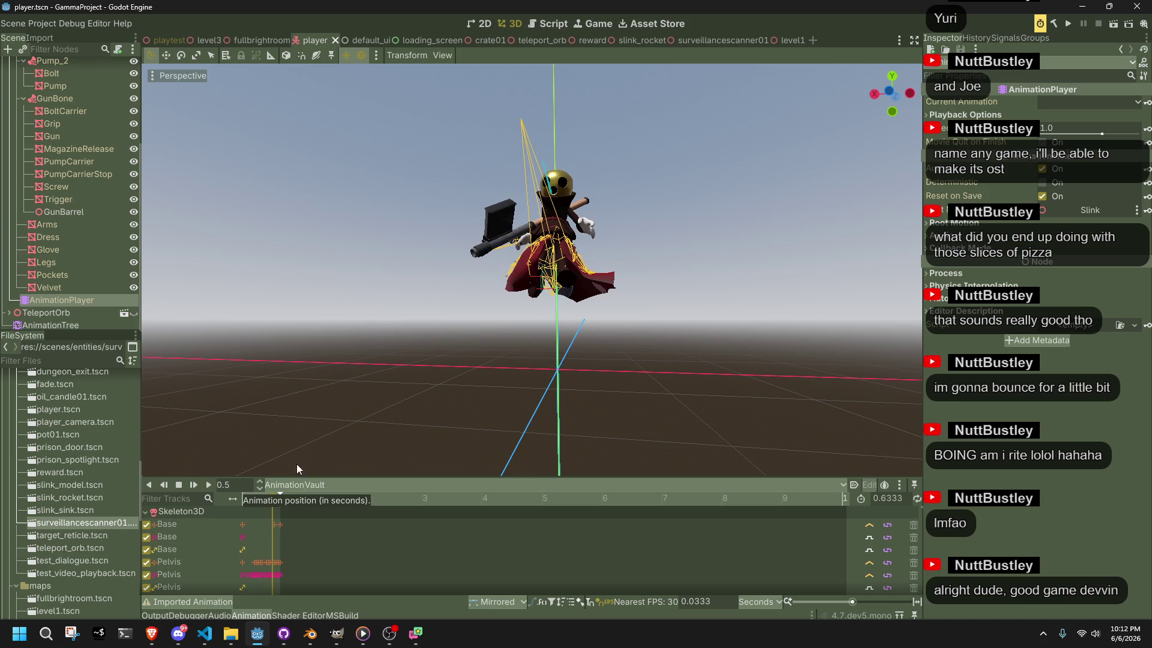
pyautogui.scroll(5, 688, 372)
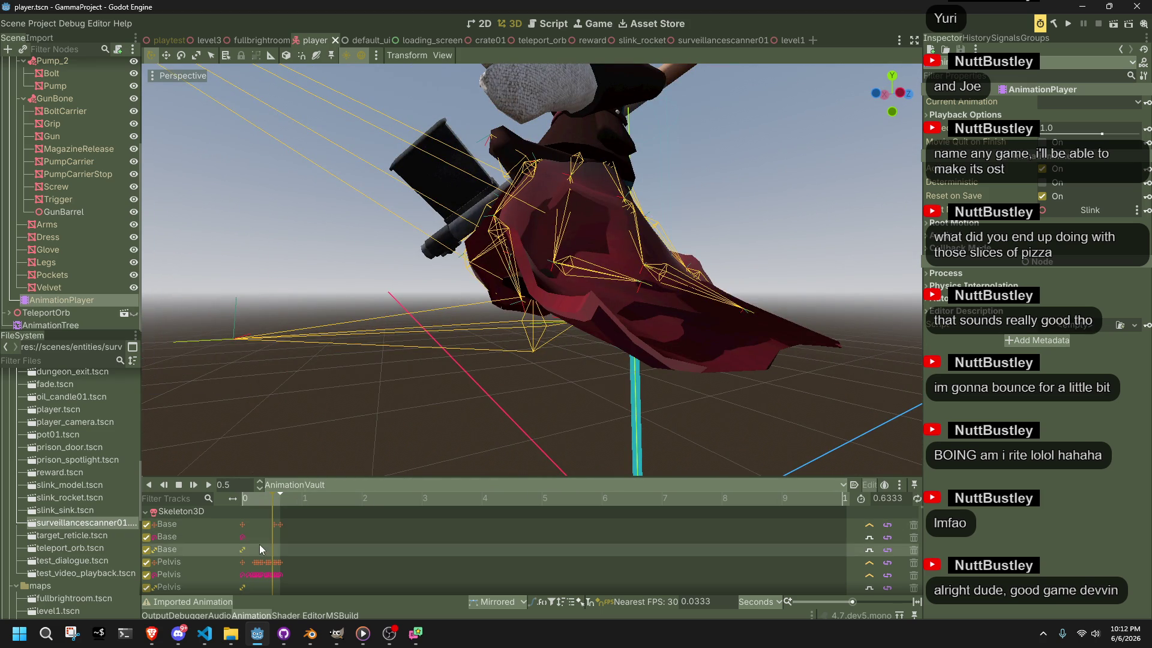
pyautogui.scroll(5, 300, 530)
pyautogui.scroll(1, 351, 528)
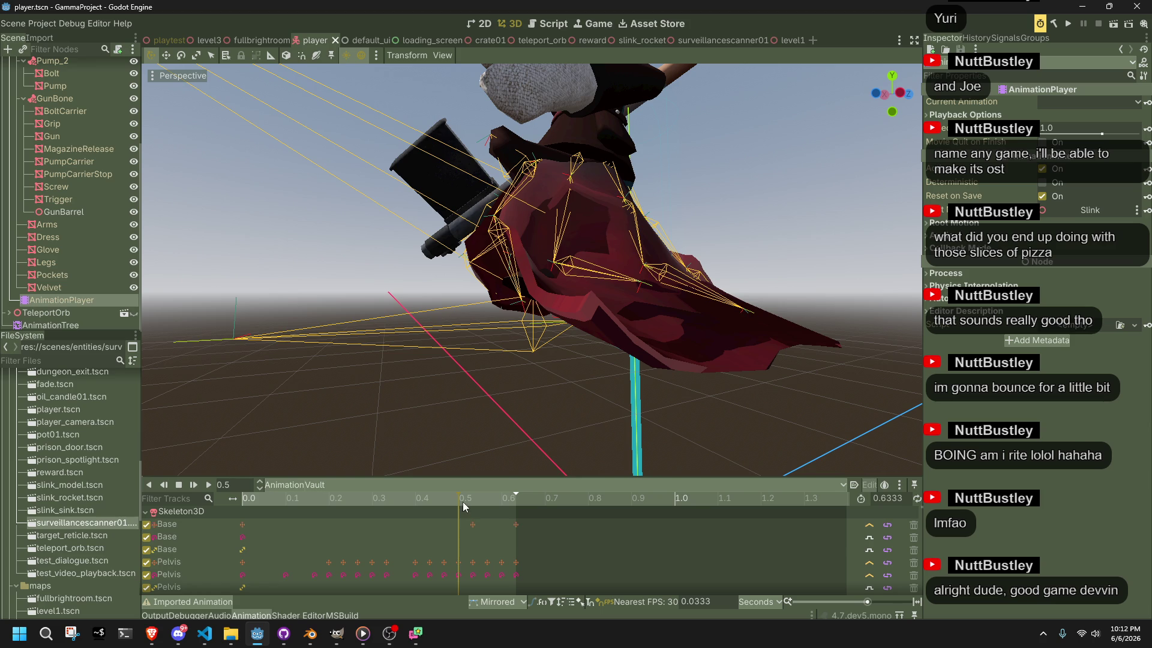
pyautogui.moveTo(459, 499); pyautogui.dragTo(488, 506)
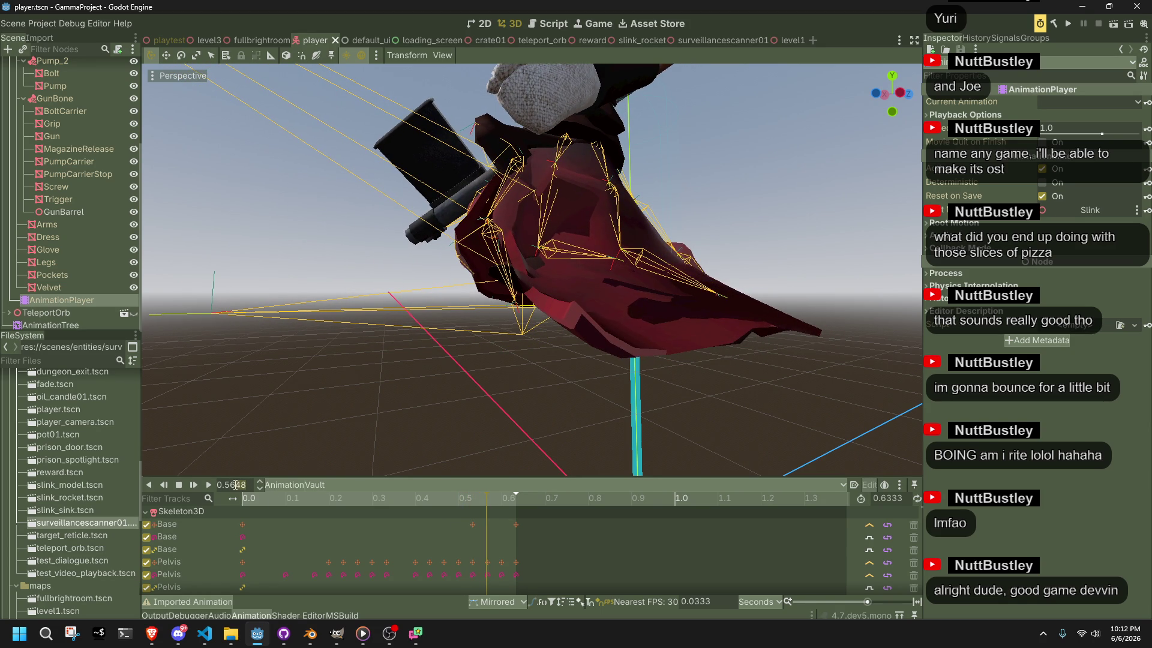
pyautogui.press('BackSpace')
pyautogui.press('BackSpace')
pyautogui.press('BackSpace')
pyautogui.write('5')
pyautogui.press('Return')
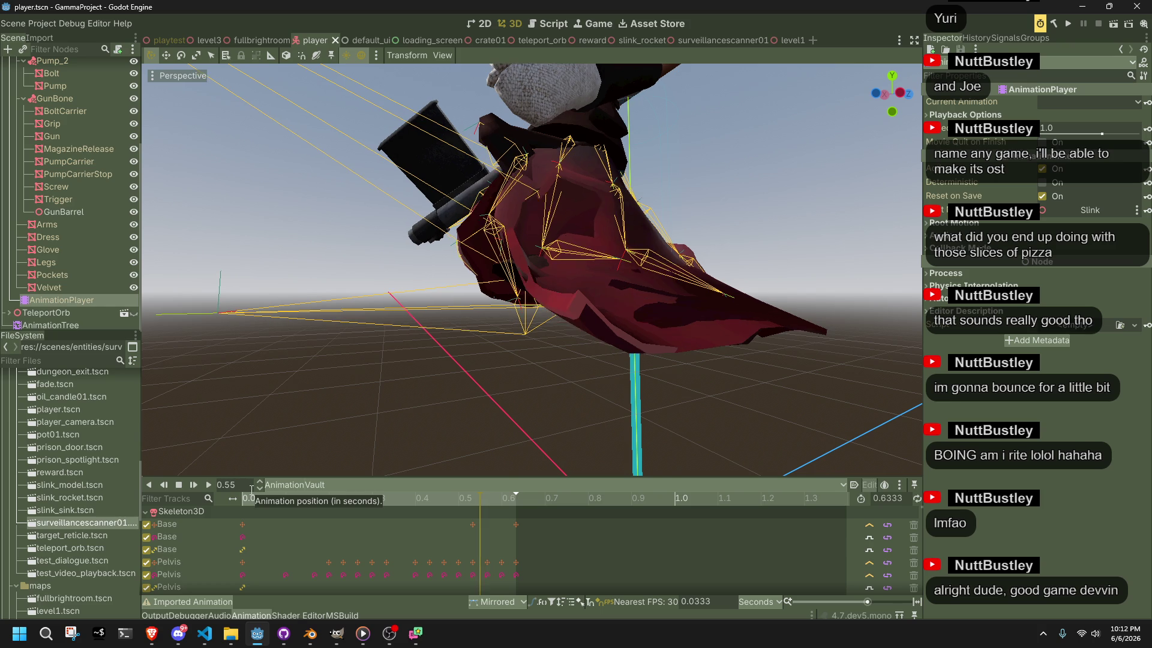
# Change footOnGroundTimeStamp to 0.55f in Player.cs and relaunch the game from Godot
pyautogui.hotkey('alt', 'Tab')
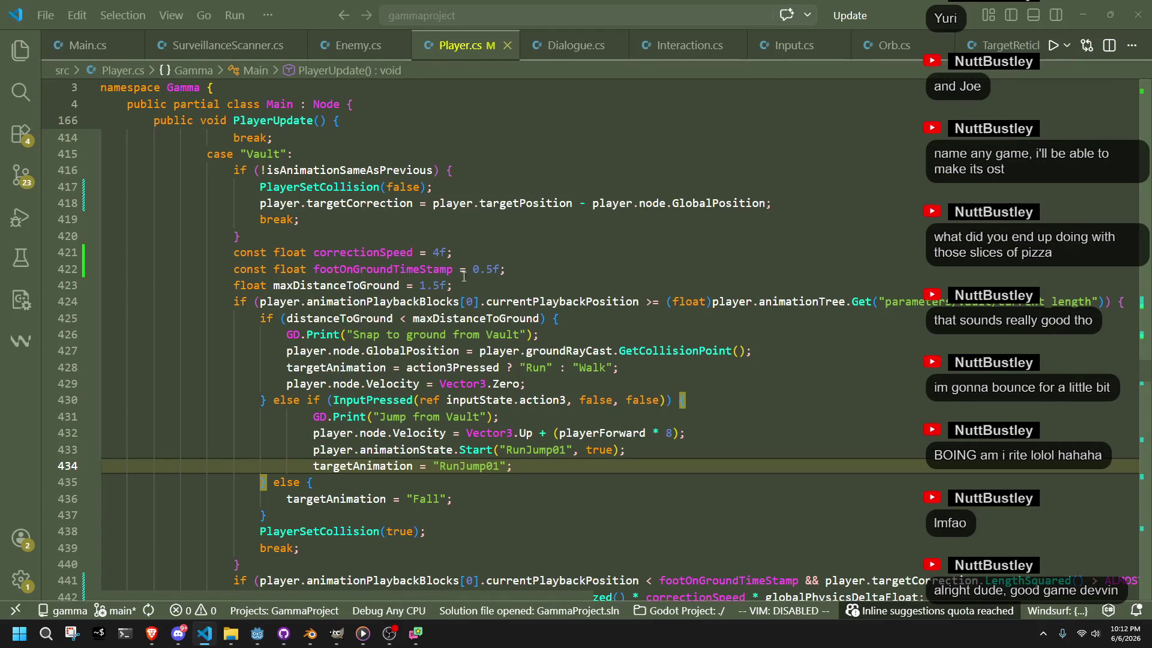
pyautogui.click(495, 270)
pyautogui.write('5')
pyautogui.click(707, 398)
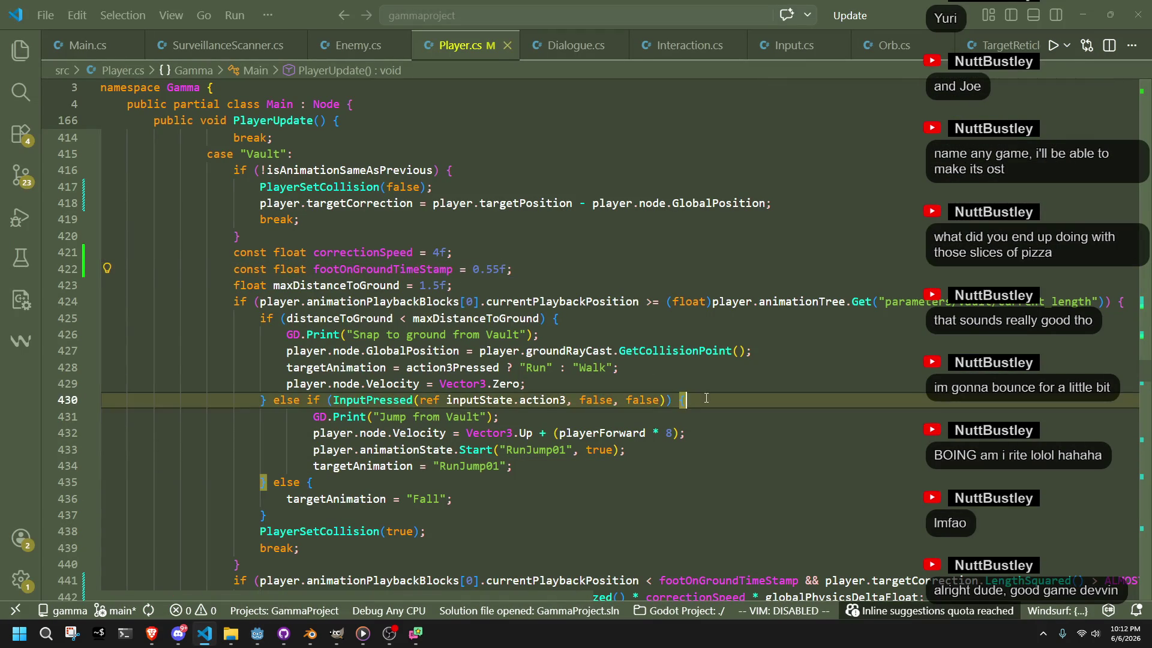
pyautogui.click(258, 639)
pyautogui.click(1069, 24)
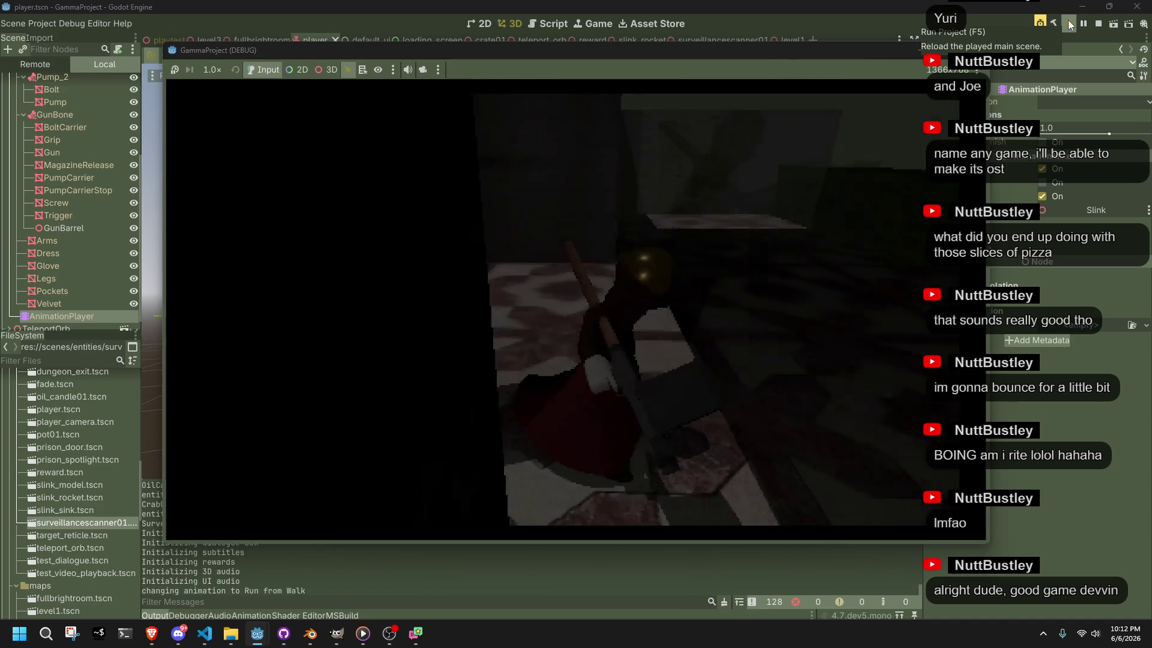
# Vault onto the green block and ledges while running and walking, checking each landing
pyautogui.press('space')
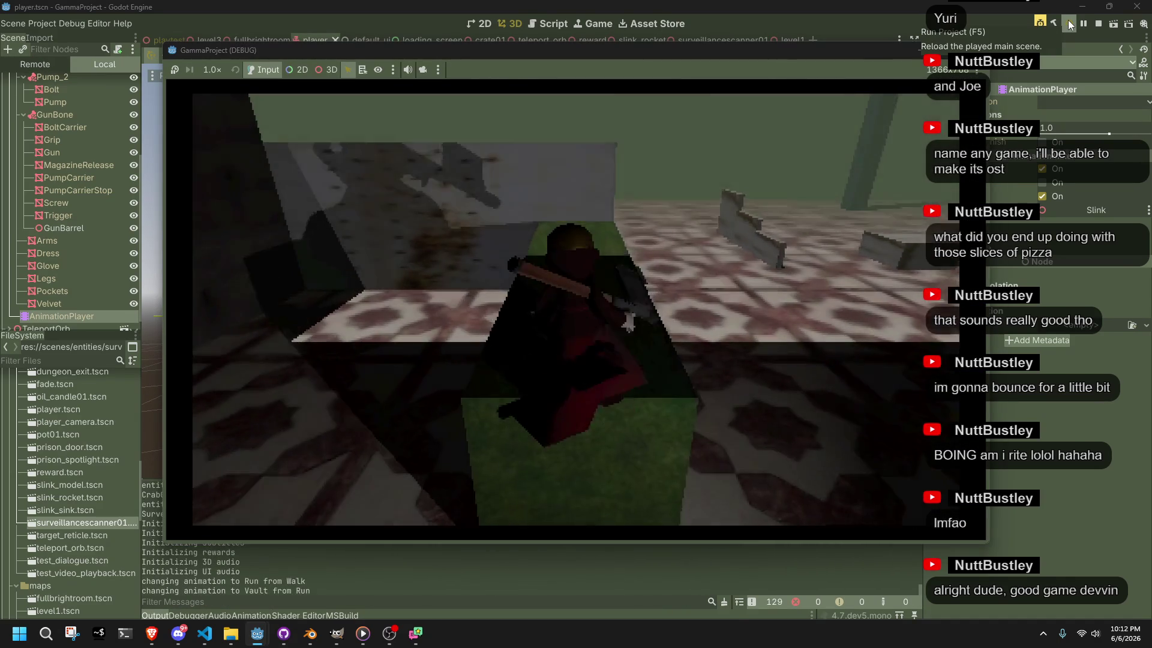
pyautogui.press('space')
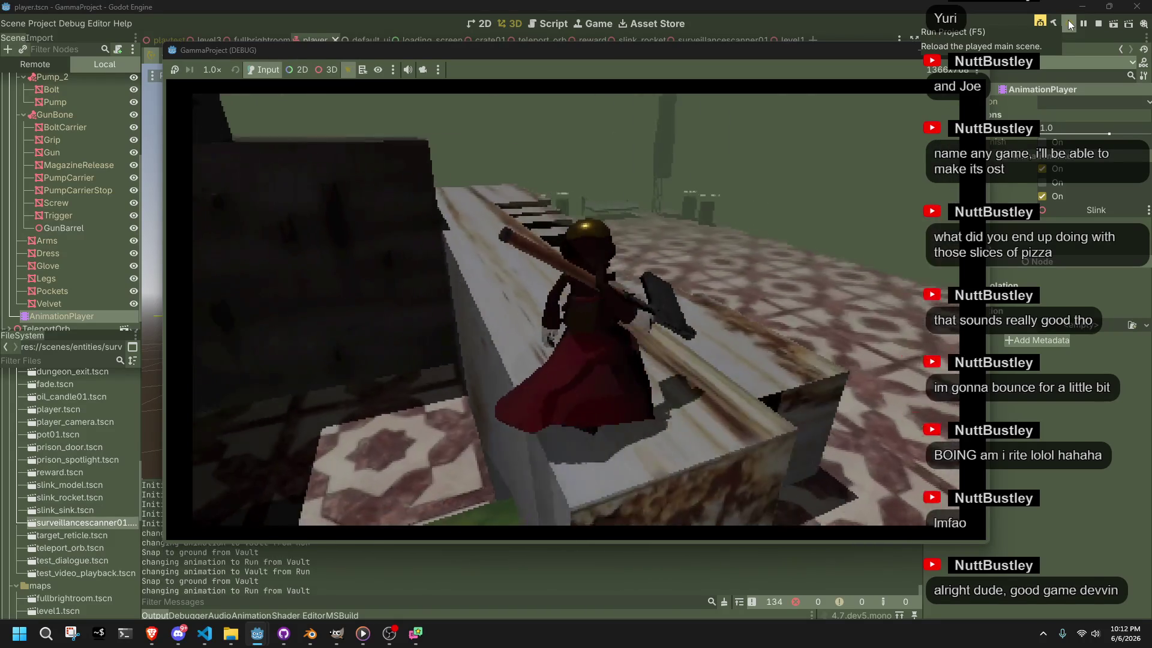
pyautogui.press('space')
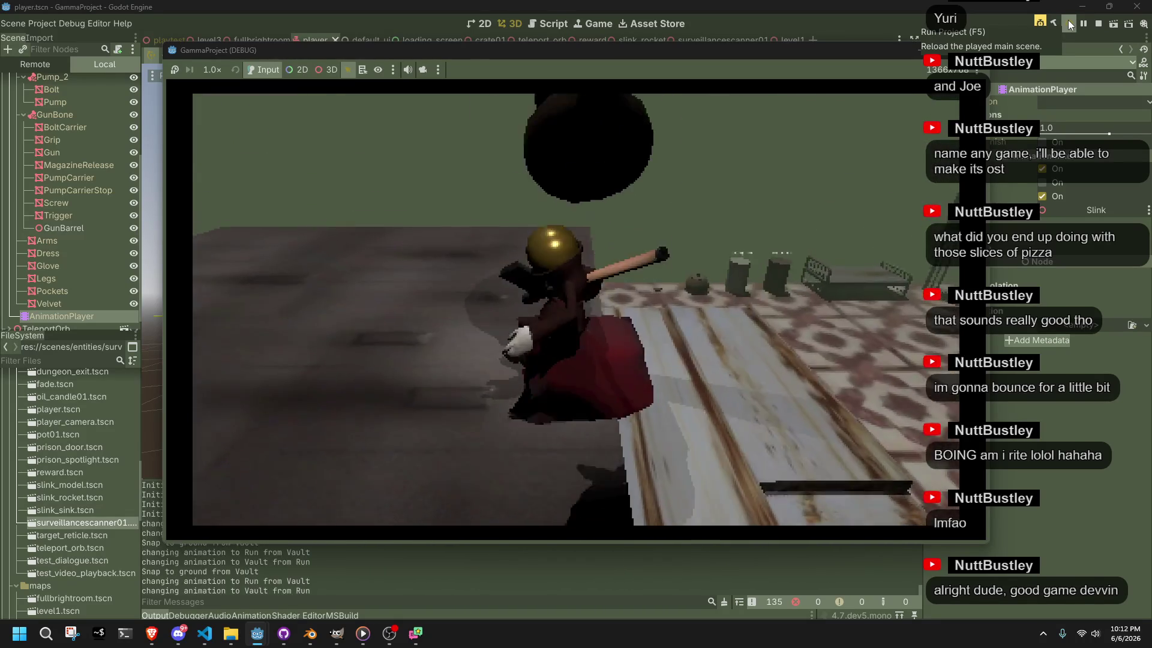
pyautogui.press('space')
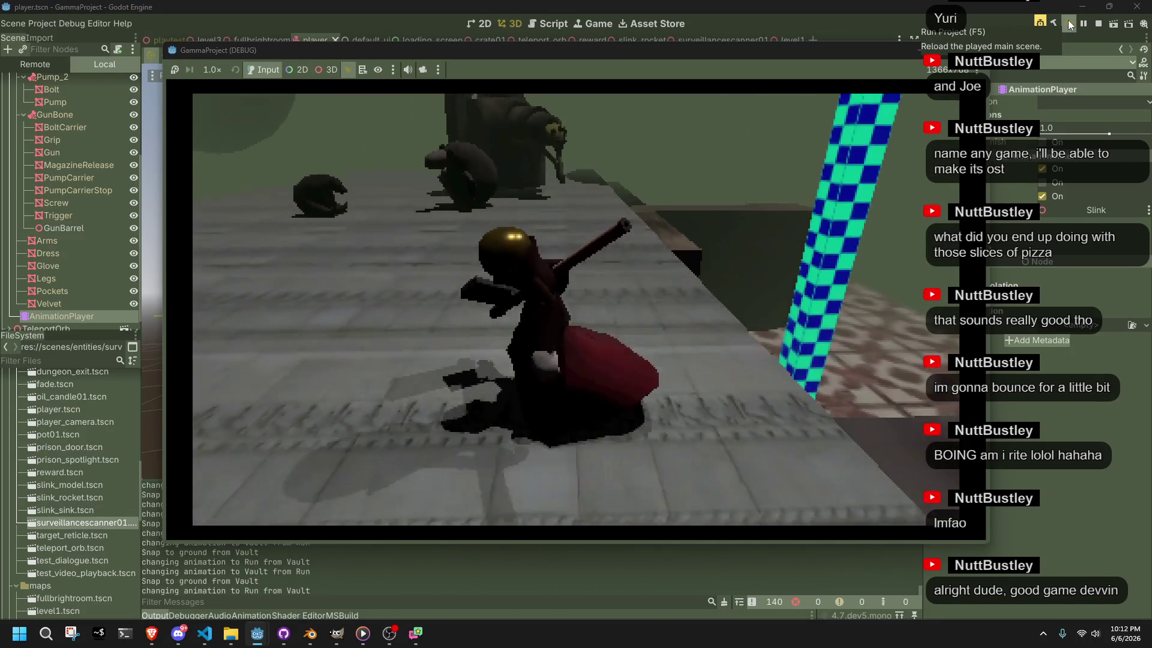
pyautogui.press('w')
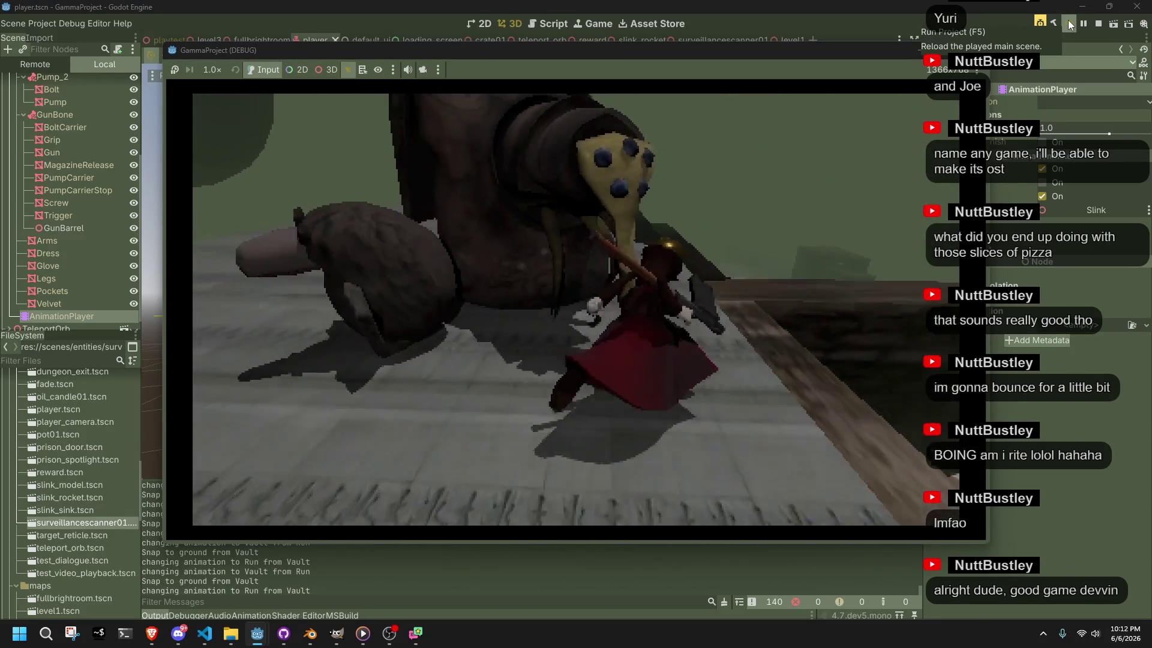
pyautogui.press('w')
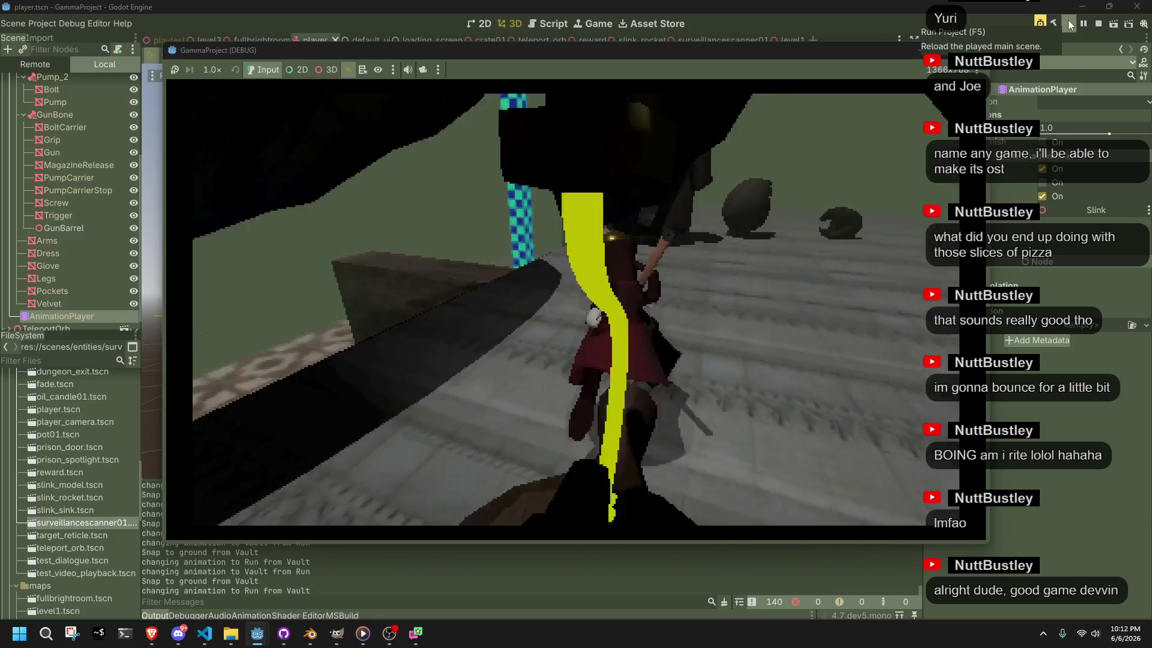
pyautogui.press('w')
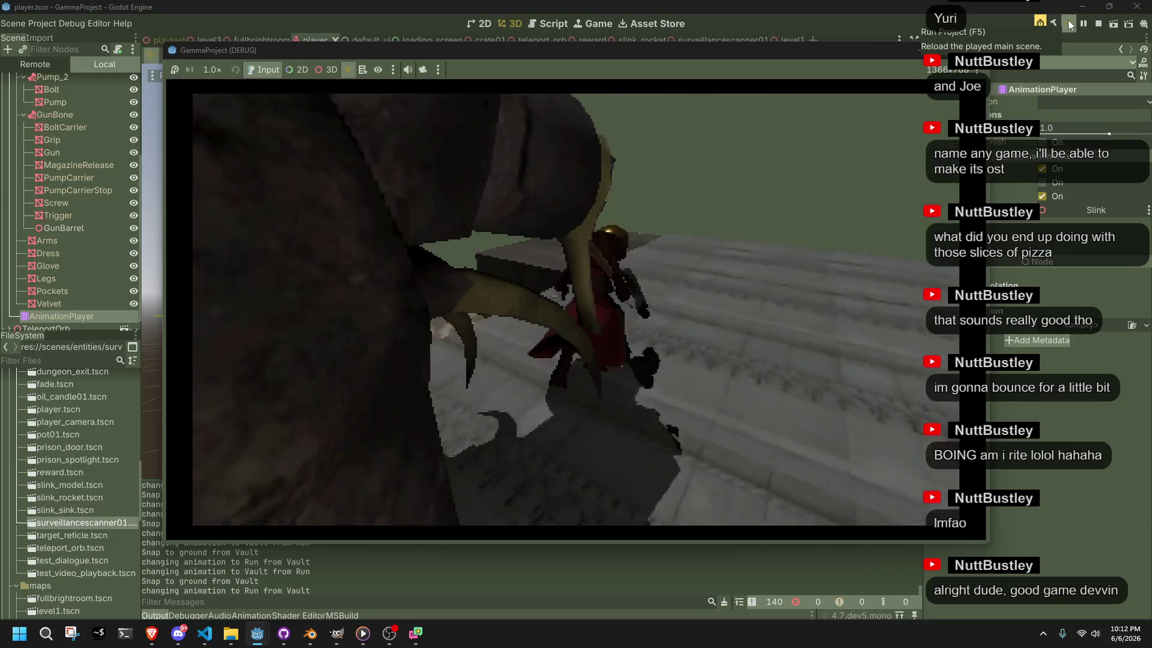
pyautogui.press('w')
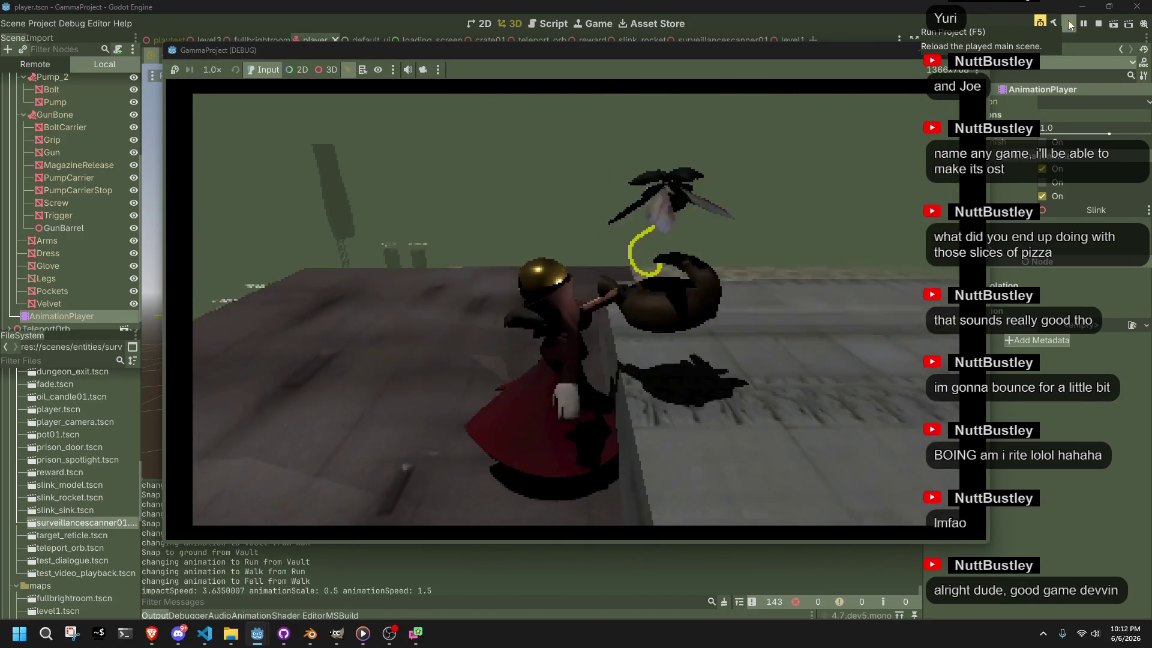
pyautogui.press('w')
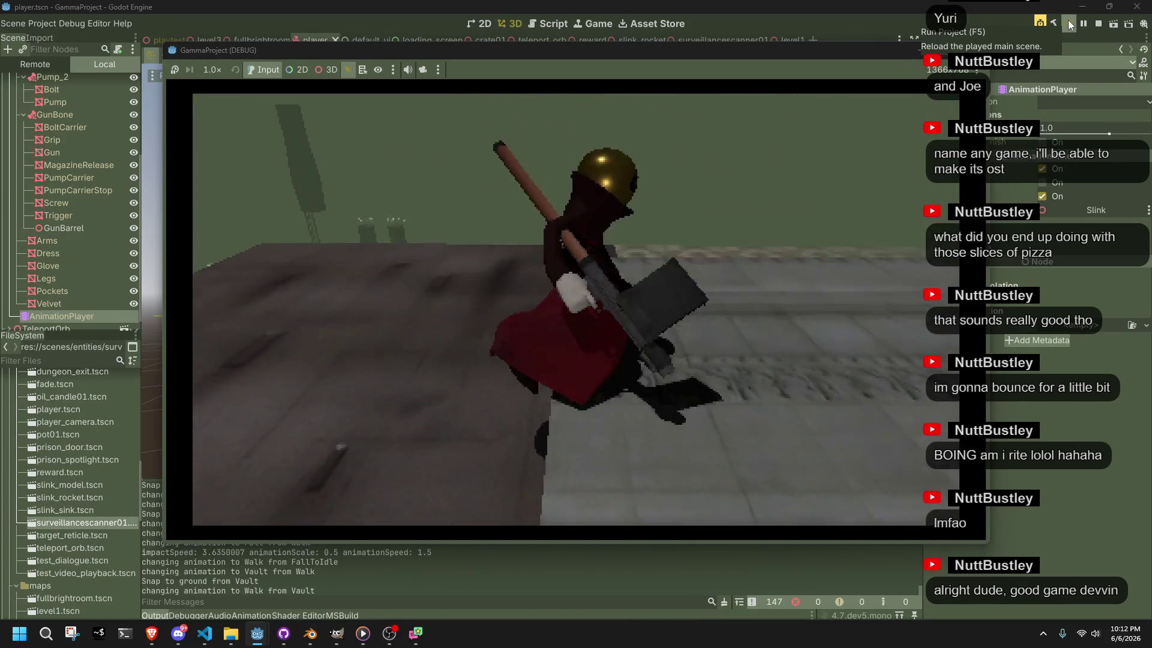
pyautogui.press('w')
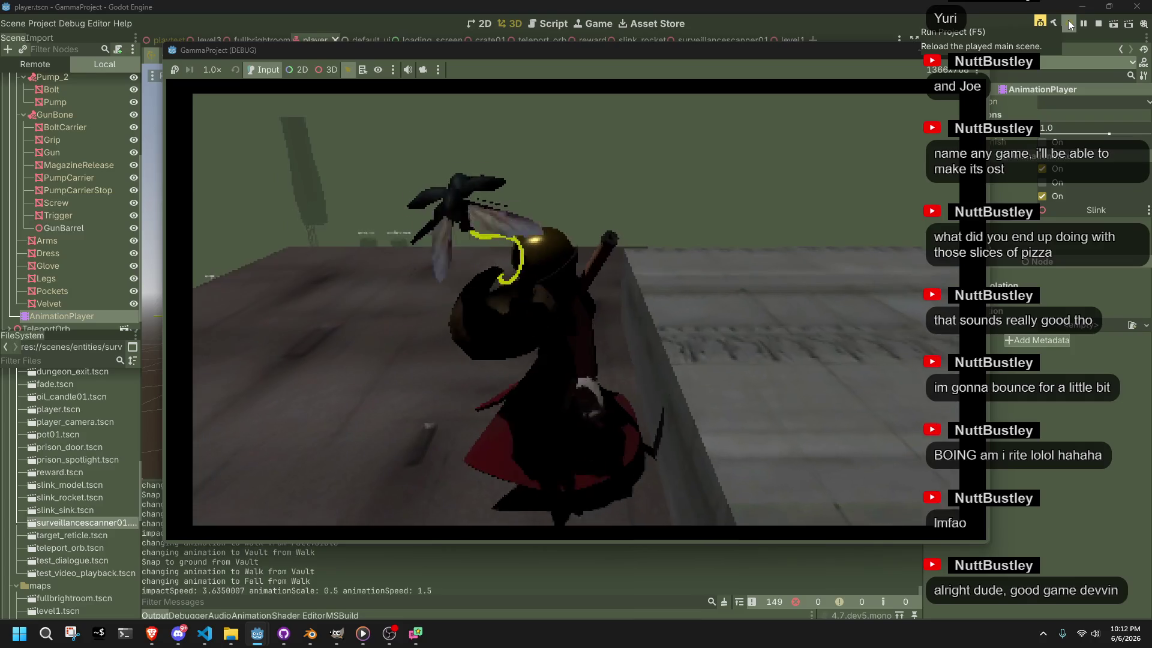
pyautogui.press('w')
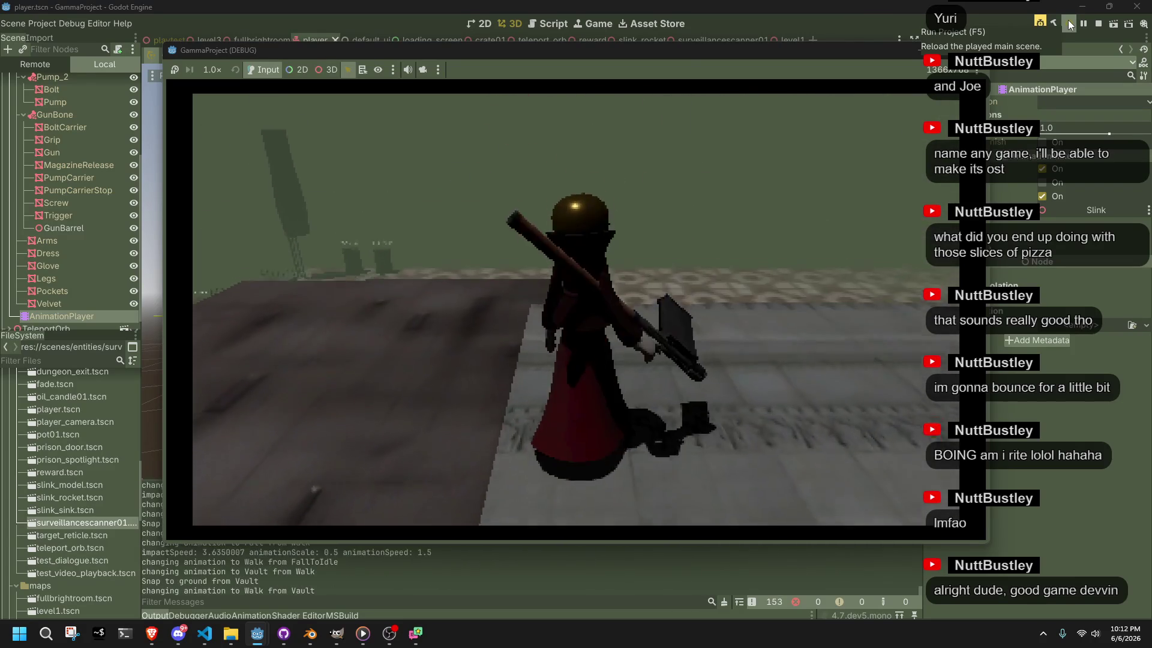
pyautogui.press('w')
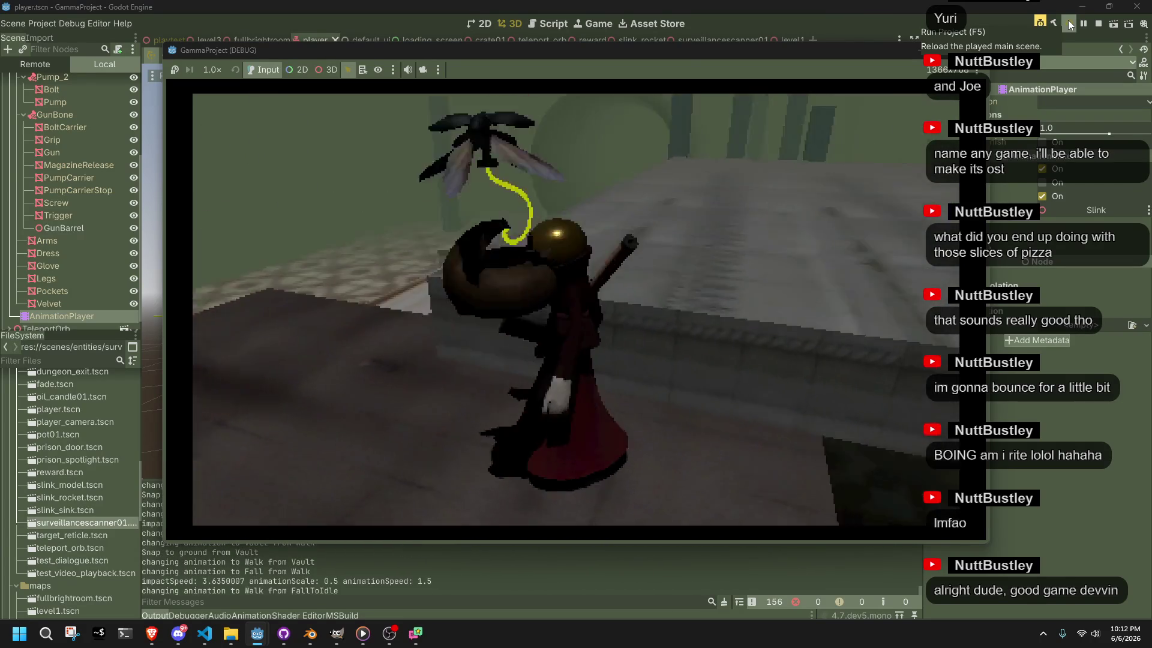
# Turn around, walk over to the green box and vault it, then vault the low ledge
pyautogui.press('s')
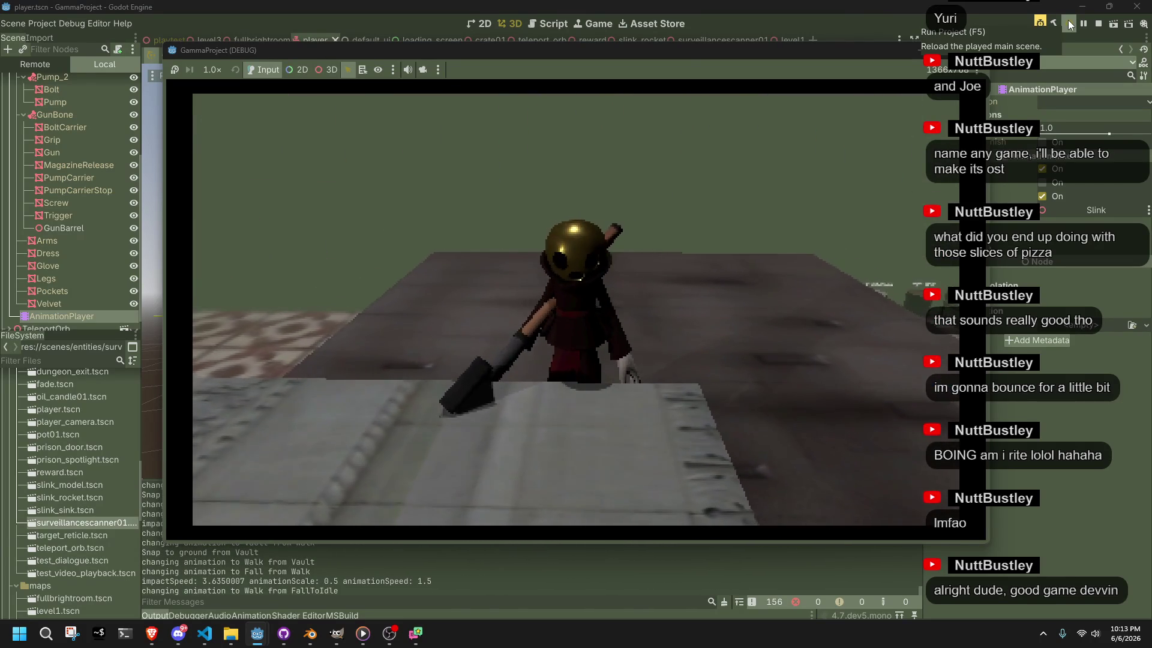
pyautogui.press('d')
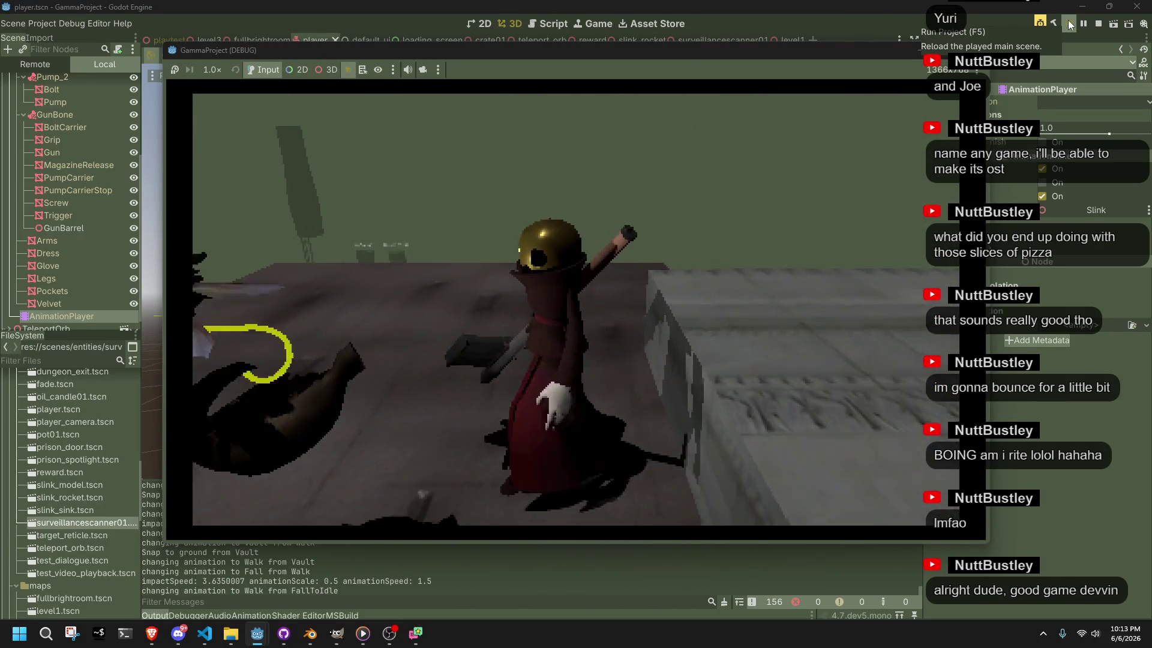
pyautogui.press('w')
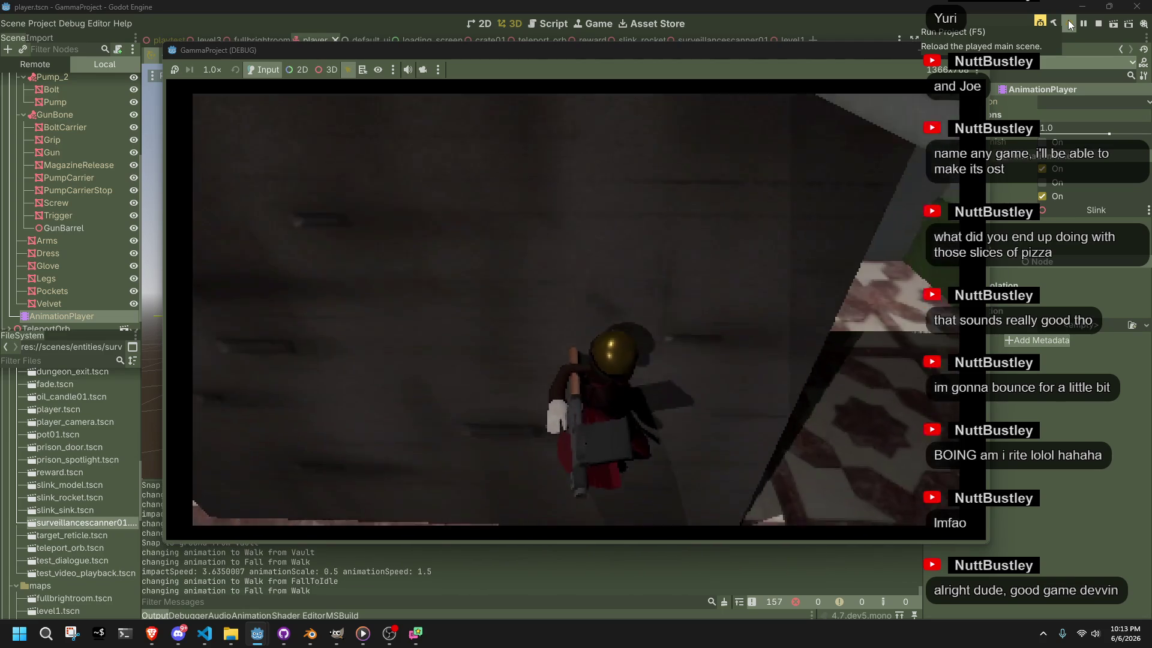
pyautogui.press('w')
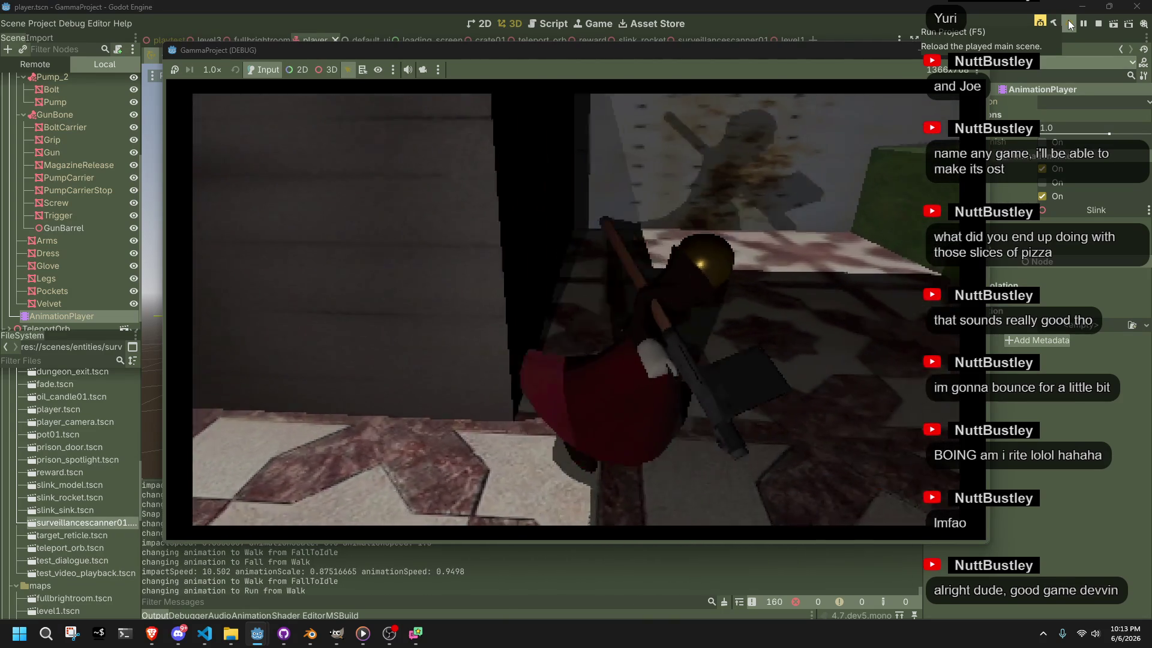
pyautogui.press('w')
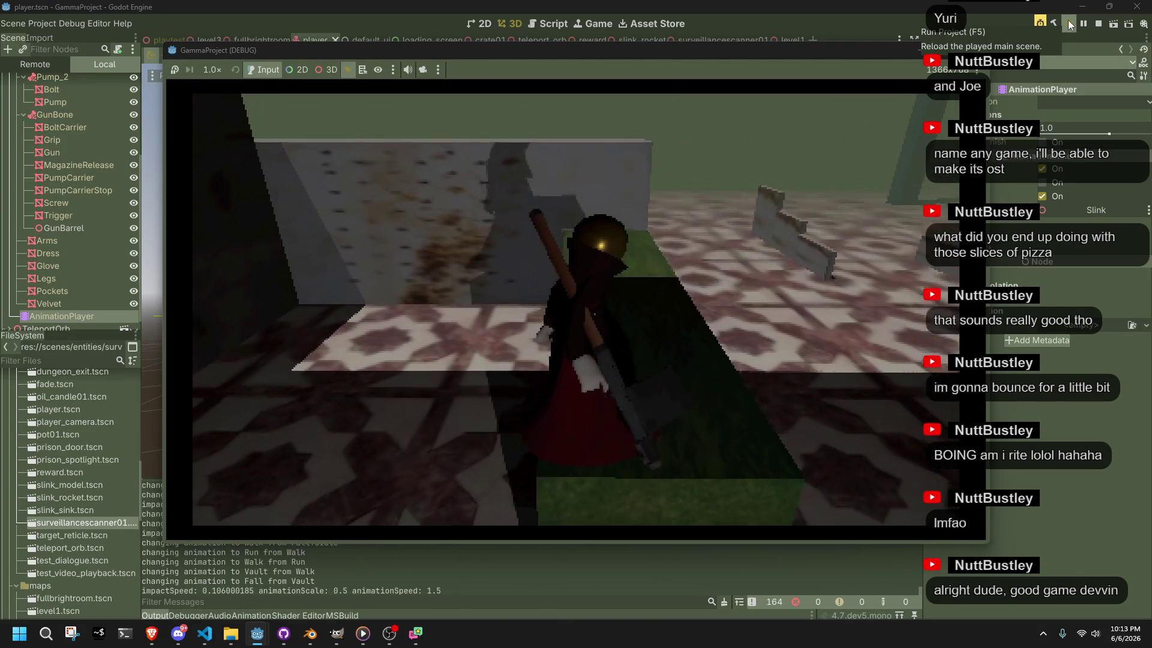
pyautogui.press('w')
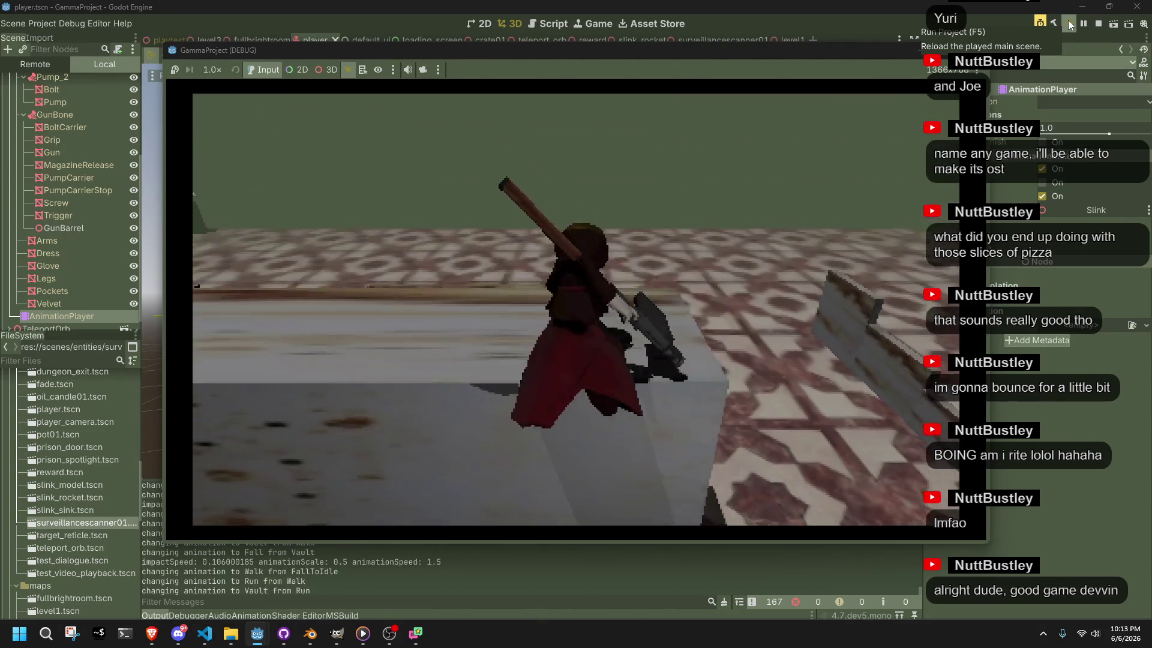
pyautogui.press('w')
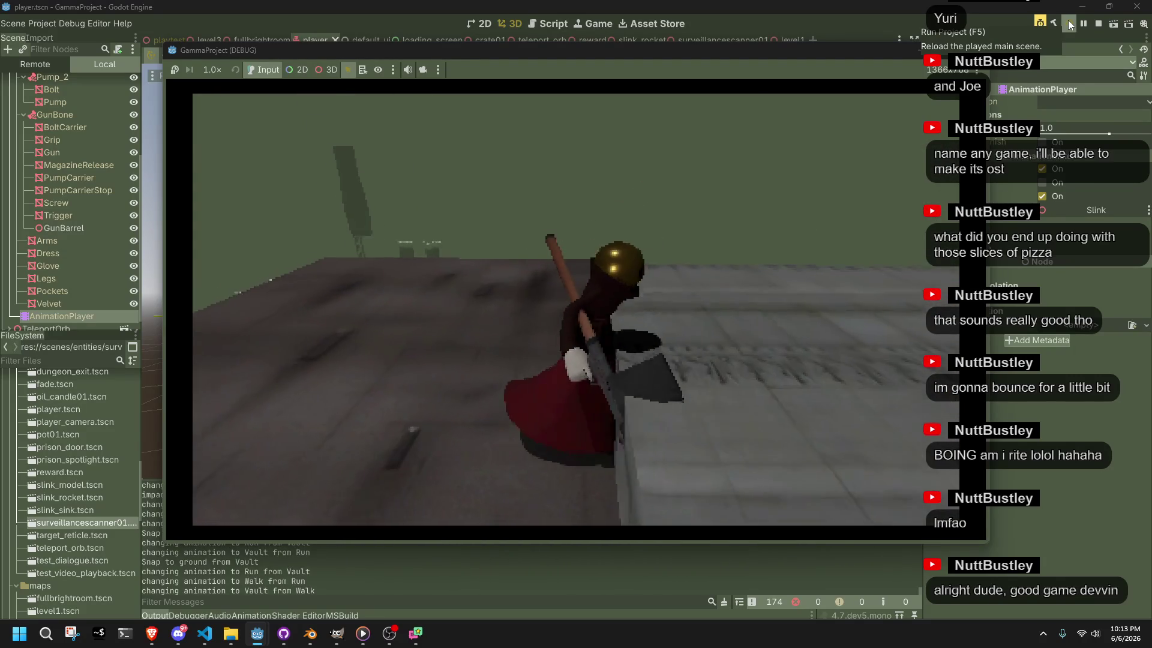
pyautogui.press('w')
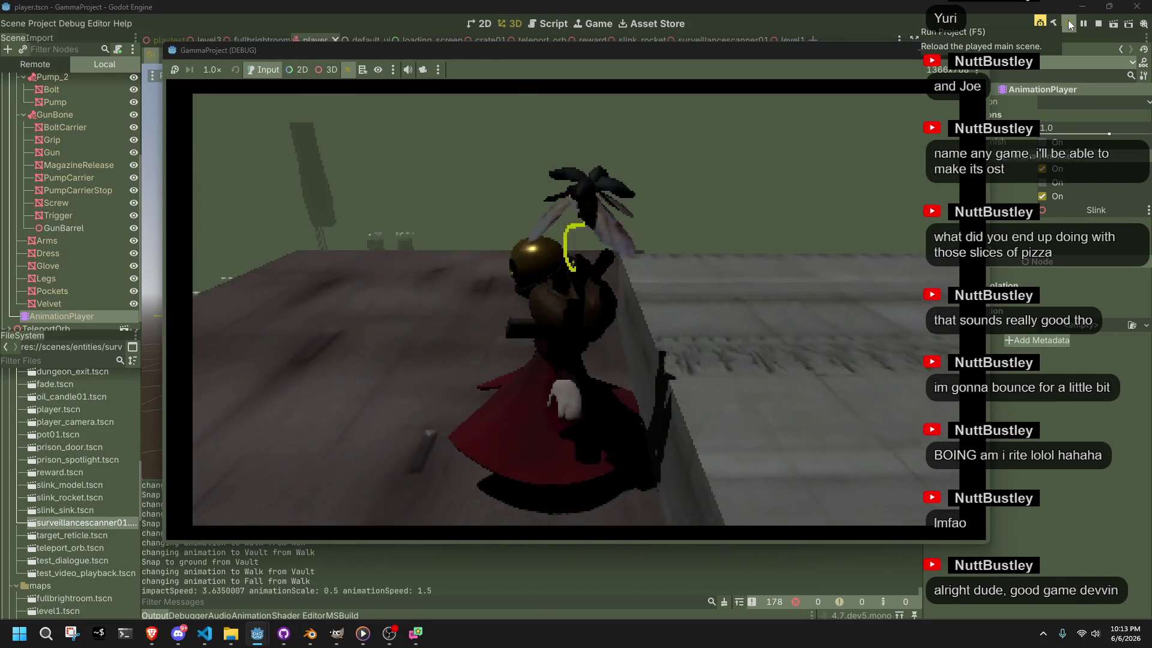
# Run at ledges and jump out of the vault mid-move, rolling on landing
pyautogui.press('w')
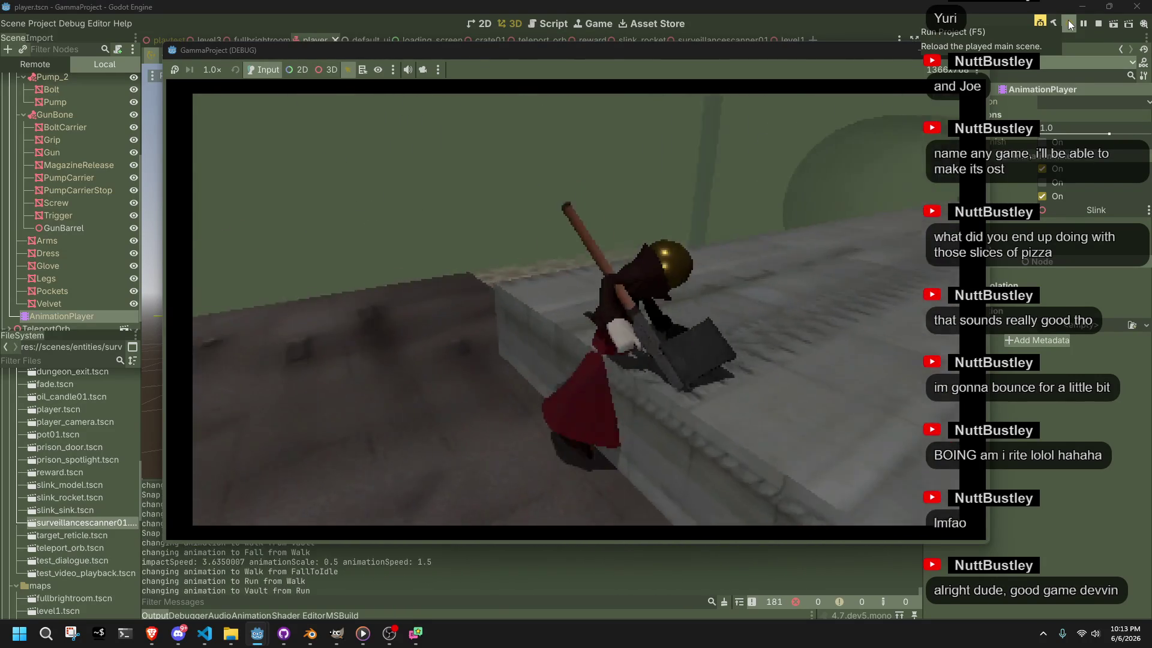
pyautogui.press('w')
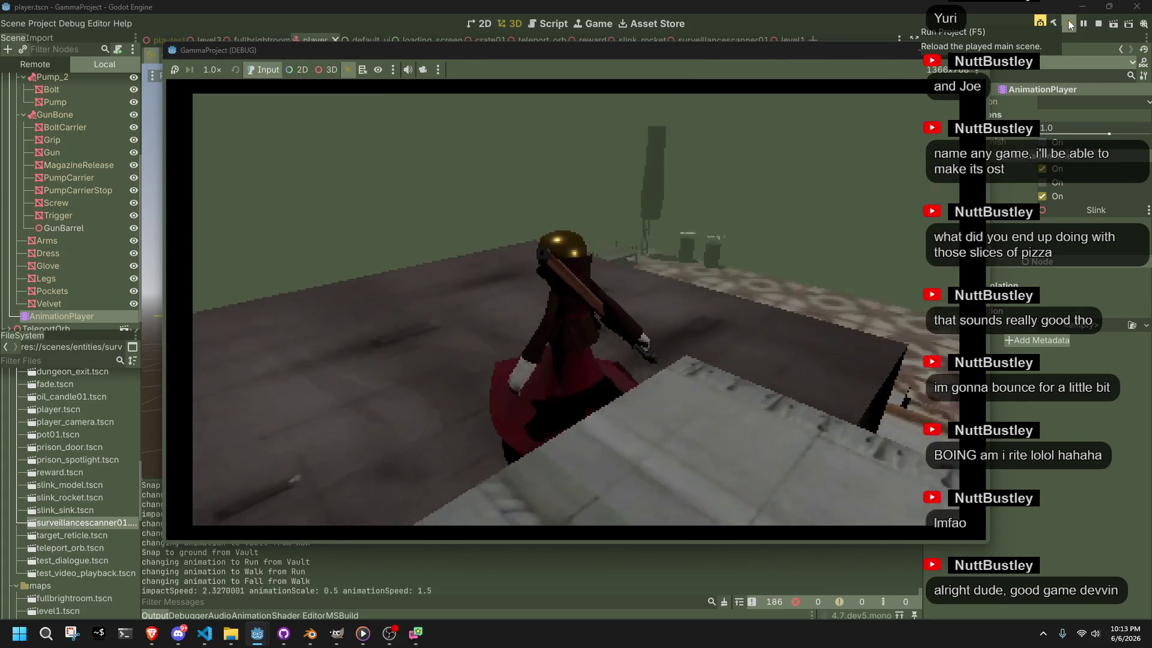
pyautogui.press('w')
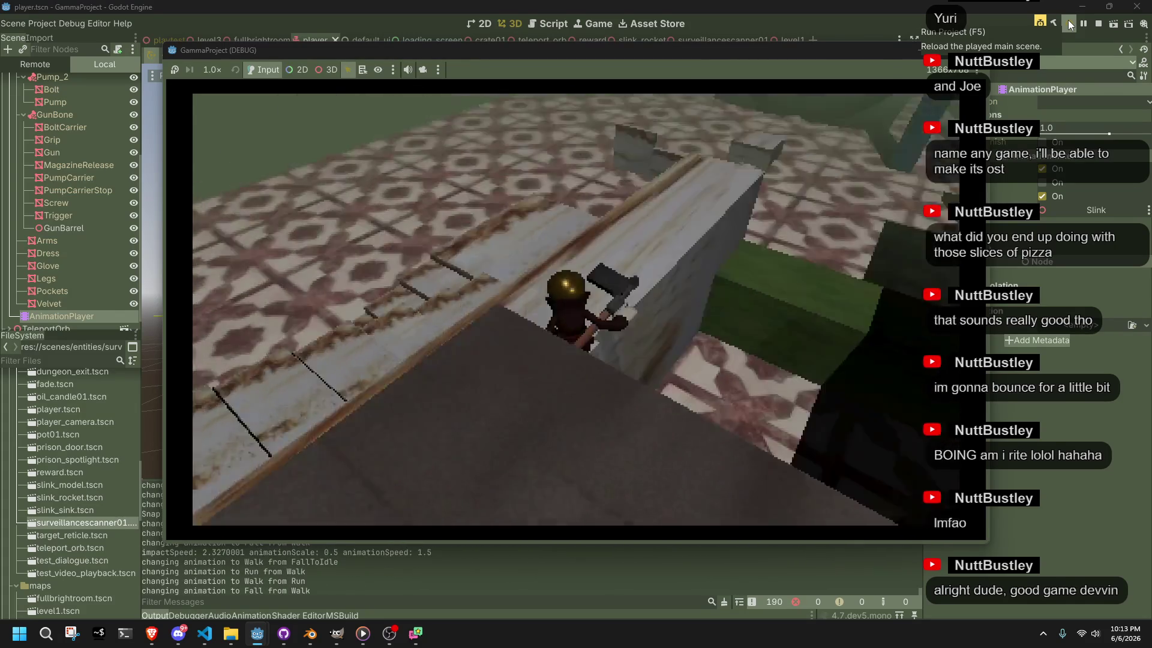
pyautogui.press('w')
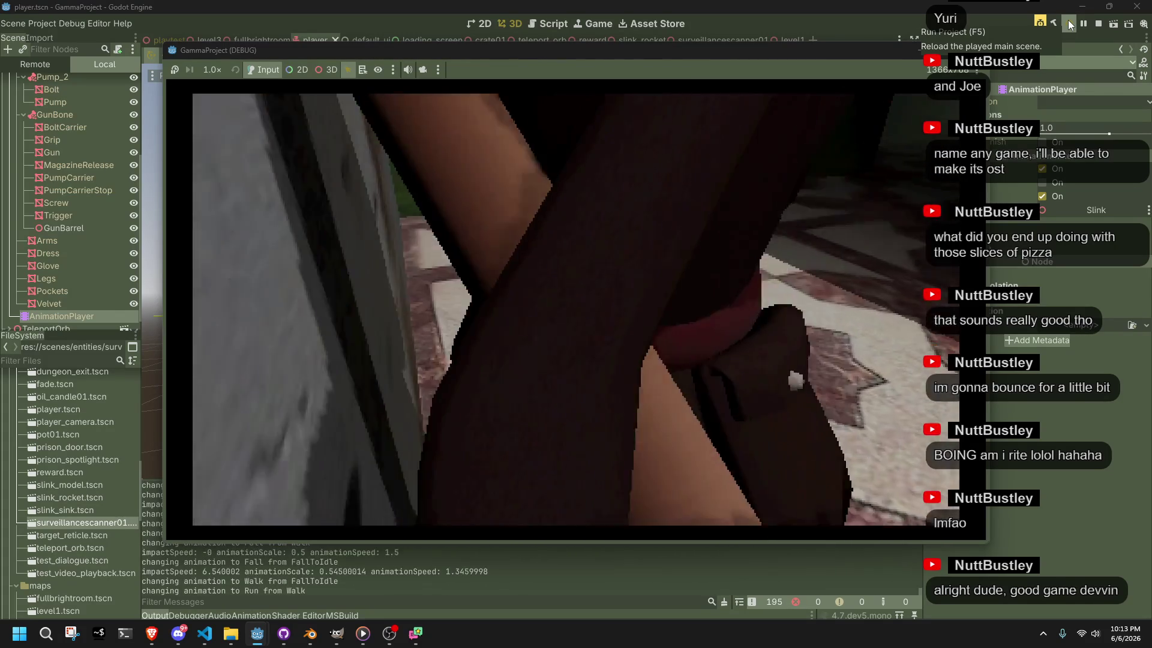
pyautogui.press('w')
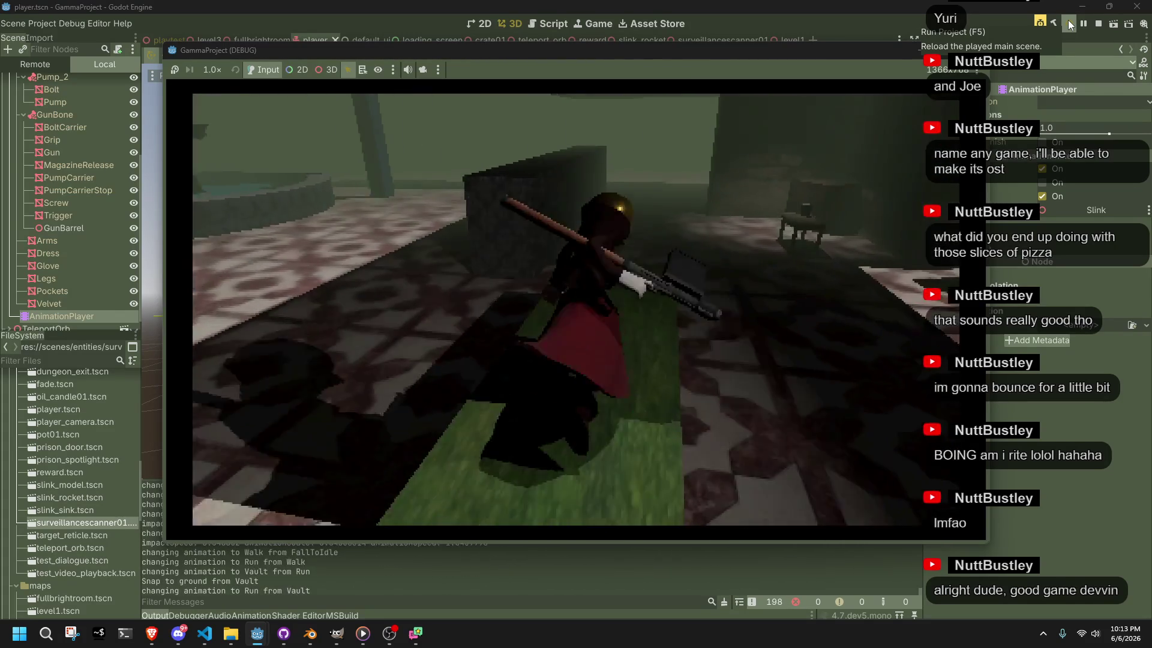
pyautogui.press('space')
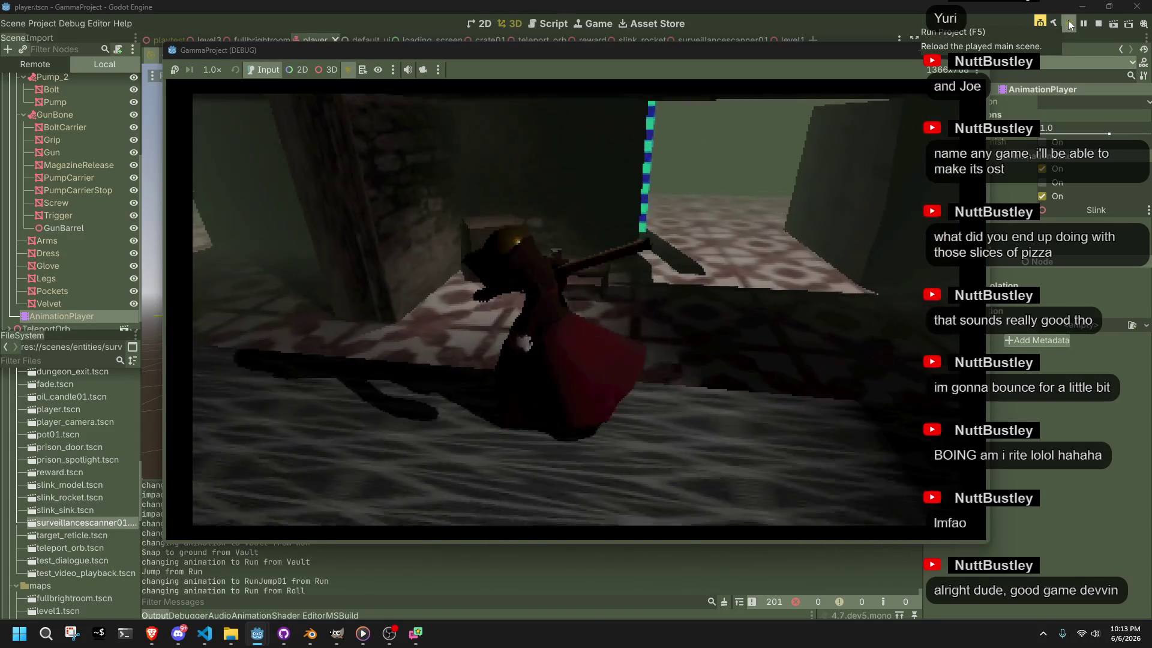
pyautogui.press('space')
# Vault the character onto a crate, walk off its edge, and vault onto it again
pyautogui.press('w')
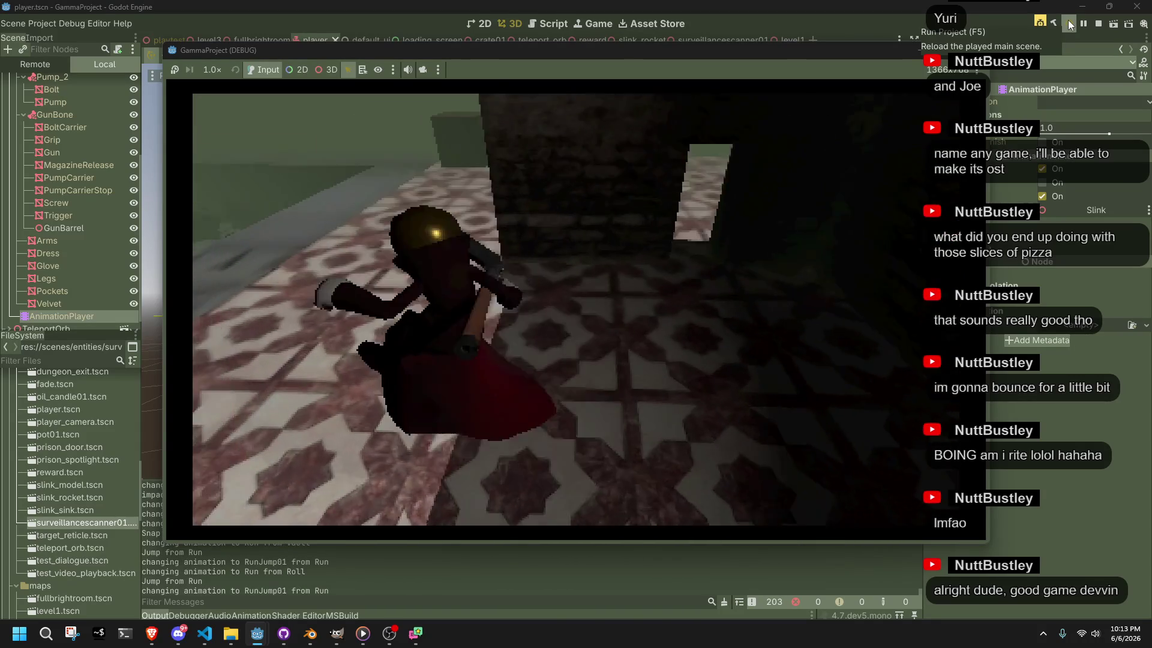
pyautogui.press('w')
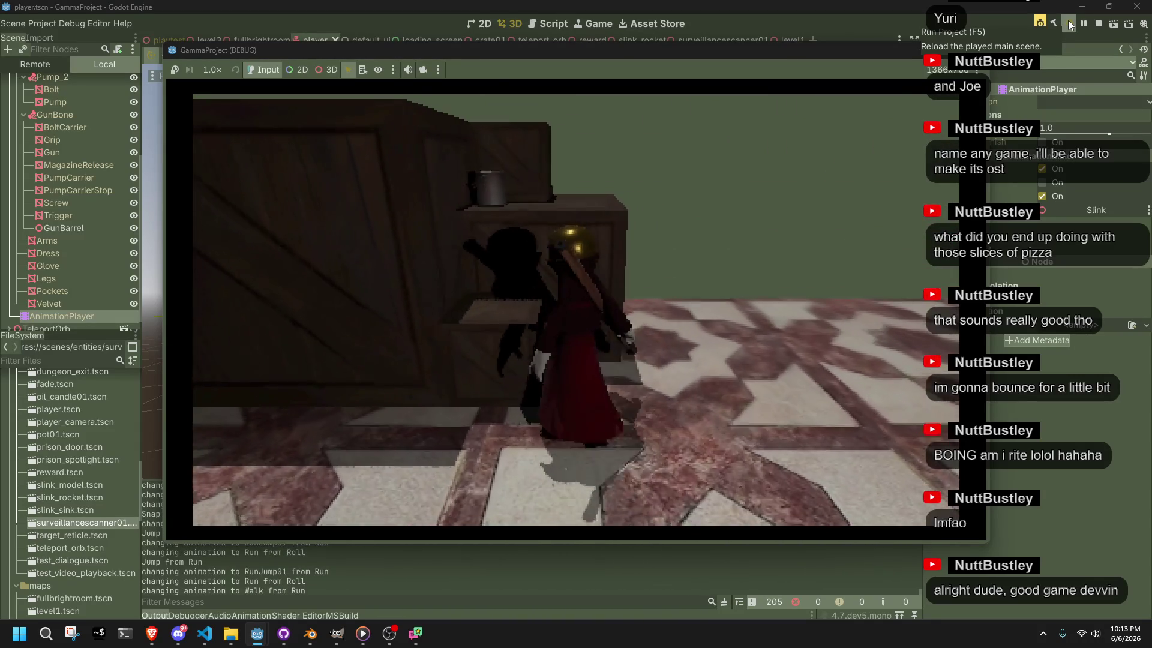
pyautogui.press('space')
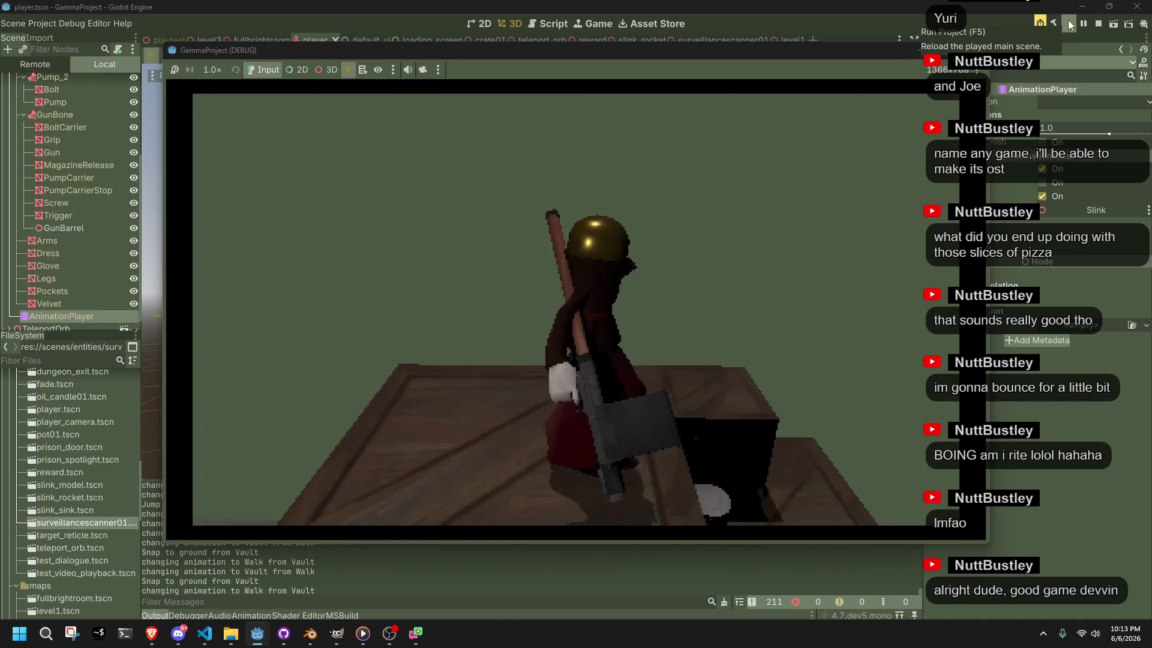
pyautogui.press('w')
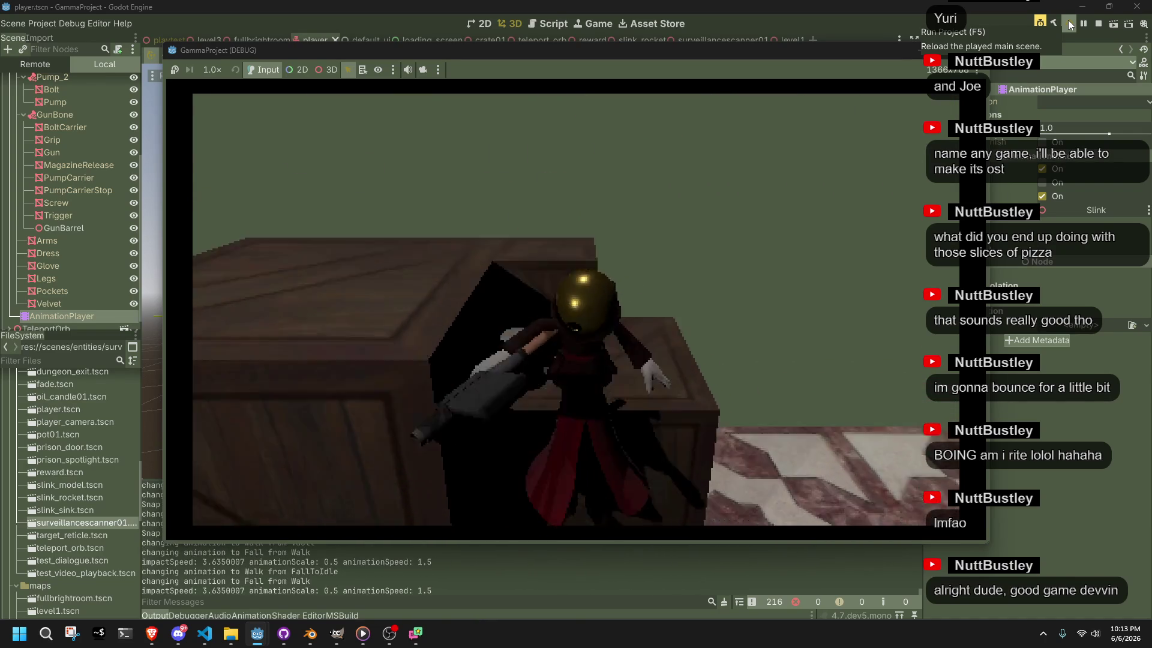
pyautogui.press('w')
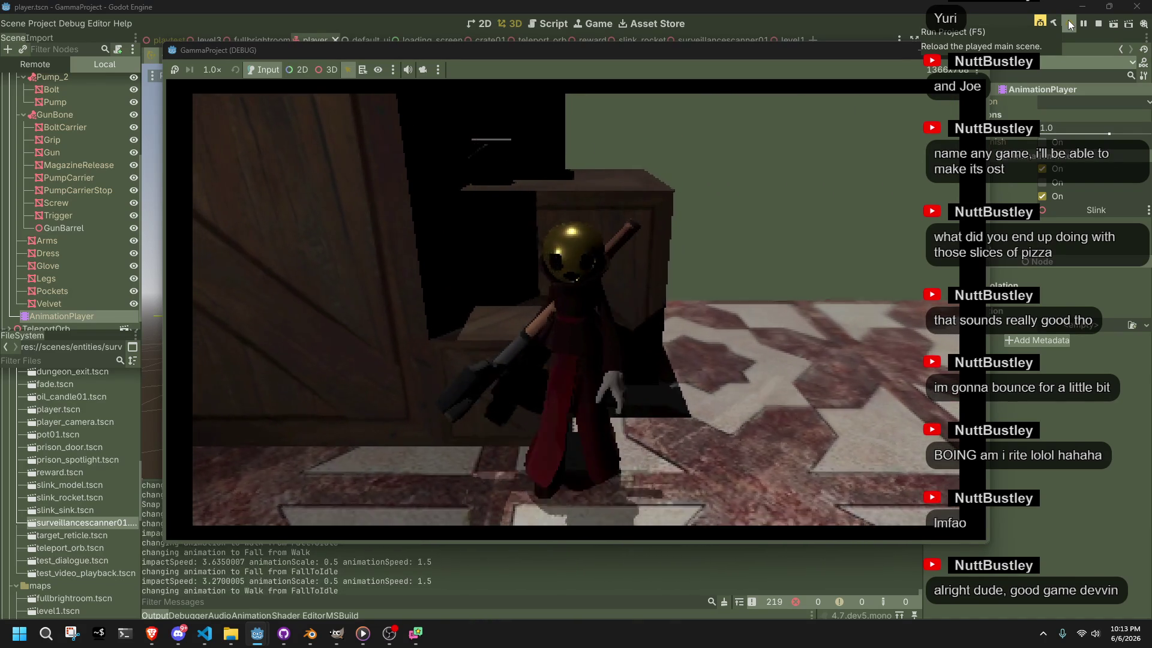
pyautogui.press('w')
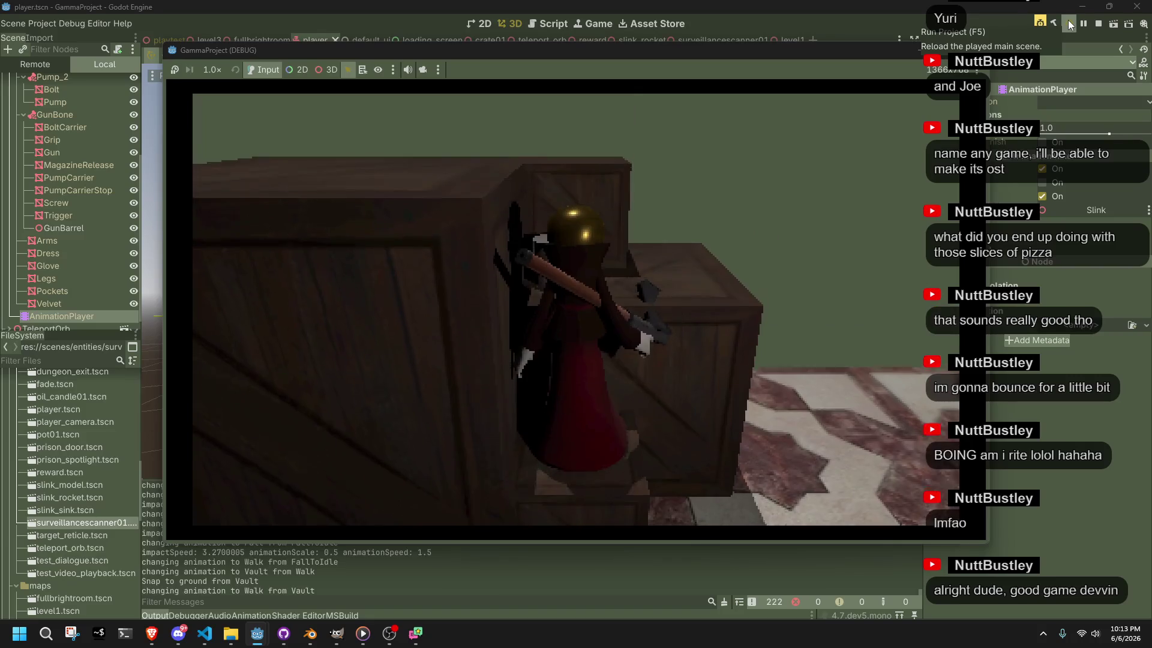
pyautogui.press('w')
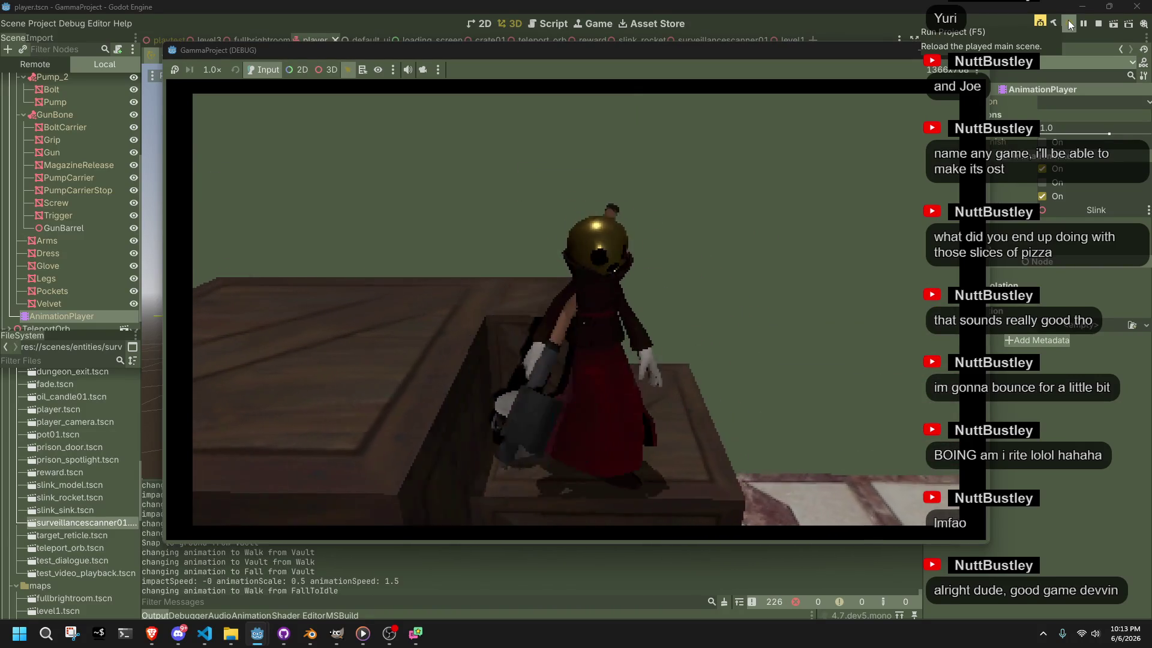
# Walk off the crate, run back into it and jump out of the vault
pyautogui.press('s')
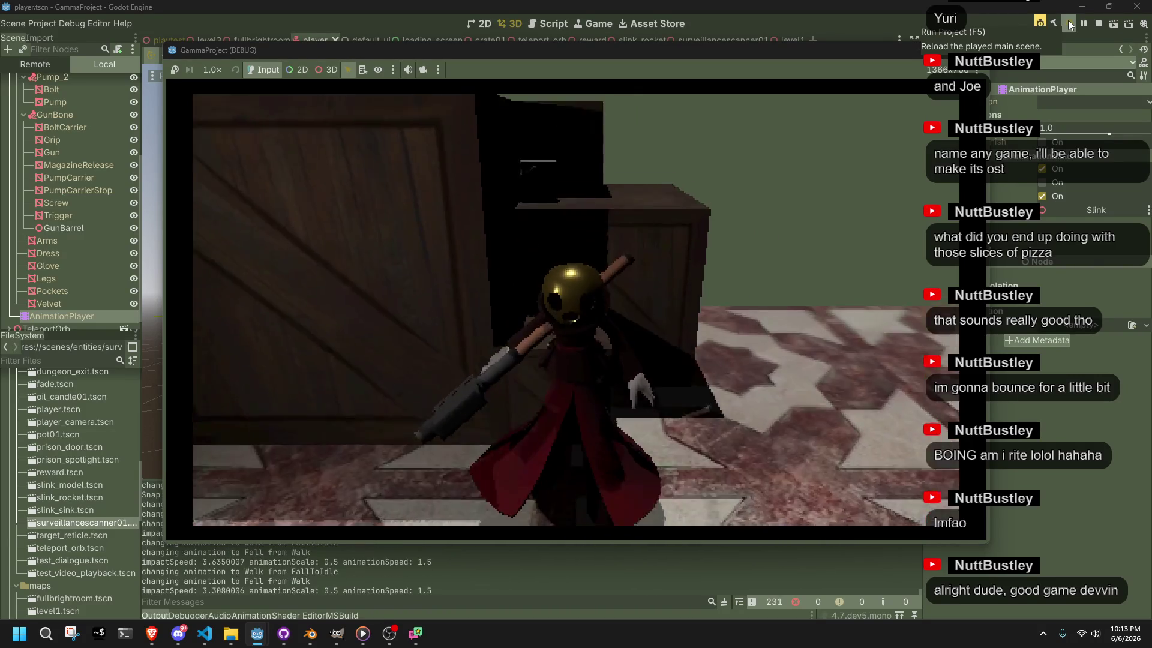
pyautogui.press('d')
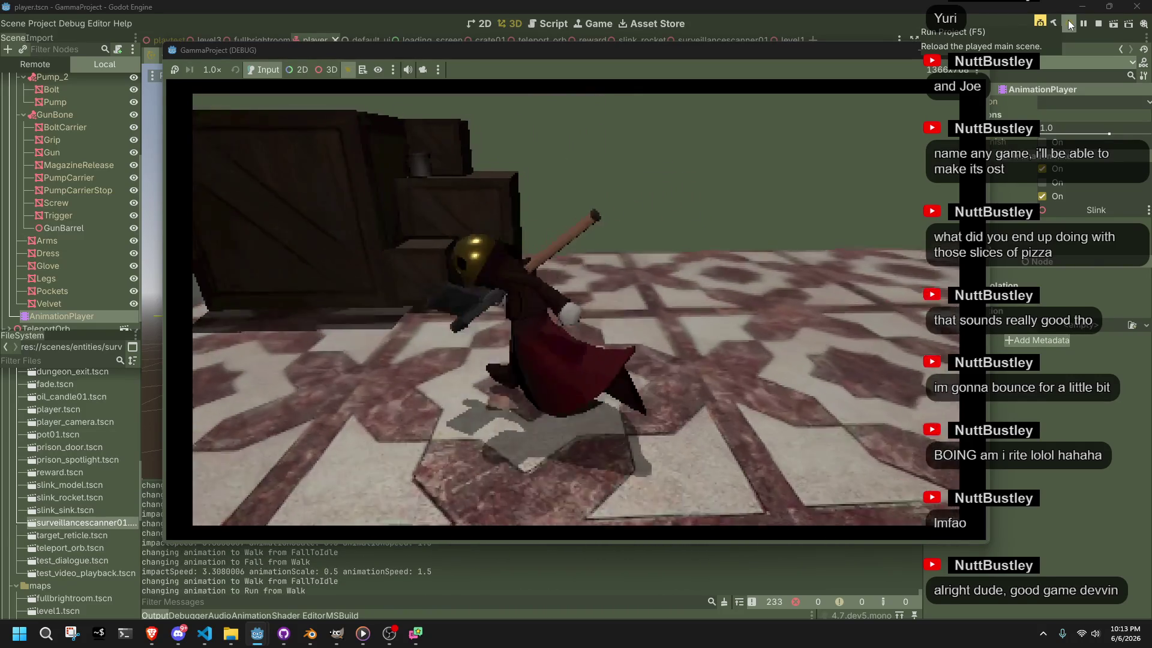
pyautogui.press('space')
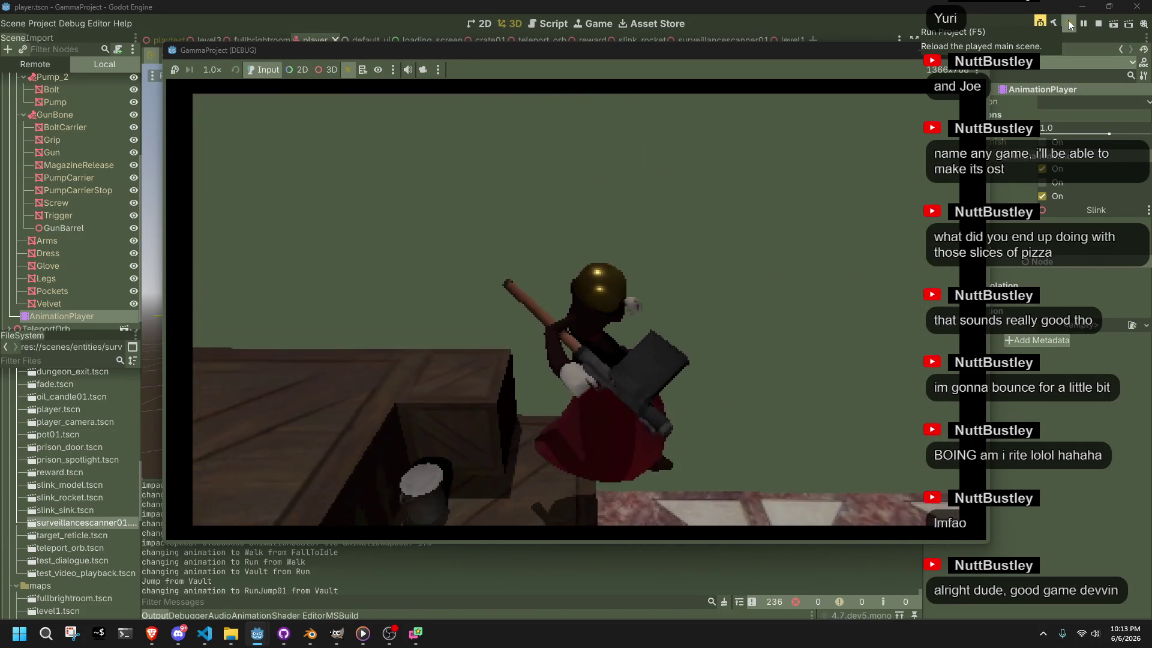
pyautogui.press('space')
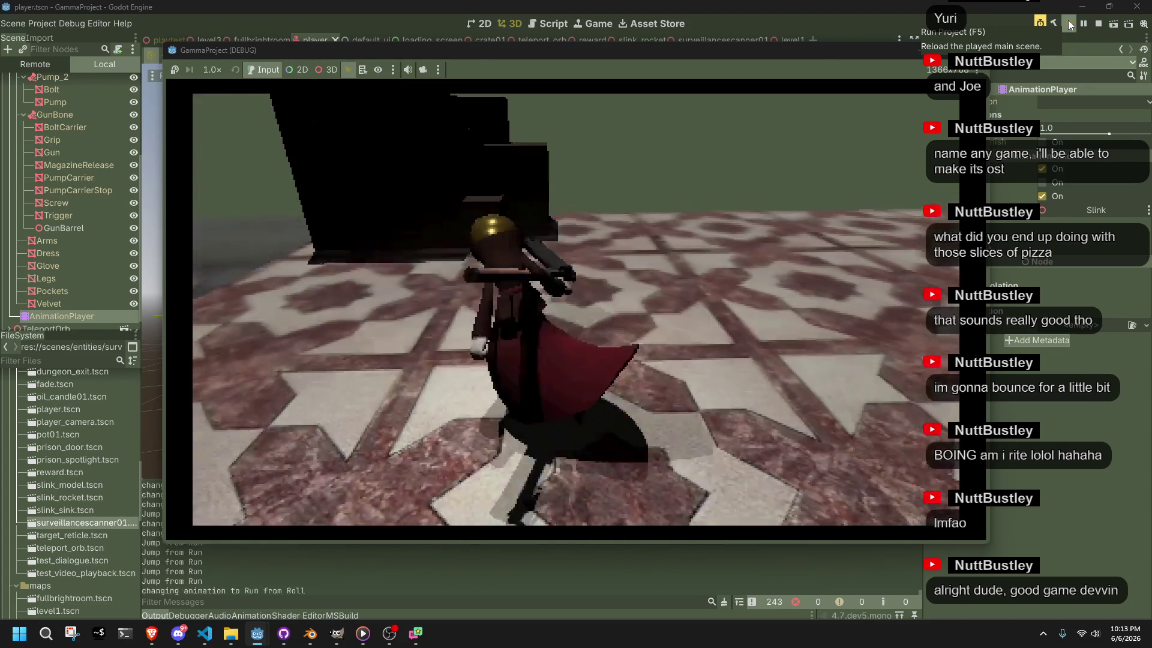
pyautogui.press('w')
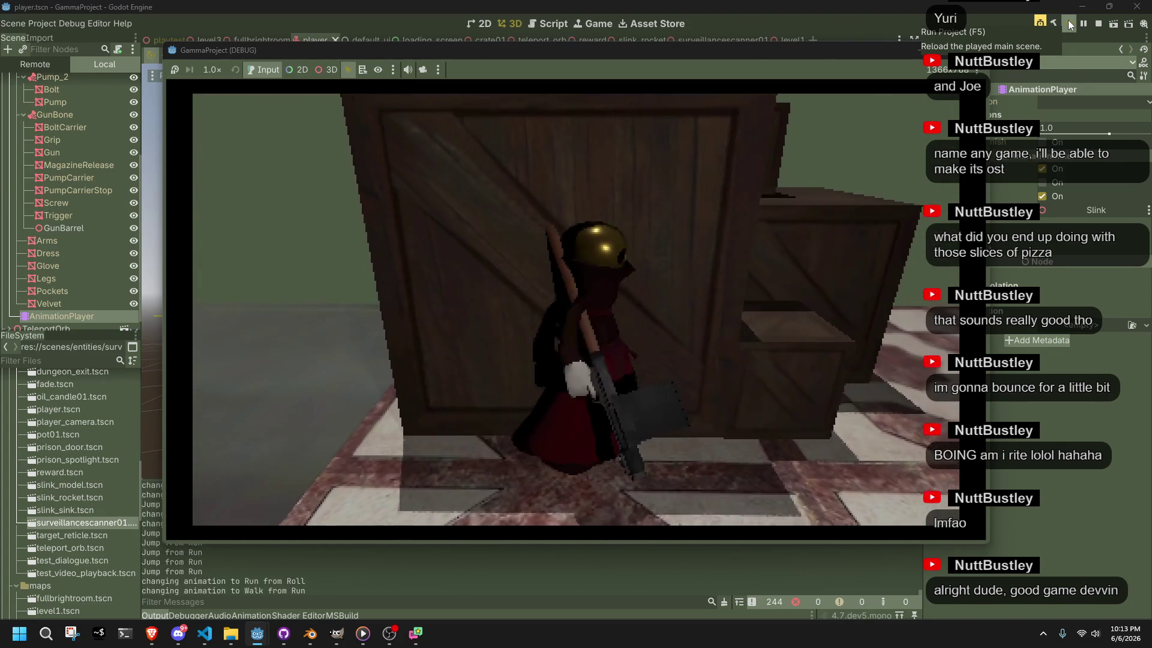
pyautogui.press('w')
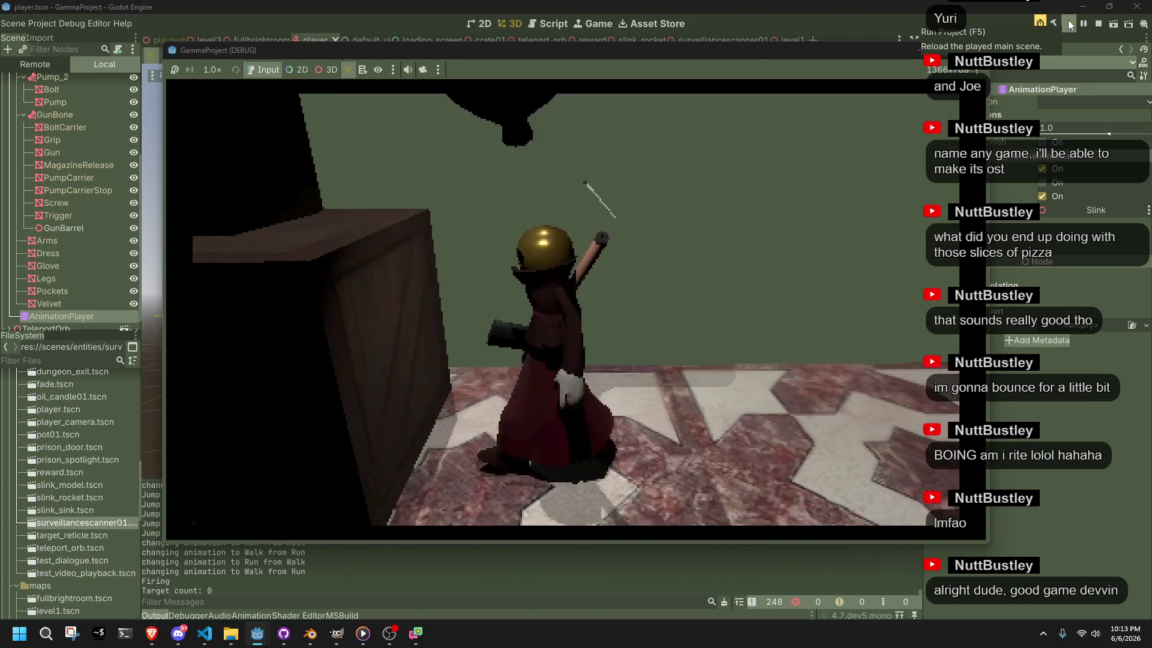
# Vault onto the crate twice more, then drop off the ledge and run and jump repeatedly
pyautogui.press('space')
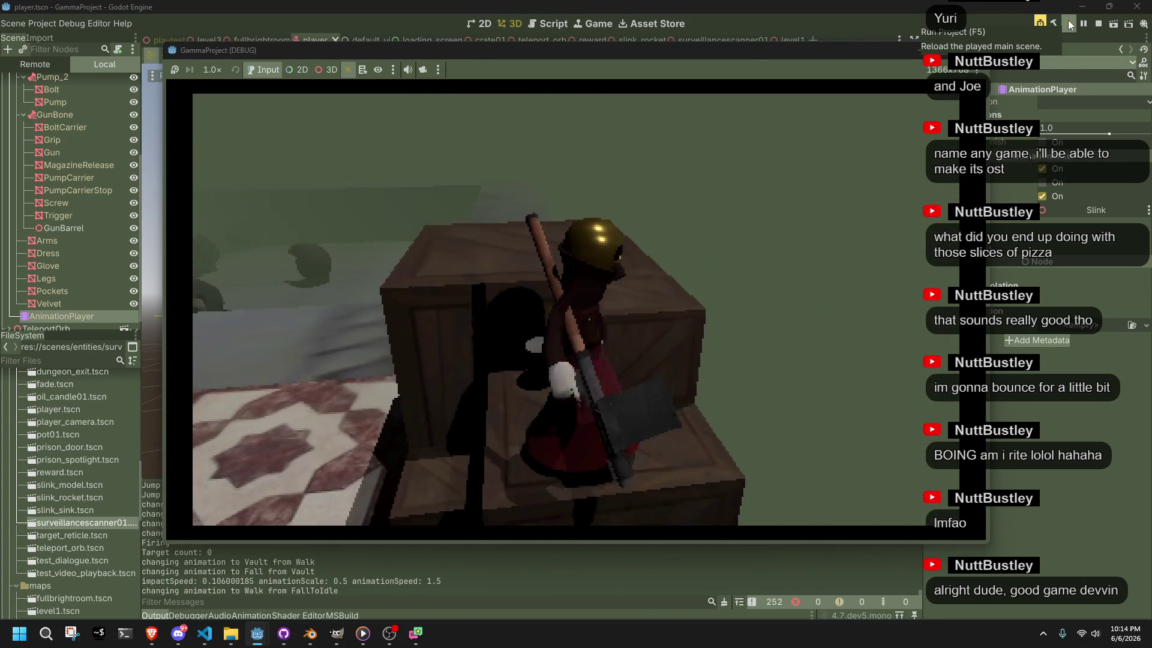
pyautogui.press('space')
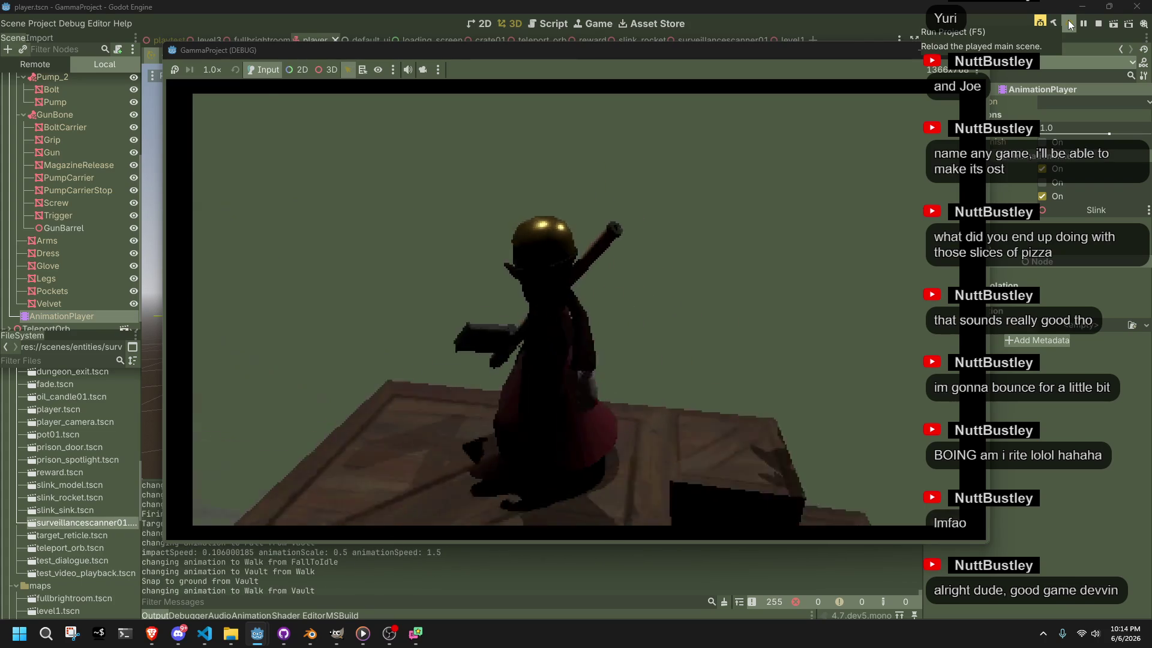
pyautogui.press('space')
pyautogui.press('w')
pyautogui.press('w')
pyautogui.press('w')
pyautogui.press('w')
pyautogui.press('w')
pyautogui.press('space')
pyautogui.press('w')
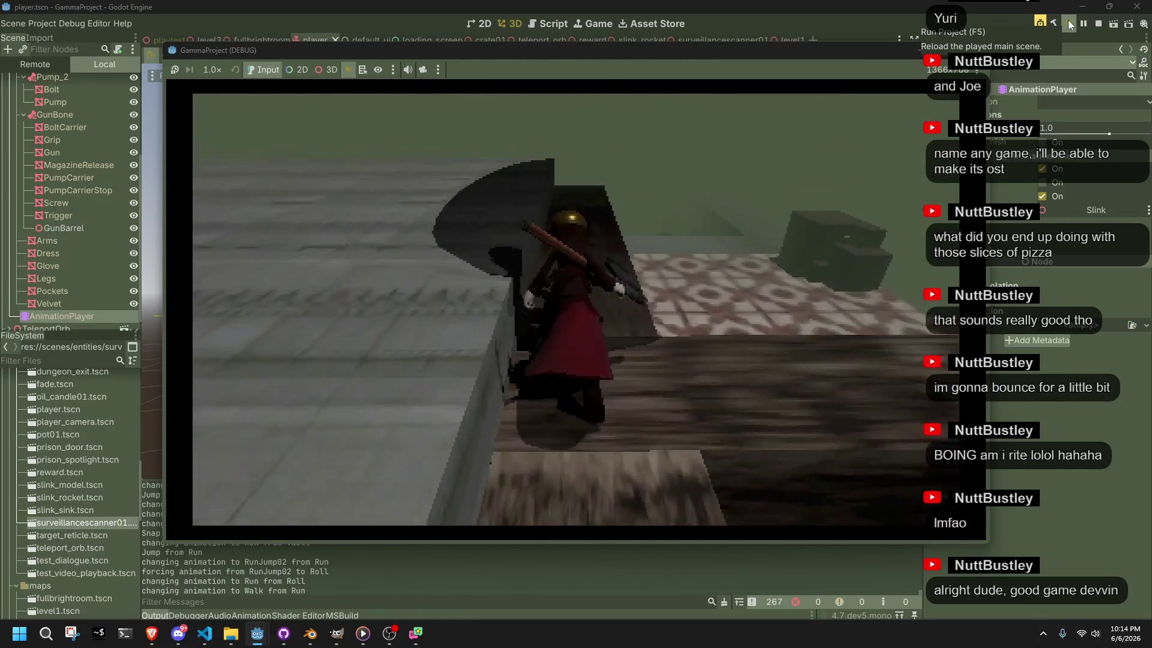
pyautogui.press('w')
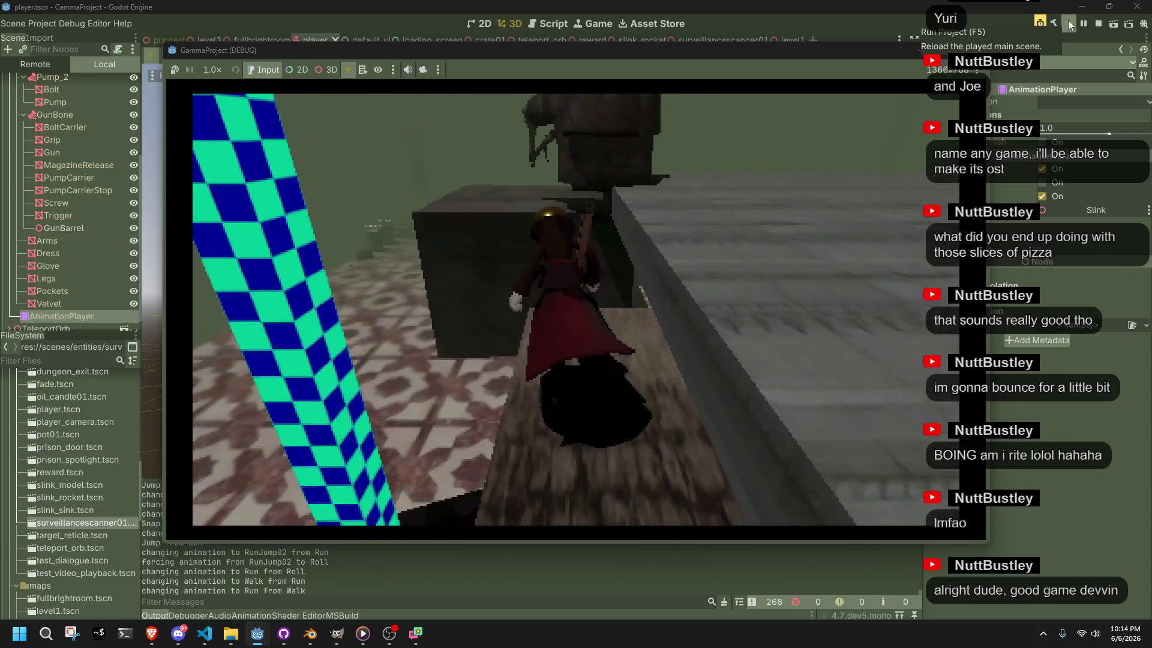
pyautogui.press('space')
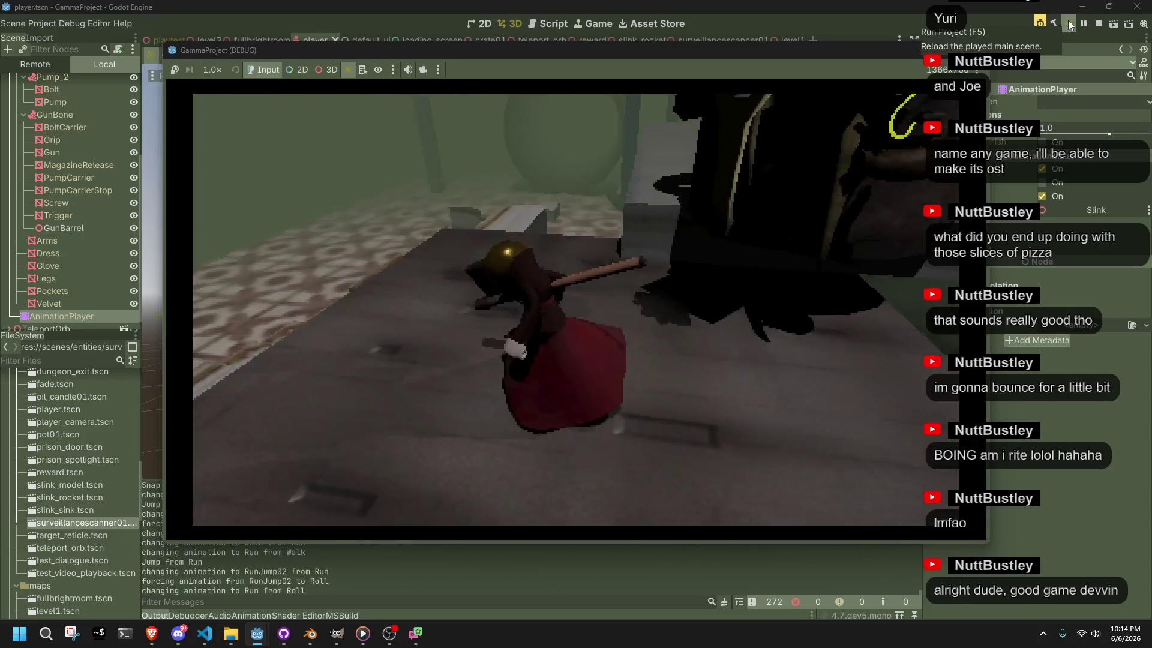
pyautogui.press('space')
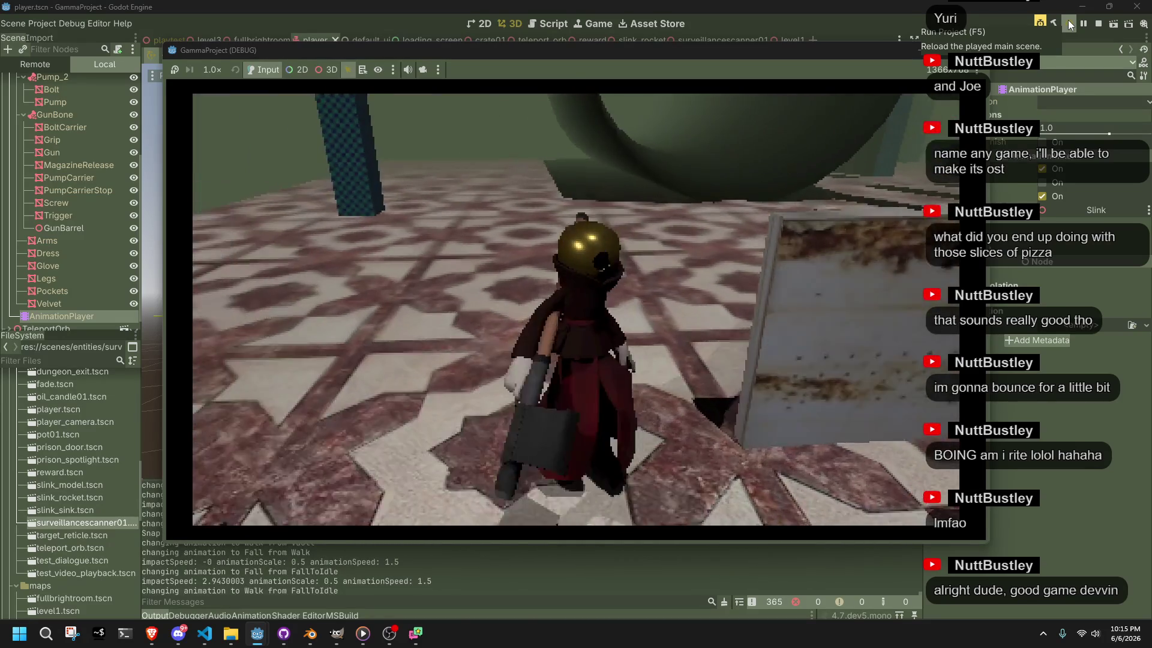
# Stop the game, zoom onto the player, and glance at the Vault code in Player.cs
pyautogui.click(1068, 23)
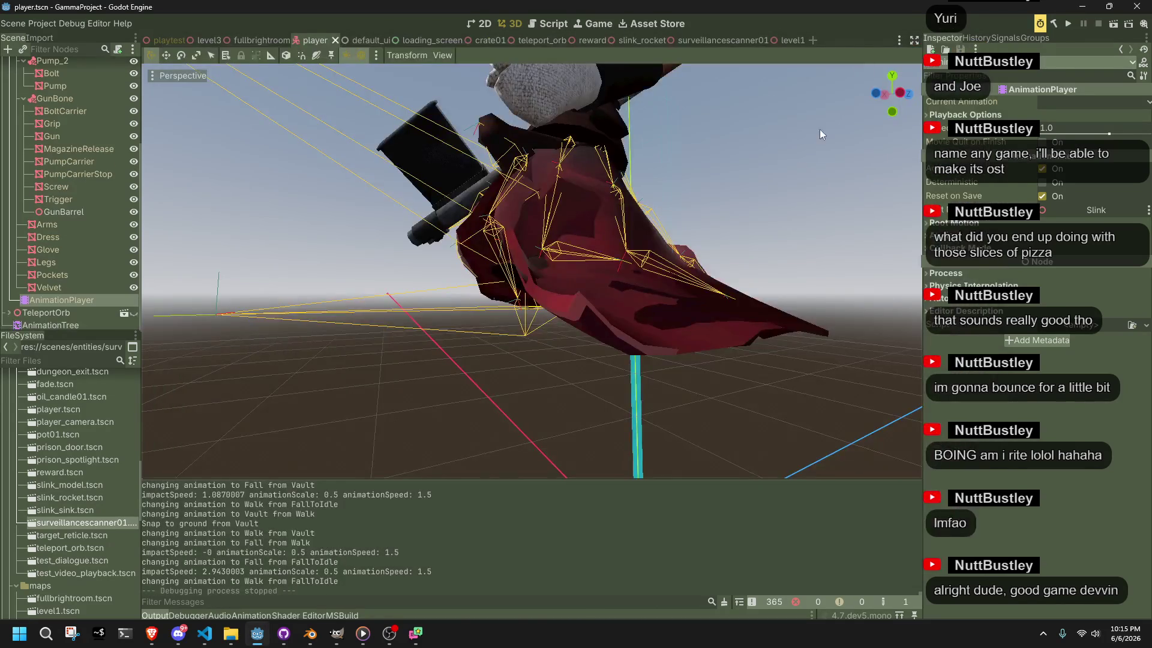
pyautogui.scroll(-5, 747, 230)
pyautogui.scroll(15, 748, 230)
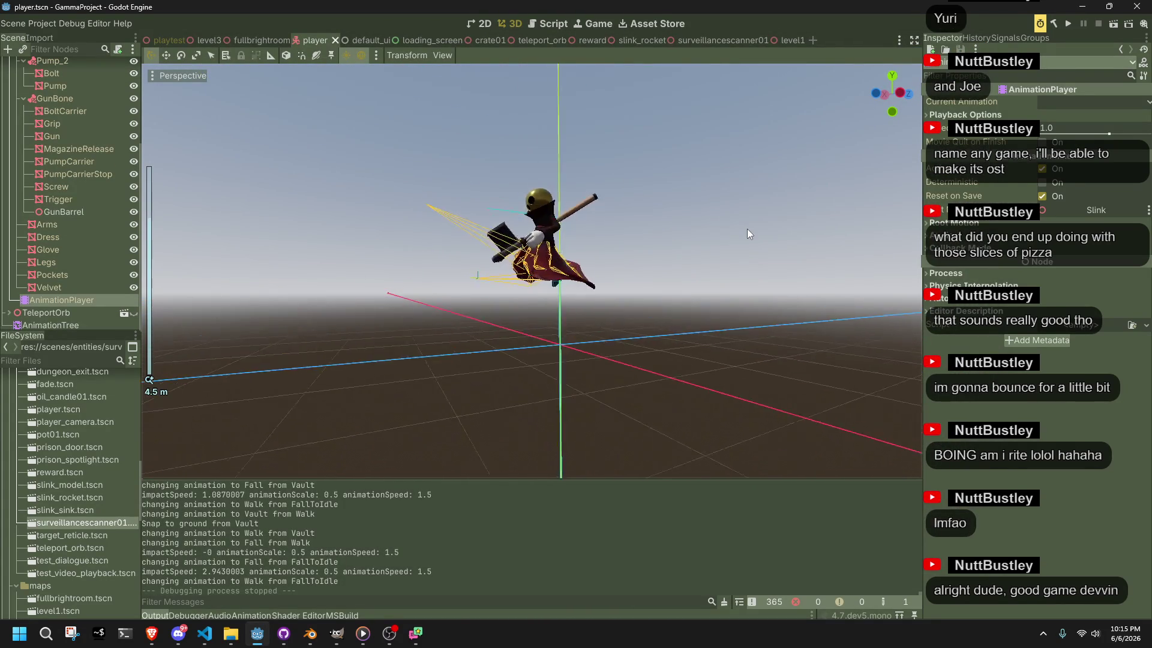
pyautogui.scroll(-10, 748, 230)
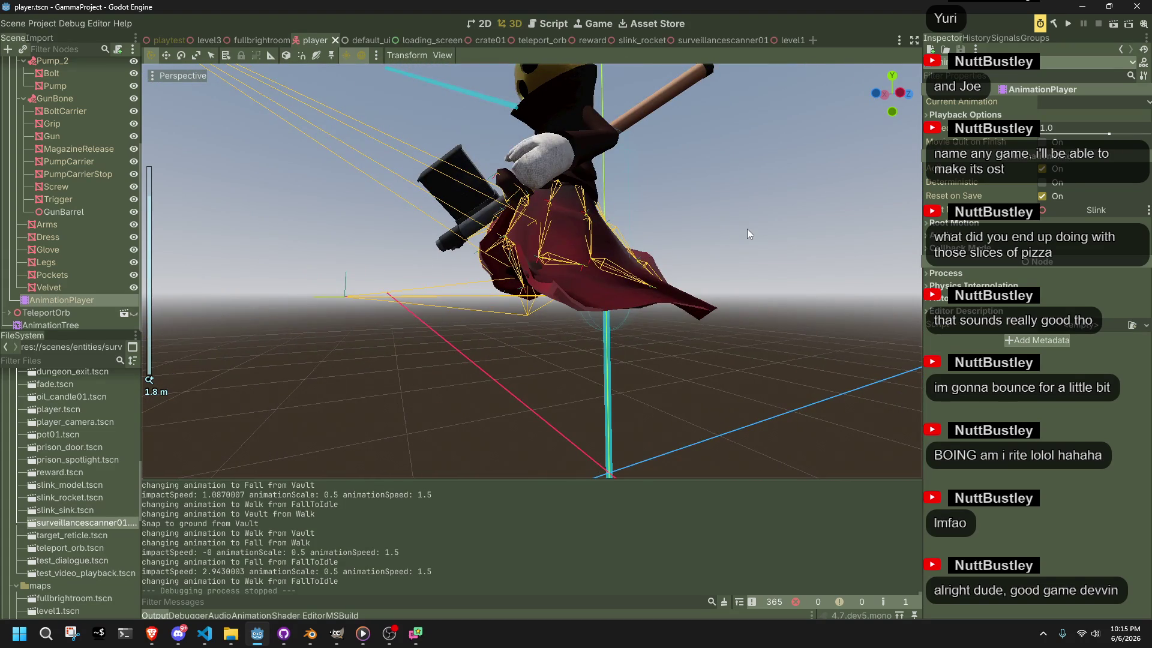
pyautogui.click(204, 634)
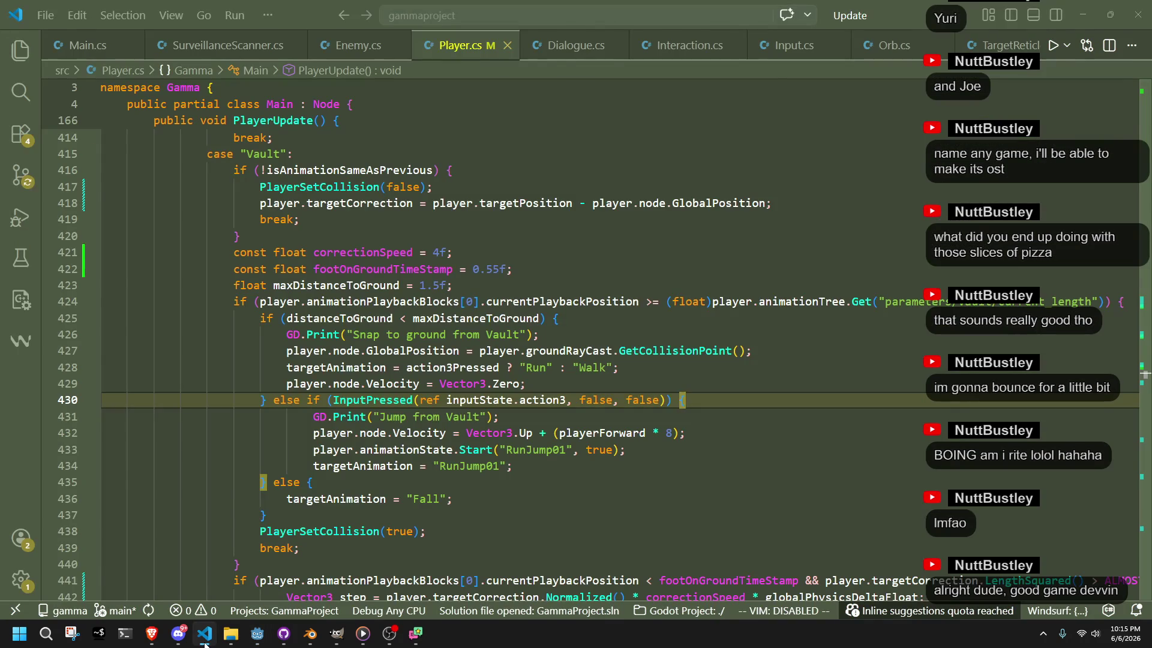
pyautogui.hotkey('alt', 'Tab')
pyautogui.hotkey('alt', 'Tab')
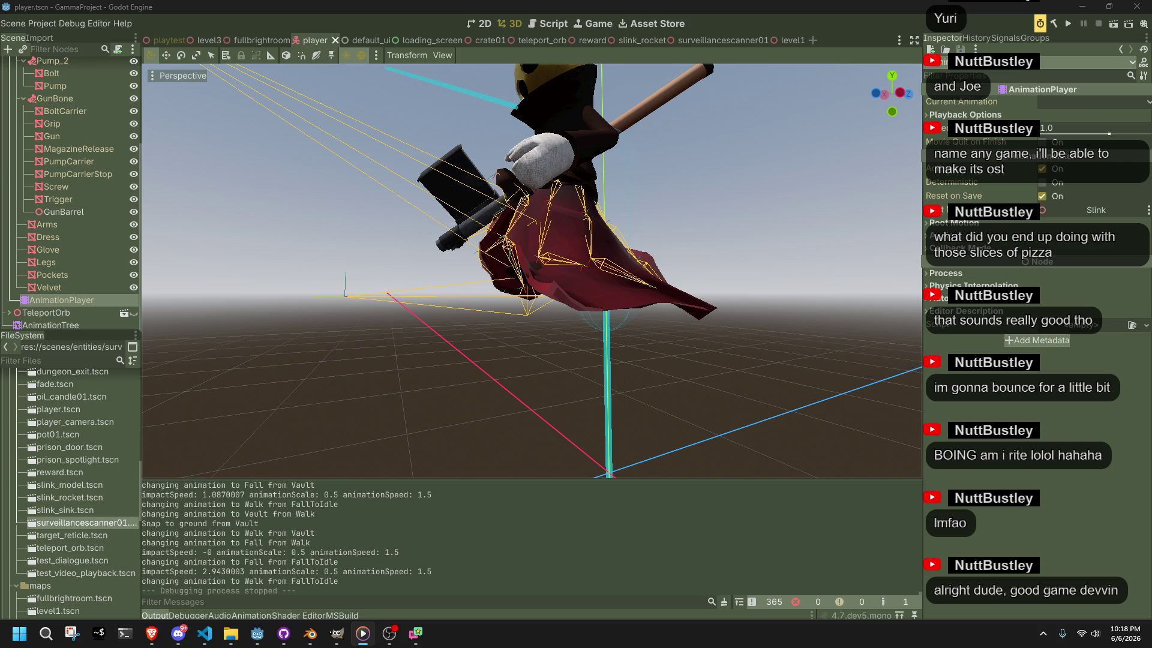
# Orbit the Godot viewport to face the player model from the front, then switch to Blender
pyautogui.click(798, 377)
pyautogui.moveTo(633, 377)
pyautogui.mouseDown()
pyautogui.moveTo(514, 348)
pyautogui.moveTo(683, 387)
pyautogui.moveTo(826, 391)
pyautogui.moveTo(216, 383)
pyautogui.moveTo(460, 406)
pyautogui.moveTo(547, 390)
pyautogui.moveTo(581, 371)
pyautogui.moveTo(604, 329)
pyautogui.moveTo(672, 328)
pyautogui.moveTo(636, 327)
pyautogui.moveTo(622, 308)
pyautogui.mouseUp()
pyautogui.scroll(3, 593, 371)
pyautogui.click(302, 641)
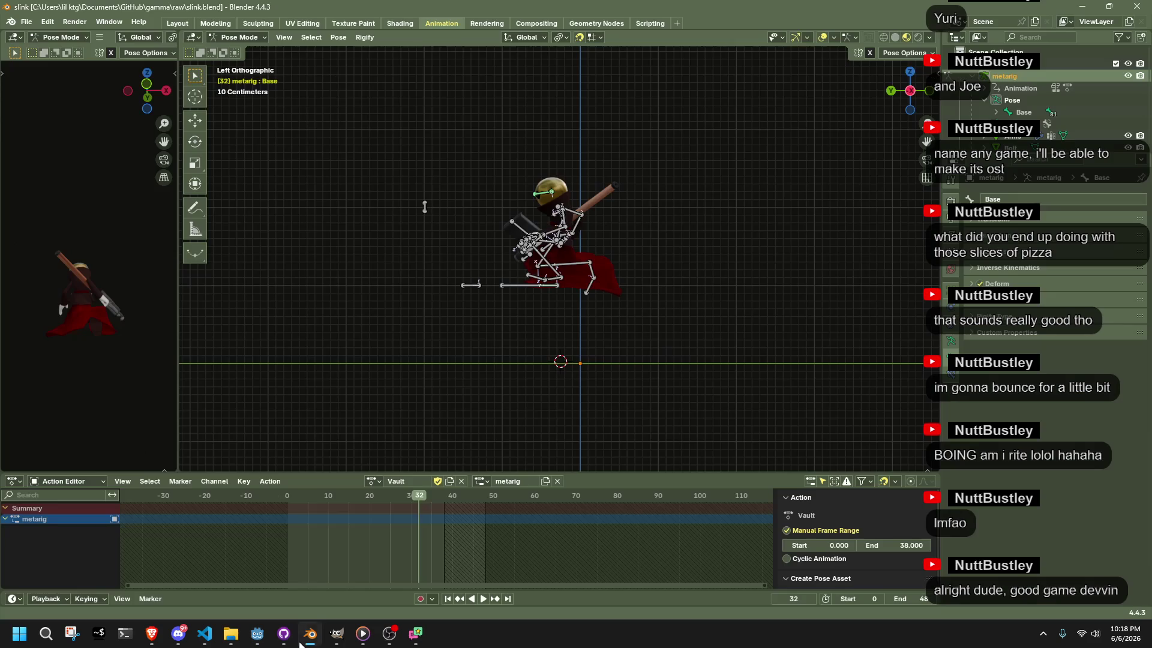
# In Object Mode, move the Dress's Subdivision modifier below its Armature modifier
pyautogui.scroll(5, 574, 372)
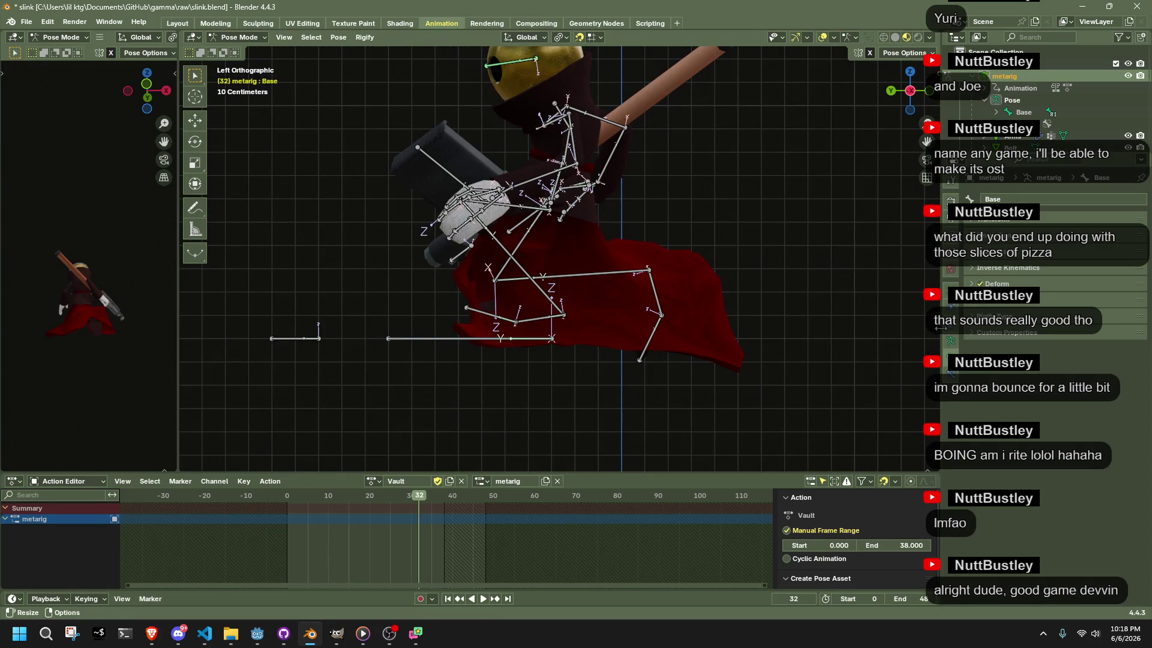
pyautogui.click(264, 37)
pyautogui.click(240, 53)
pyautogui.click(710, 301)
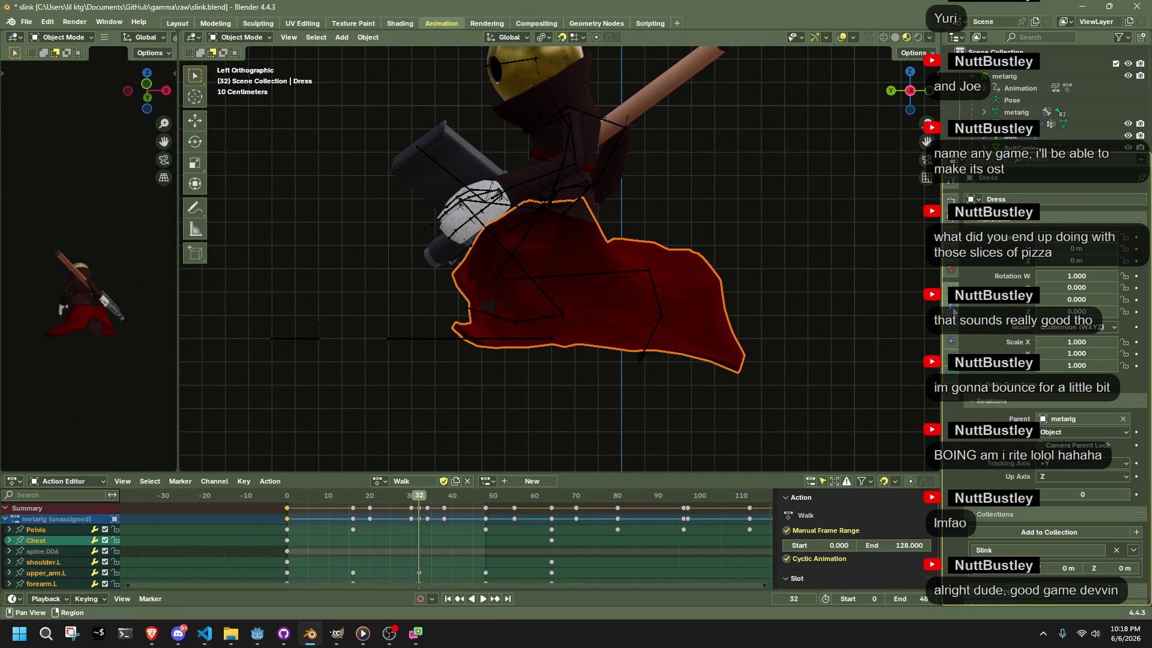
pyautogui.click(953, 308)
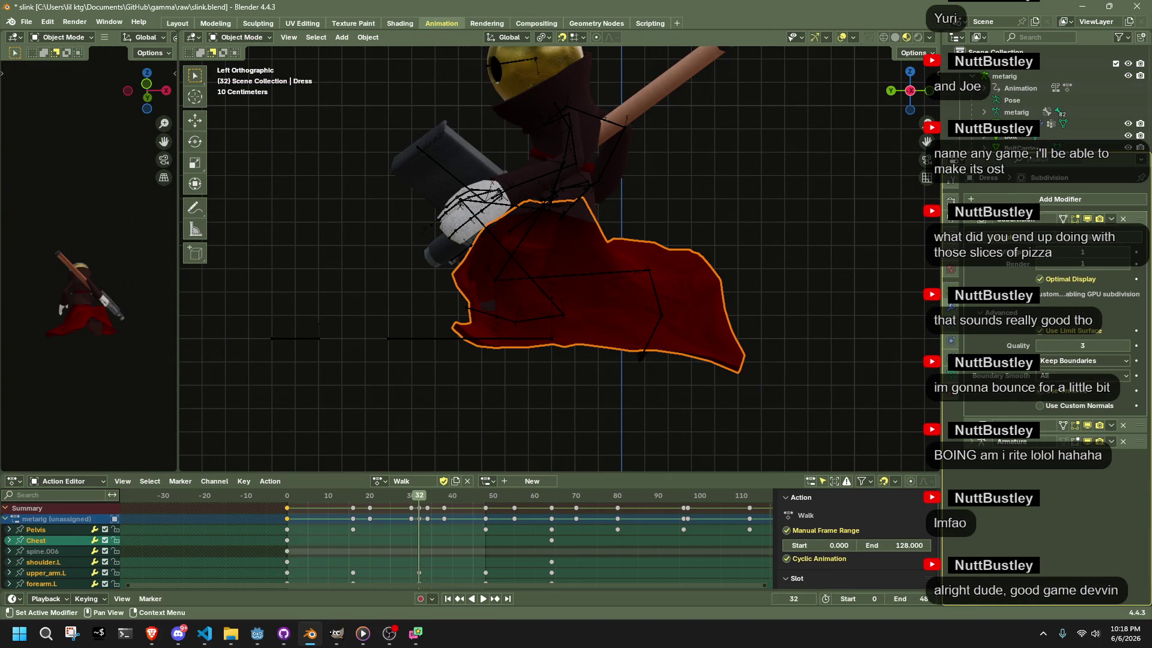
pyautogui.moveTo(1136, 223)
pyautogui.mouseDown()
pyautogui.moveTo(1121, 426)
pyautogui.moveTo(1124, 231)
pyautogui.mouseUp()
# Expand the Solidify modifier, preview the dress animating, and select the metarig
pyautogui.click(1014, 426)
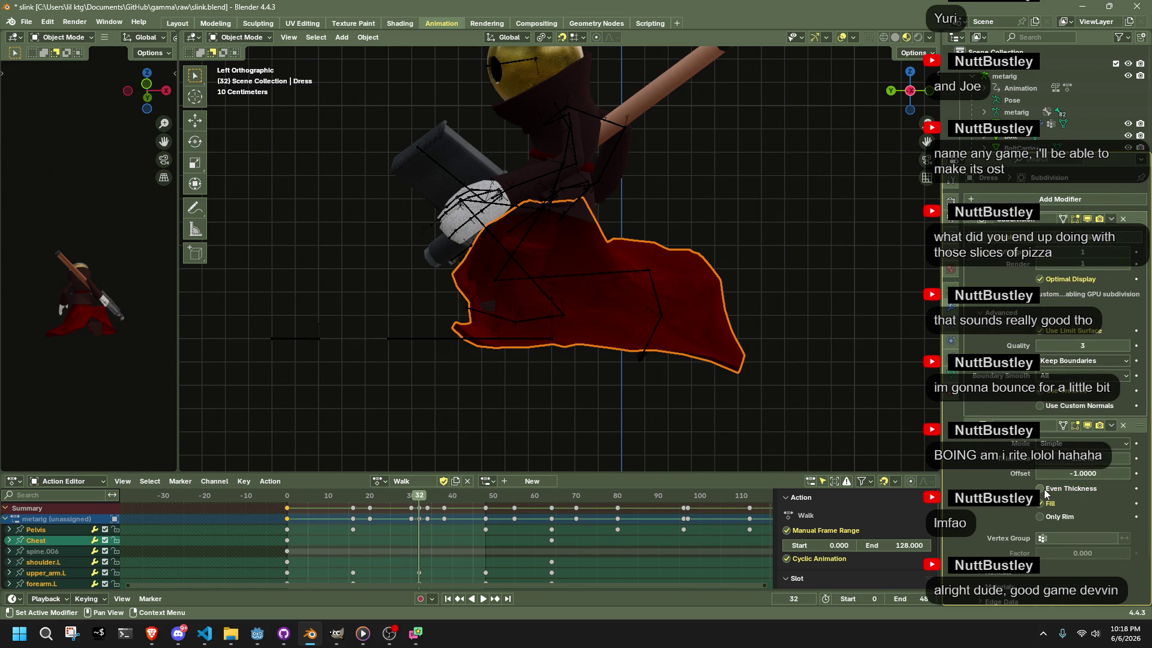
pyautogui.scroll(3, 517, 410)
pyautogui.moveTo(517, 410); pyautogui.dragTo(575, 419)
pyautogui.press('space')
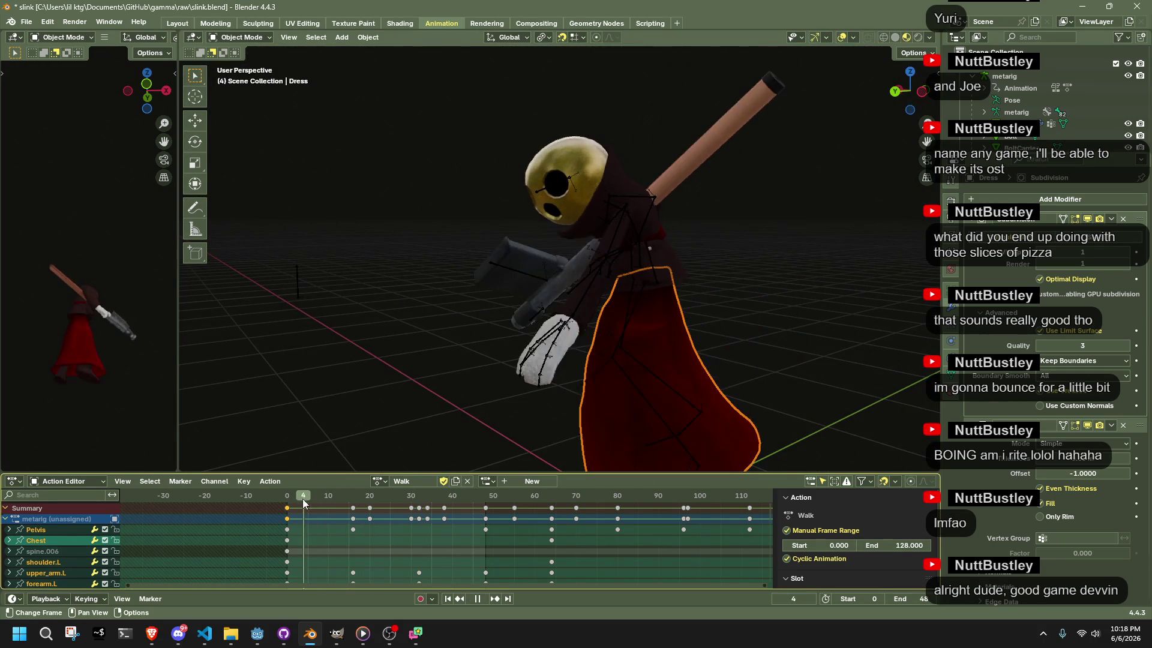
pyautogui.press('space')
pyautogui.click(646, 275)
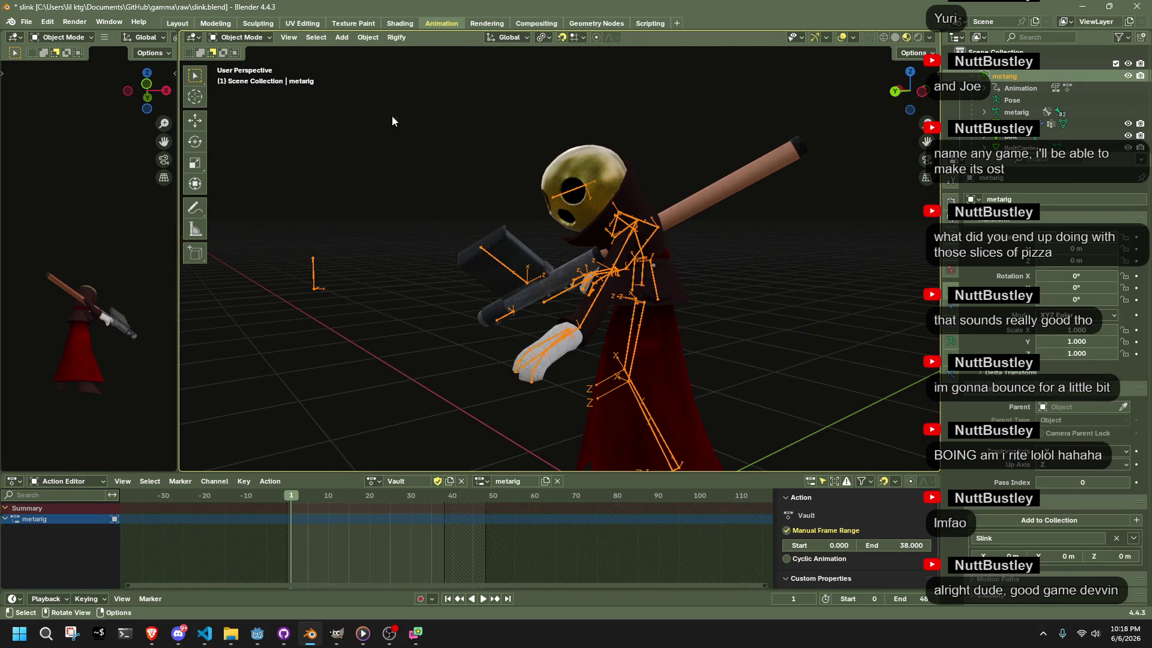
# Put the metarig in Pose Mode and play the Vault action, scrubbing to frame 38
pyautogui.click(243, 78)
pyautogui.press('space')
pyautogui.moveTo(369, 502)
pyautogui.mouseDown()
pyautogui.moveTo(445, 510)
pyautogui.moveTo(366, 507)
pyautogui.moveTo(419, 503)
pyautogui.mouseUp()
pyautogui.press('space')
pyautogui.press('a')
pyautogui.press('space')
pyautogui.press('space')
pyautogui.hotkey('alt', 'a')
pyautogui.scroll(5, 600, 390)
pyautogui.moveTo(600, 390)
pyautogui.mouseDown()
pyautogui.moveTo(732, 374)
pyautogui.moveTo(542, 395)
pyautogui.moveTo(405, 366)
pyautogui.moveTo(417, 394)
pyautogui.mouseUp()
# Frame the whole rig and review the Vault action at frames 34 and 12
pyautogui.press('a')
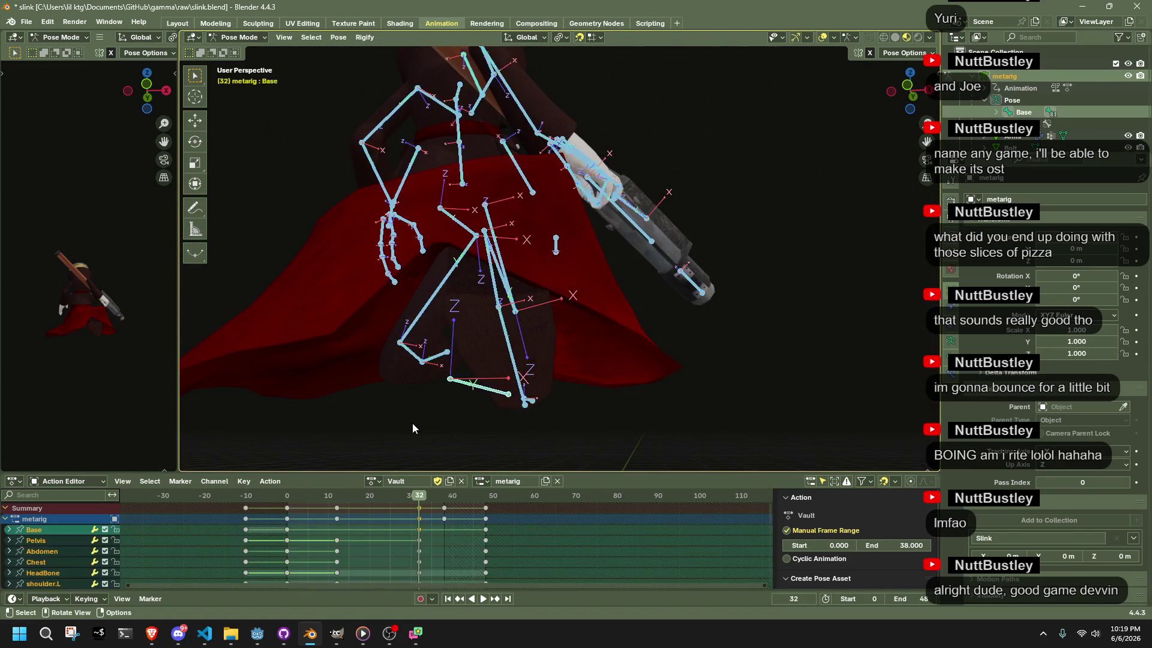
pyautogui.press('KP_Decimal')
pyautogui.moveTo(633, 430); pyautogui.dragTo(576, 447)
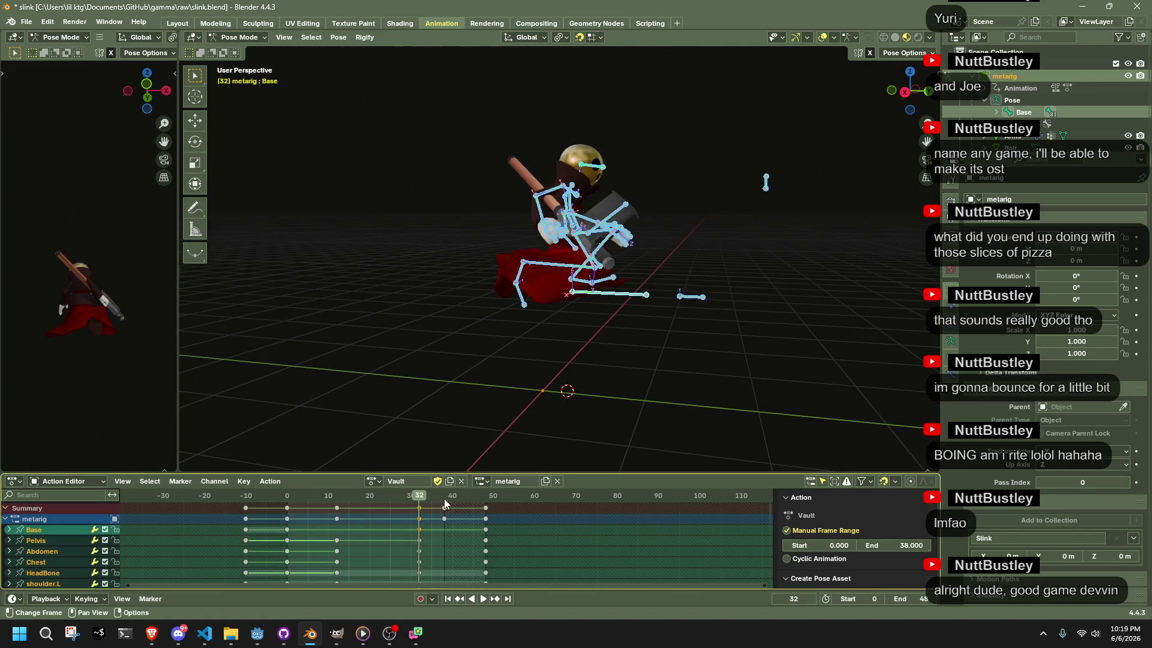
pyautogui.press('space')
pyautogui.hotkey('ctrl', 'z')
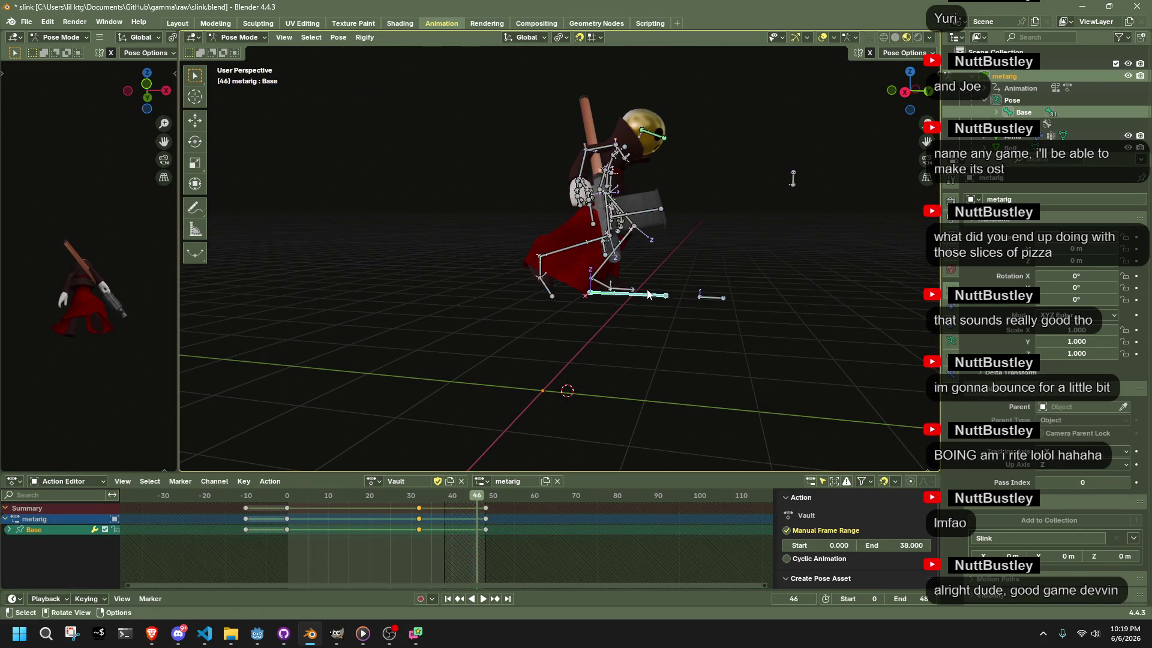
pyautogui.click(288, 496)
pyautogui.press('space')
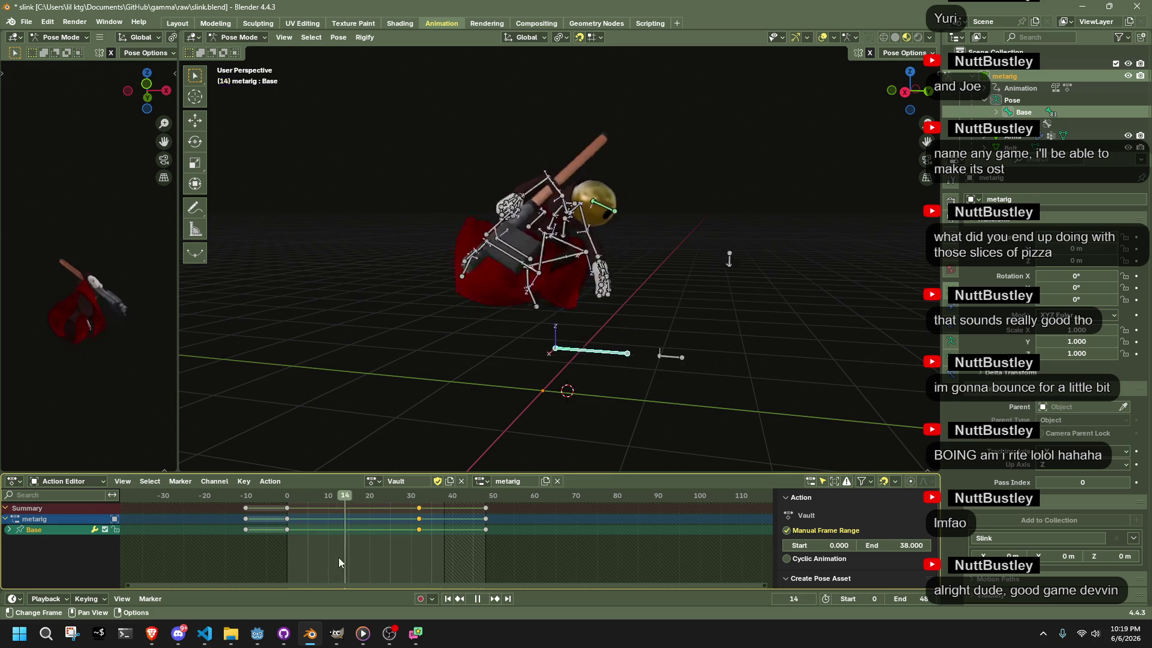
pyautogui.click(289, 552)
pyautogui.press('a')
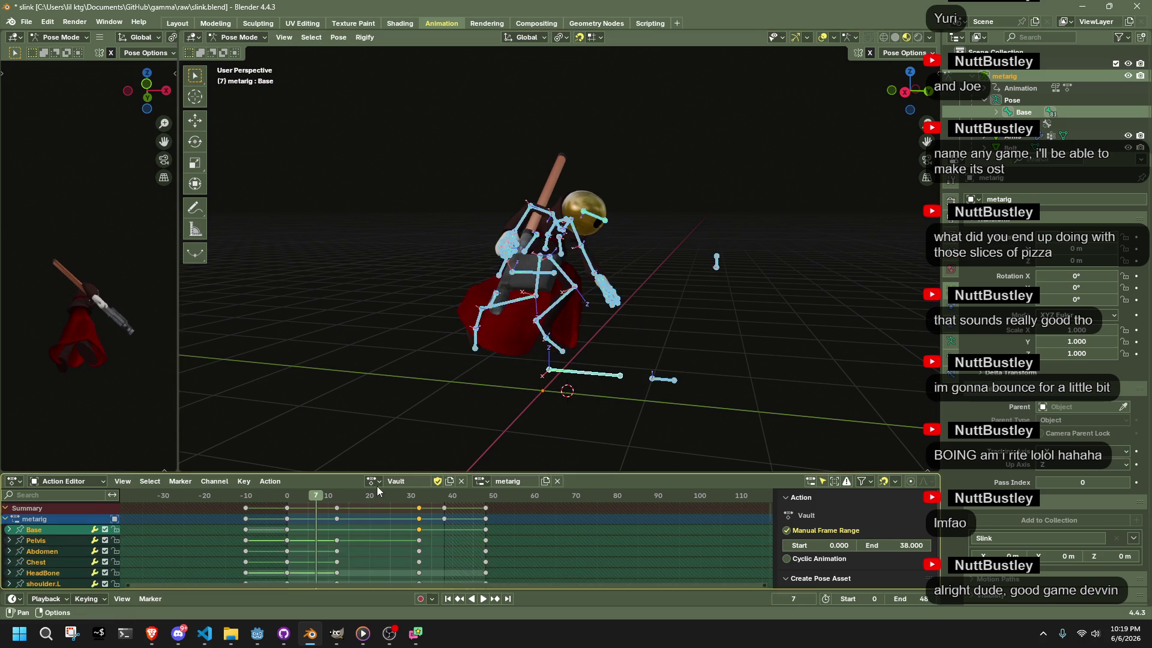
pyautogui.click(338, 498)
pyautogui.press('space')
# Switch to Left Orthographic view and settle on frame 12 with no bones selected
pyautogui.moveTo(669, 386)
pyautogui.mouseDown()
pyautogui.moveTo(440, 394)
pyautogui.moveTo(693, 211)
pyautogui.mouseUp()
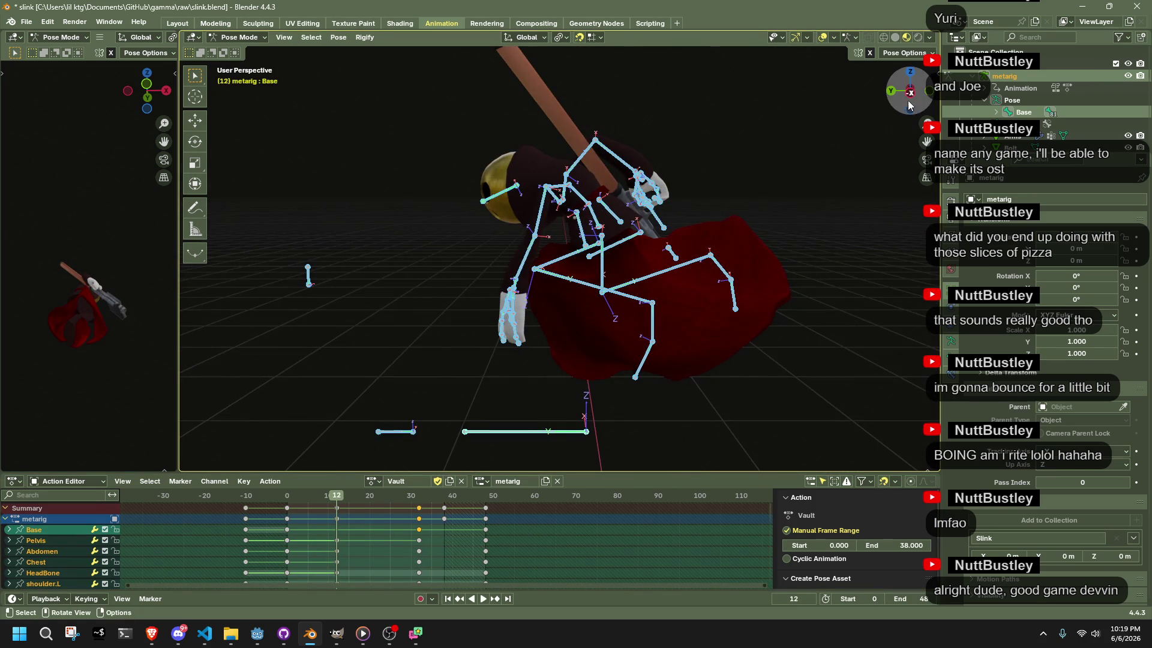
pyautogui.click(906, 105)
pyautogui.moveTo(390, 499); pyautogui.dragTo(419, 499)
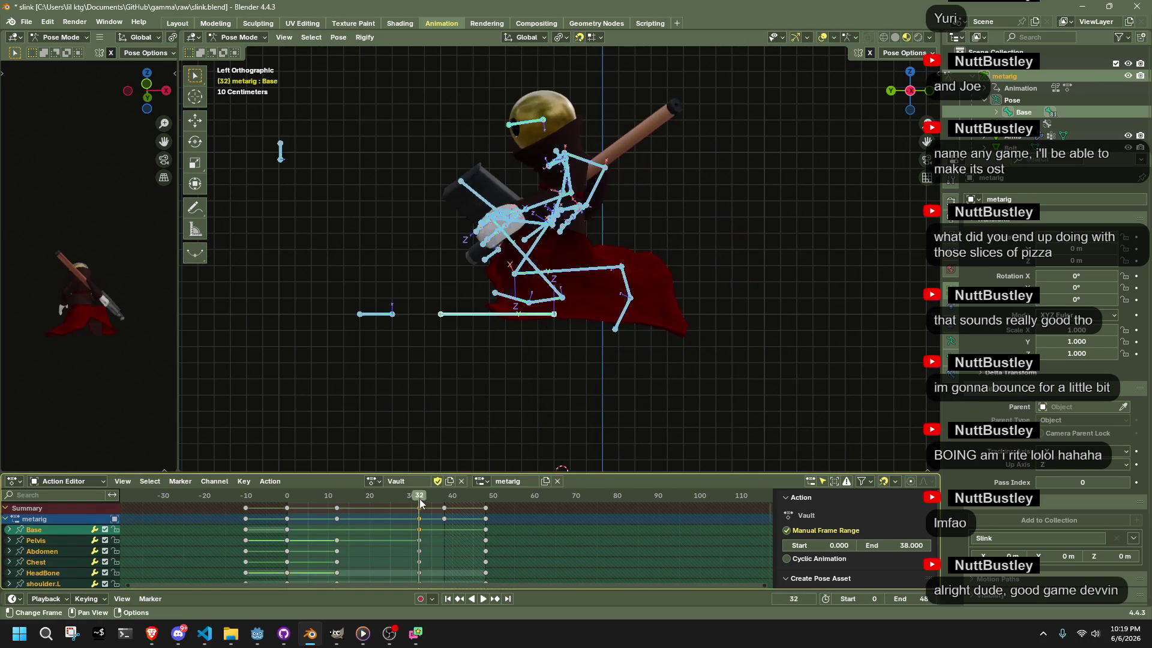
pyautogui.click(463, 316)
pyautogui.press('a')
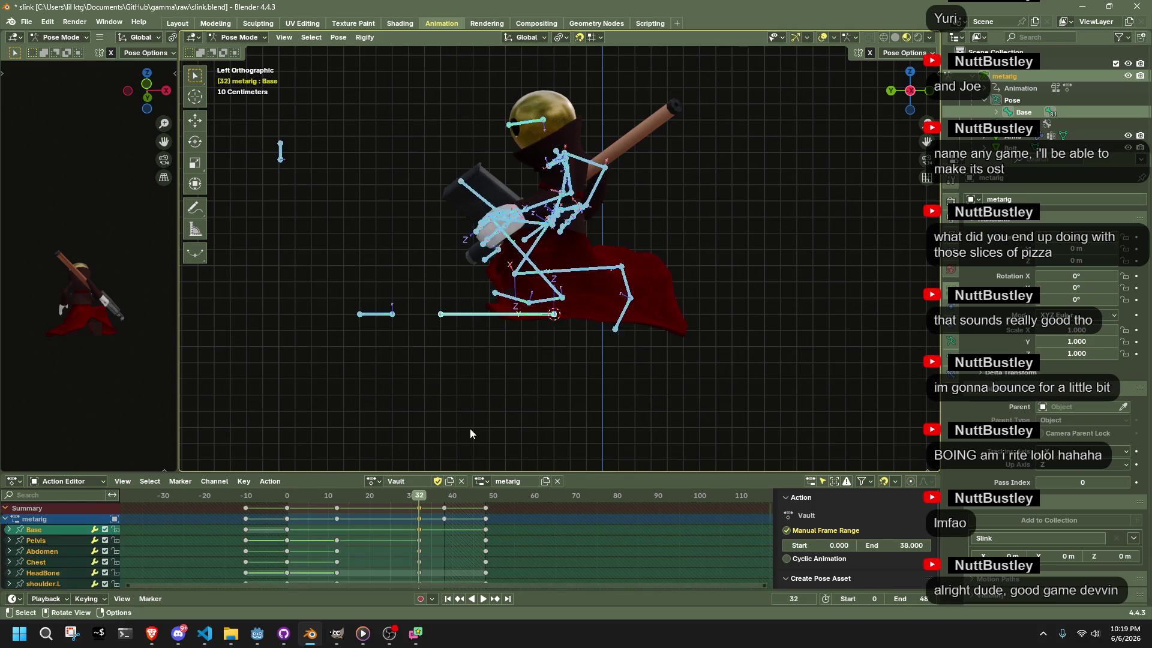
pyautogui.click(337, 498)
pyautogui.press('space')
pyautogui.press('Escape')
pyautogui.click(521, 401)
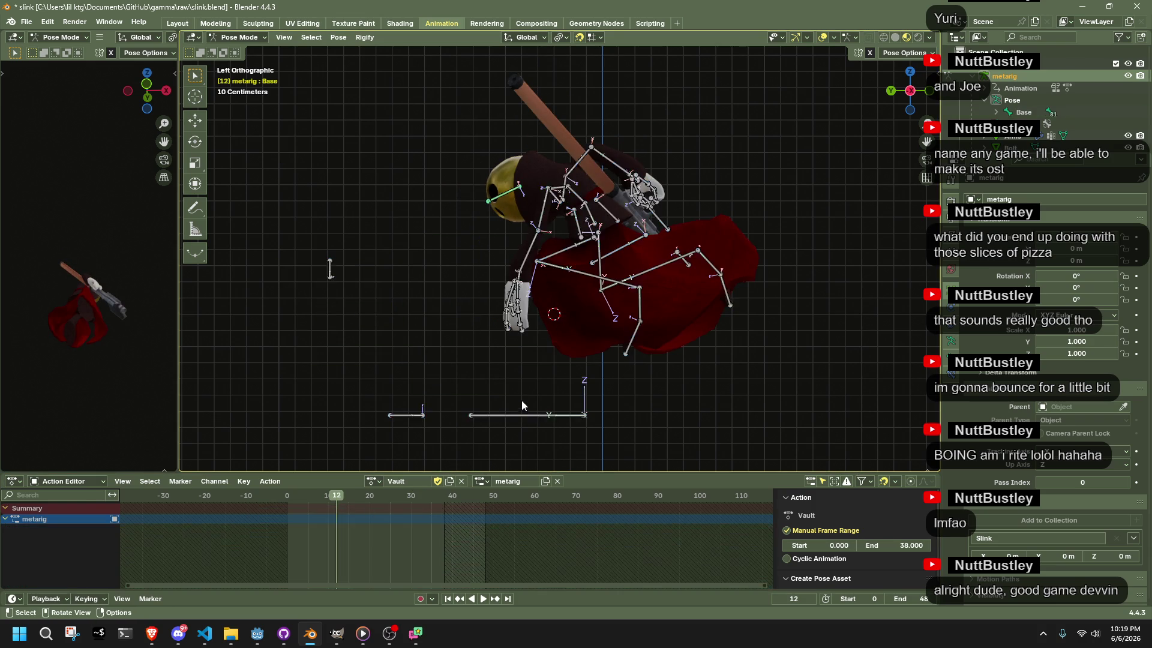
# Reposition the forearm.L bone, play the action to check it, and return to frame 12
pyautogui.scroll(4, 516, 372)
pyautogui.click(484, 284)
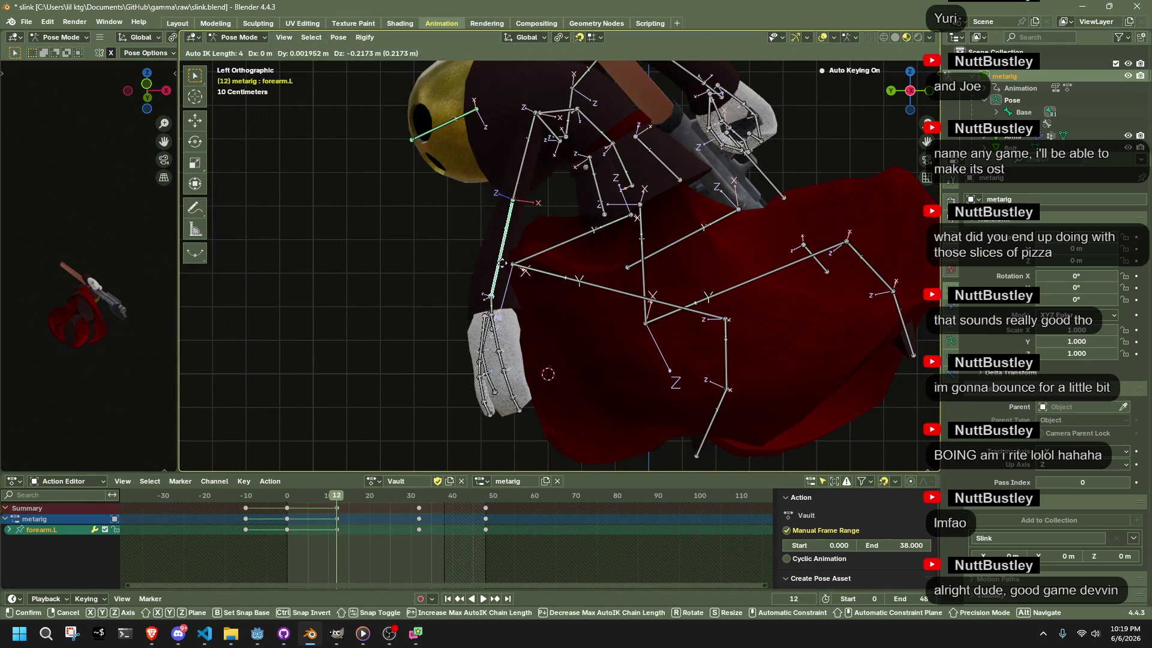
pyautogui.press('g')
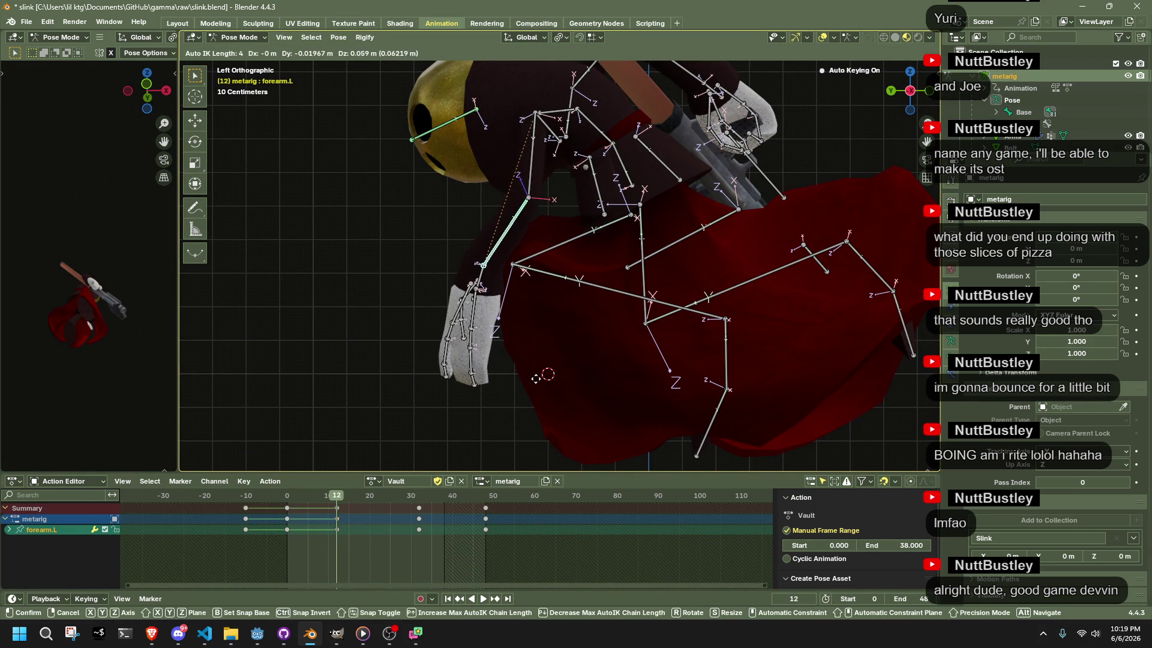
pyautogui.click(538, 374)
pyautogui.press('space')
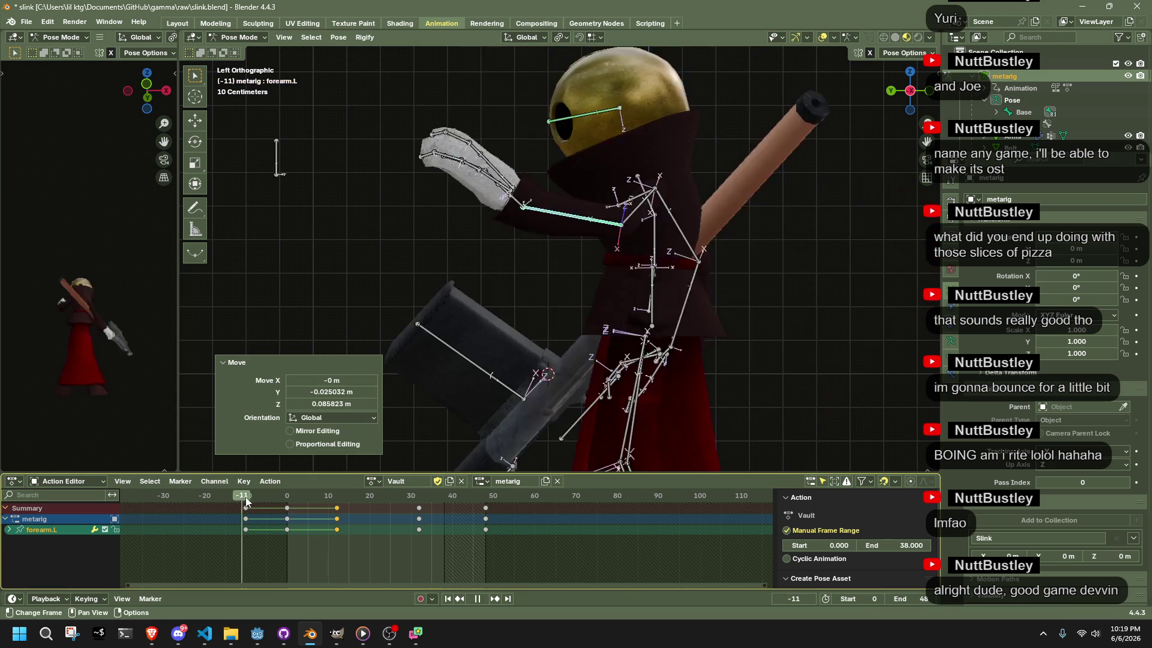
pyautogui.moveTo(297, 497)
pyautogui.mouseDown()
pyautogui.moveTo(321, 495)
pyautogui.moveTo(285, 501)
pyautogui.mouseUp()
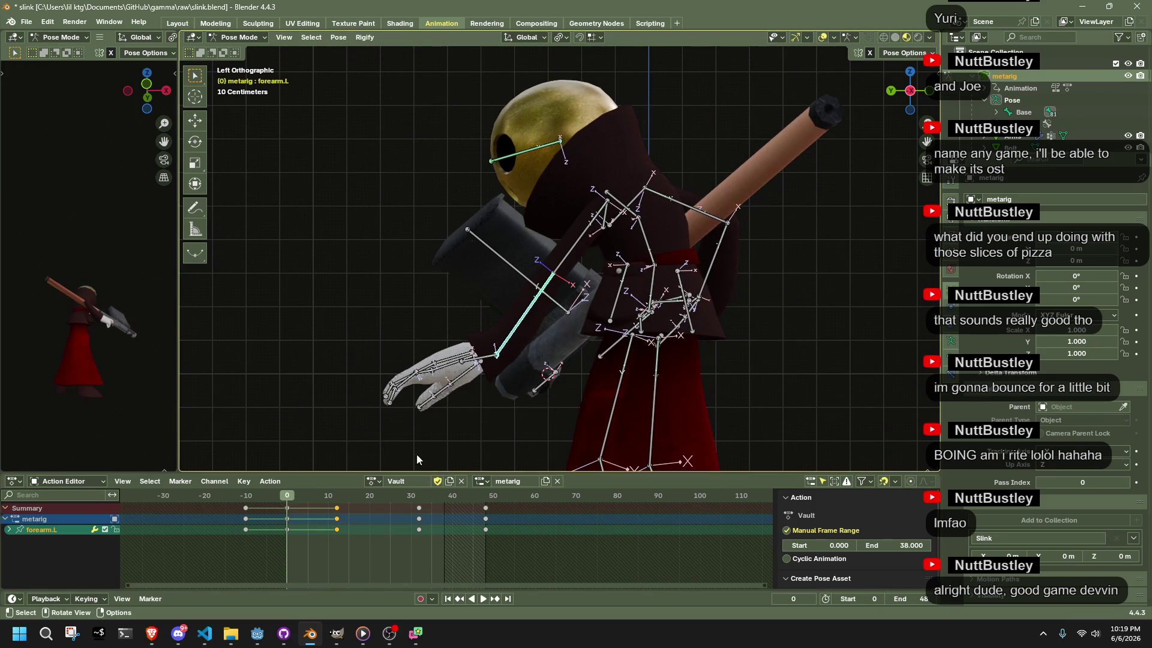
pyautogui.click(338, 497)
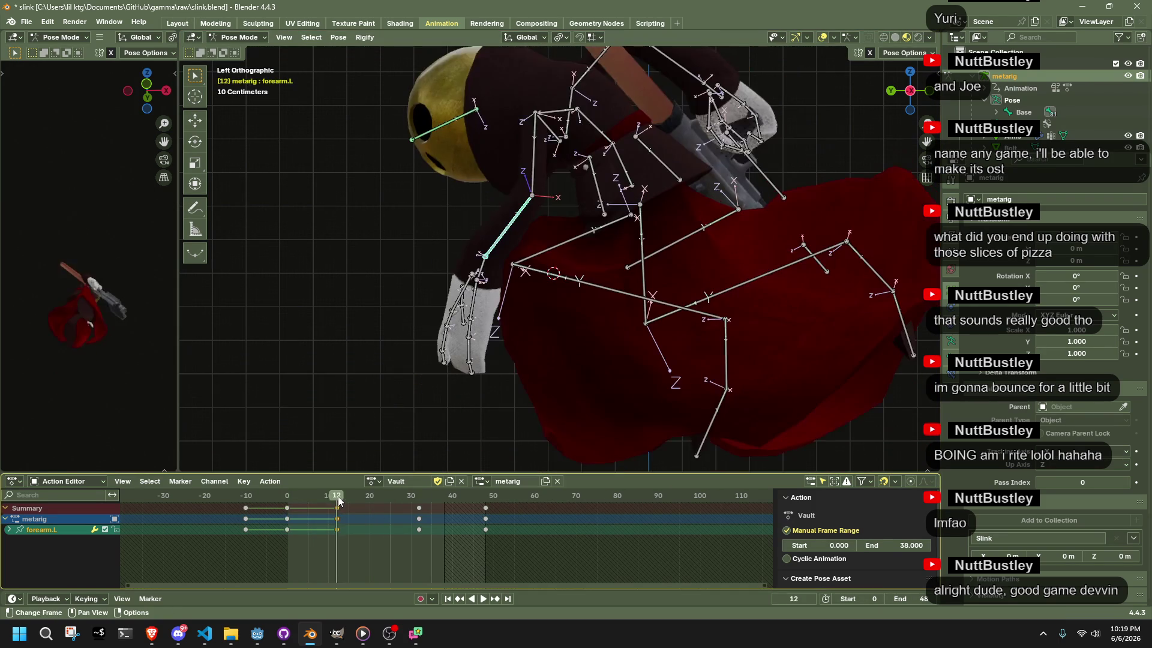
# Snap the left forearm to the 3D cursor using the Shift+S snap menu
pyautogui.hotkey('shift', 's')
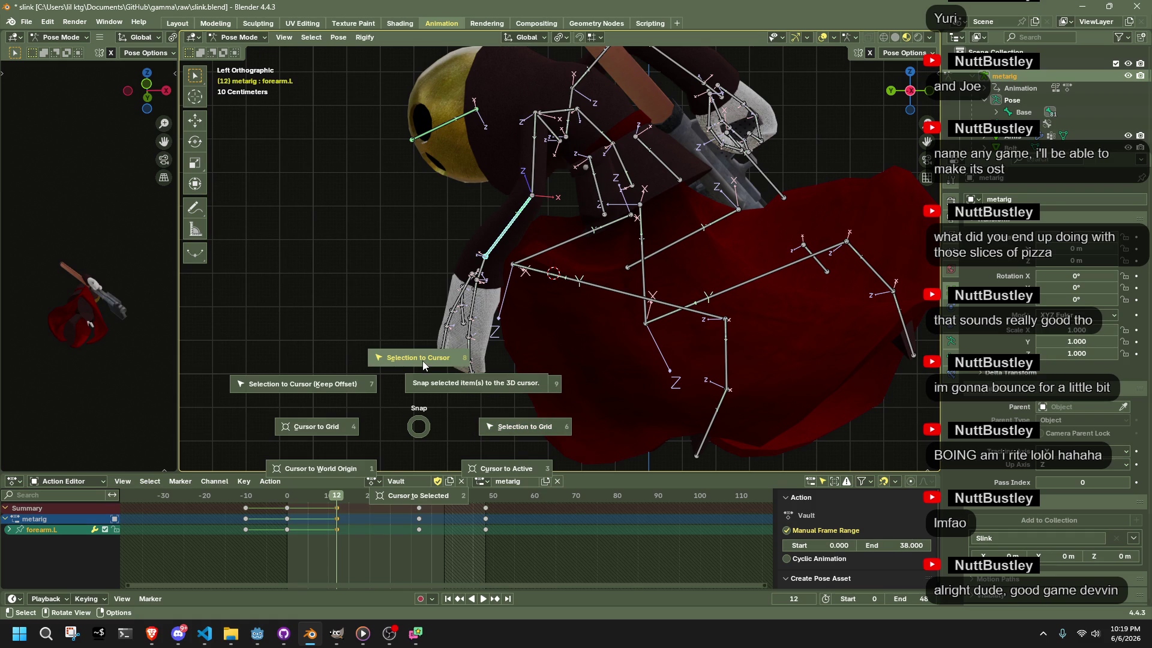
pyautogui.click(344, 386)
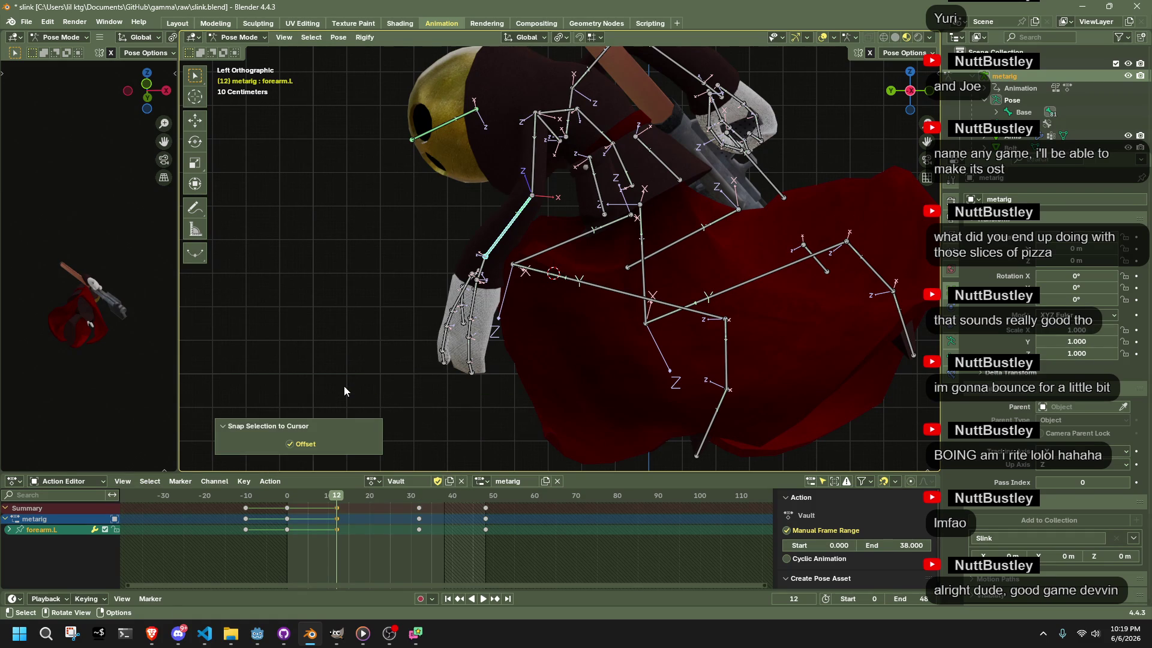
pyautogui.hotkey('shift', 's')
pyautogui.click(363, 317)
pyautogui.click(501, 244)
pyautogui.click(502, 243)
# Move the left forearm again, then select hand.L and play the Vault animation to review it
pyautogui.press('g')
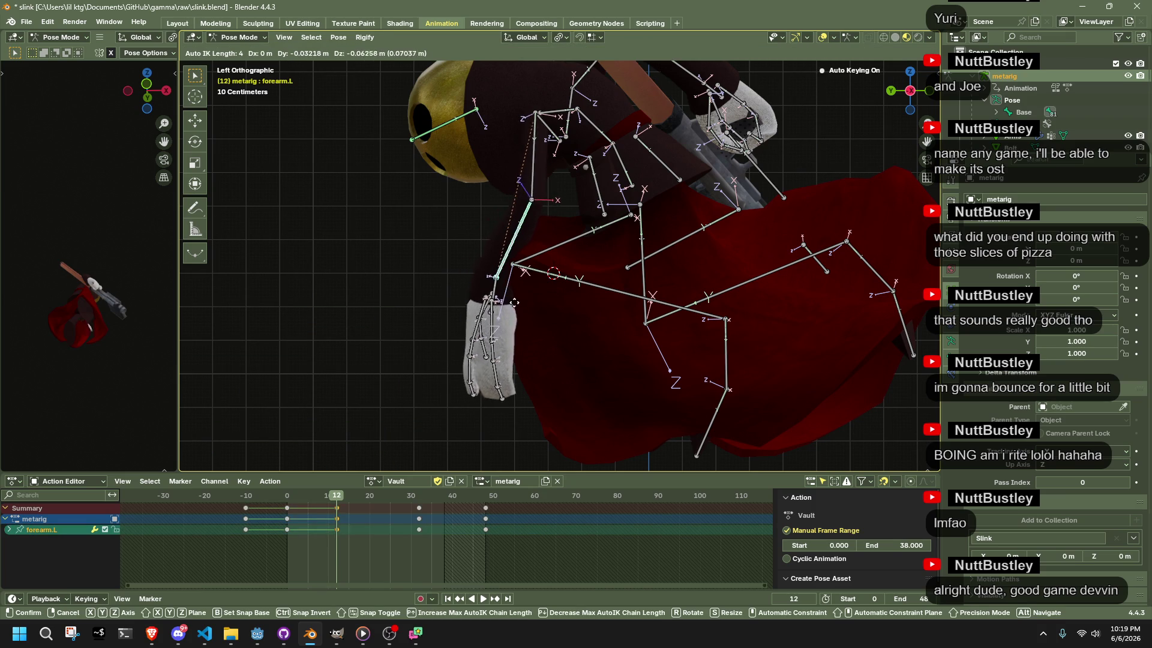
pyautogui.click(502, 309)
pyautogui.click(499, 304)
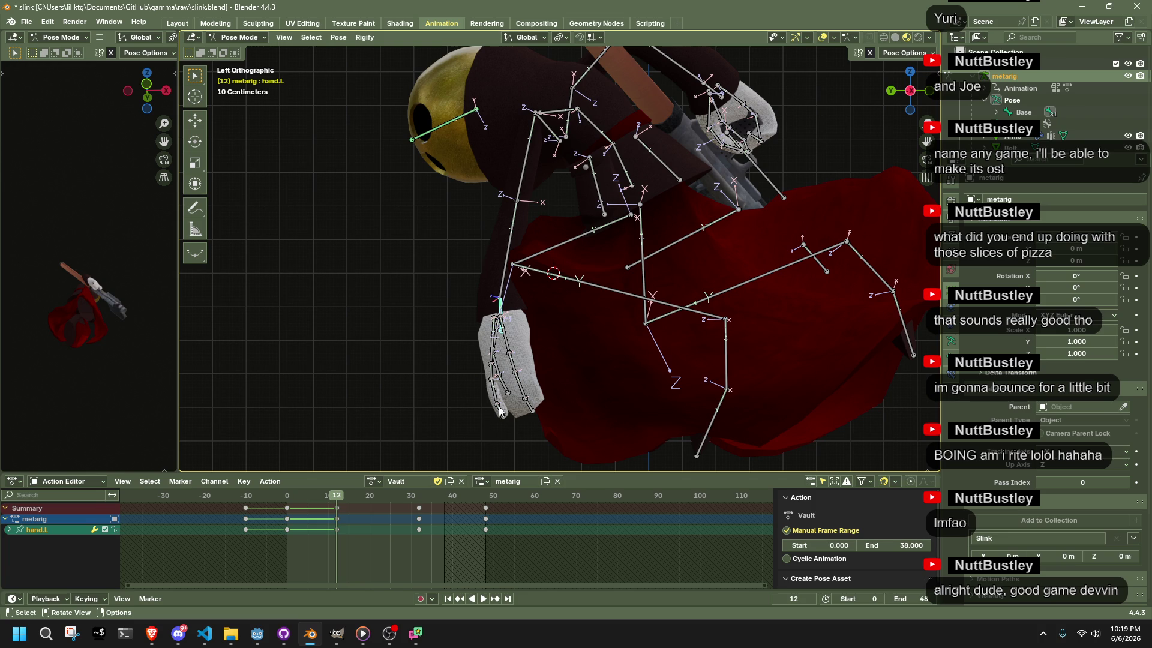
pyautogui.press('space')
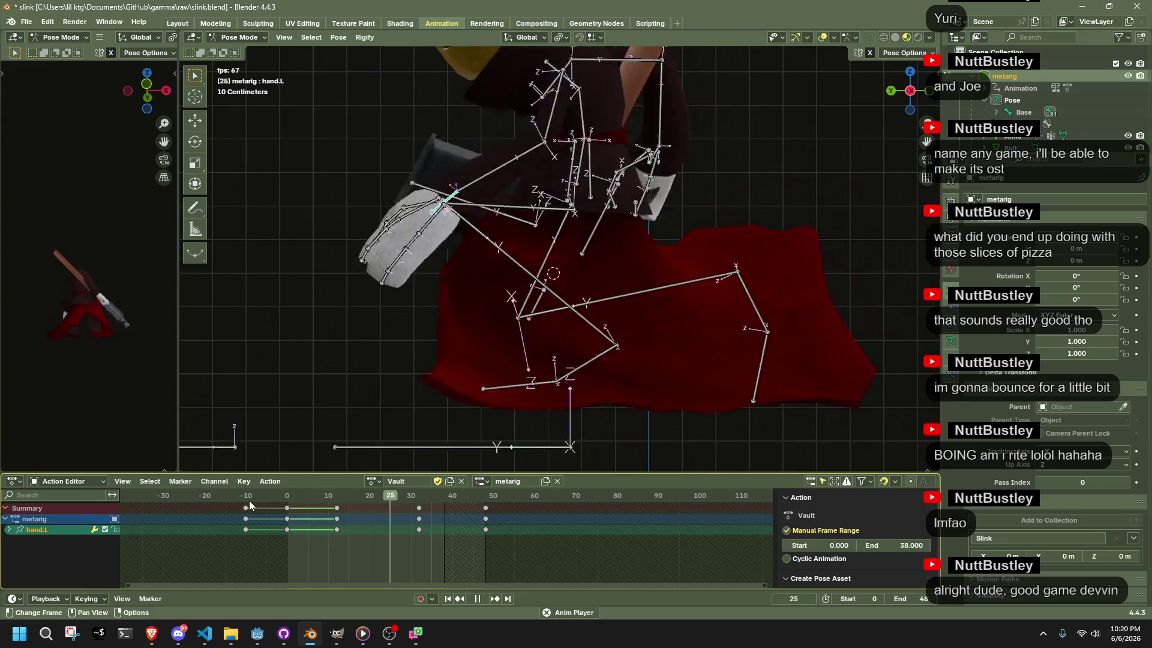
pyautogui.press('space')
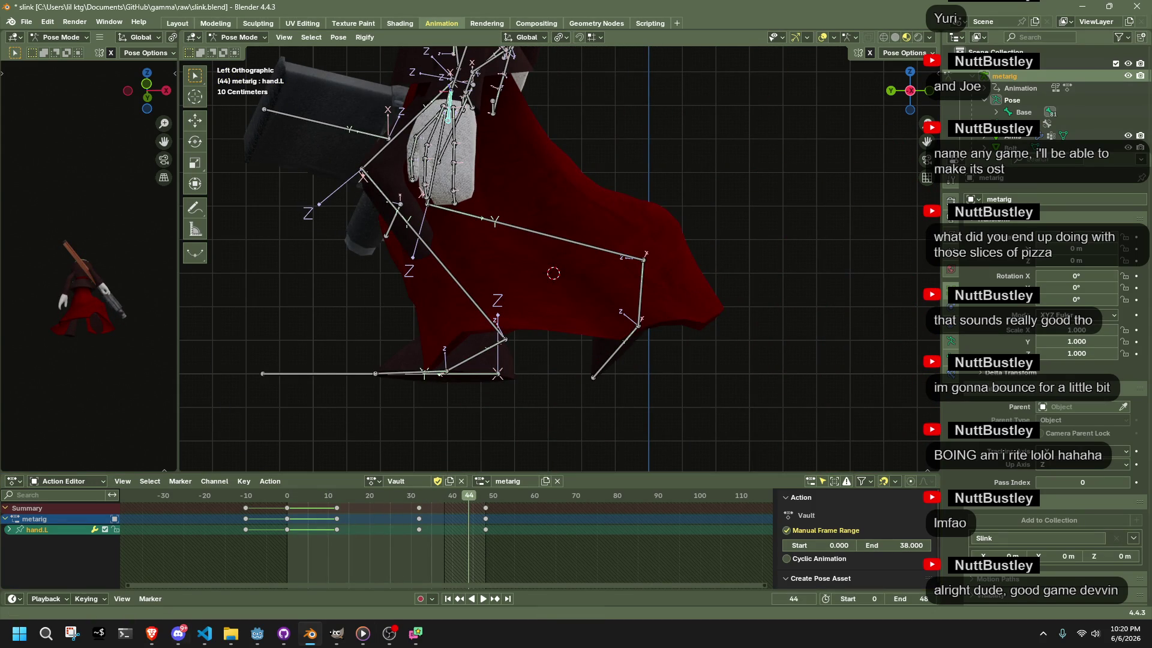
pyautogui.hotkey('alt', 'Tab')
# Move the caret down to the RunJump01 line in Player.cs without editing, and return to Godot
pyautogui.click(599, 433)
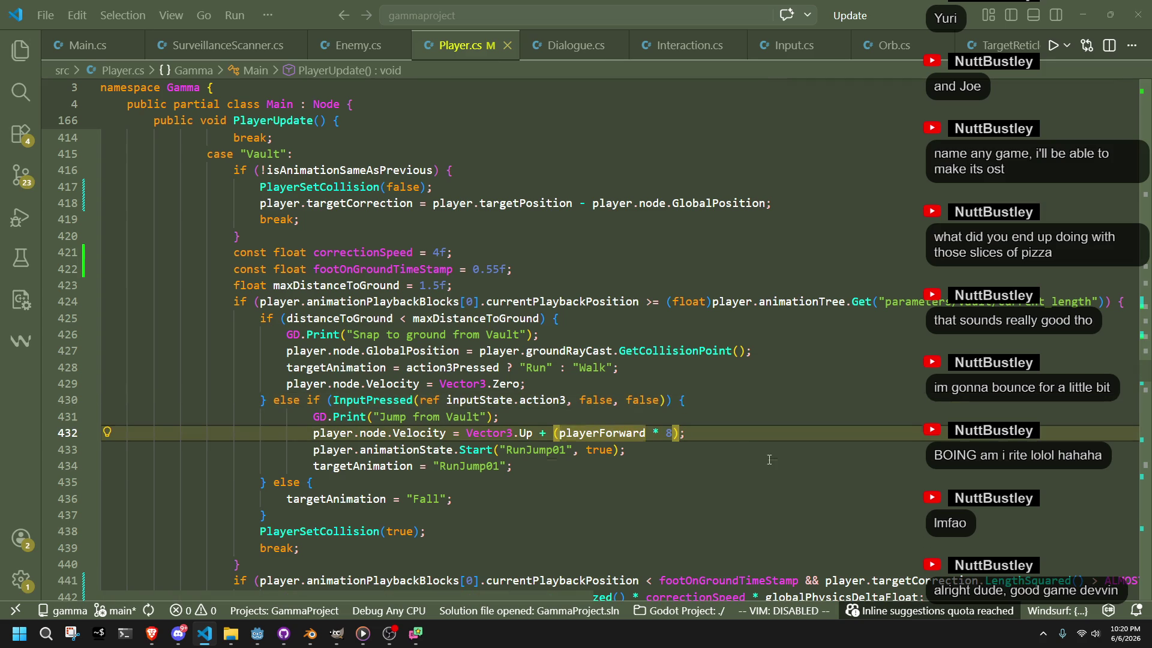
pyautogui.press('Down')
pyautogui.press('Down')
pyautogui.hotkey('alt', 'Tab')
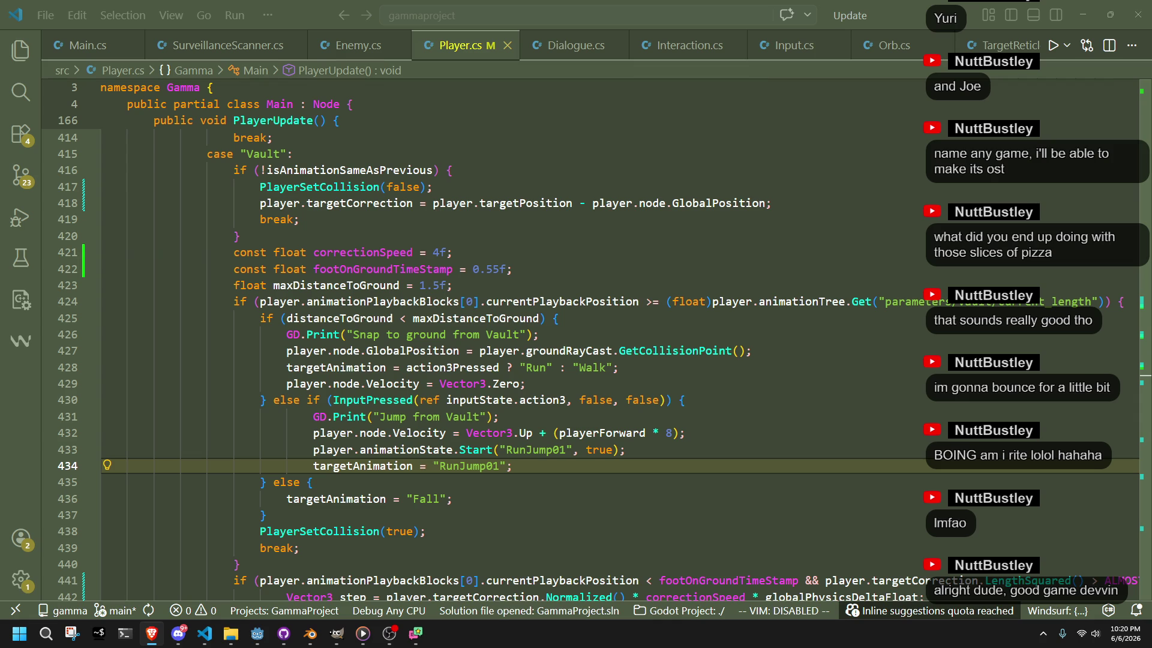
pyautogui.click(266, 634)
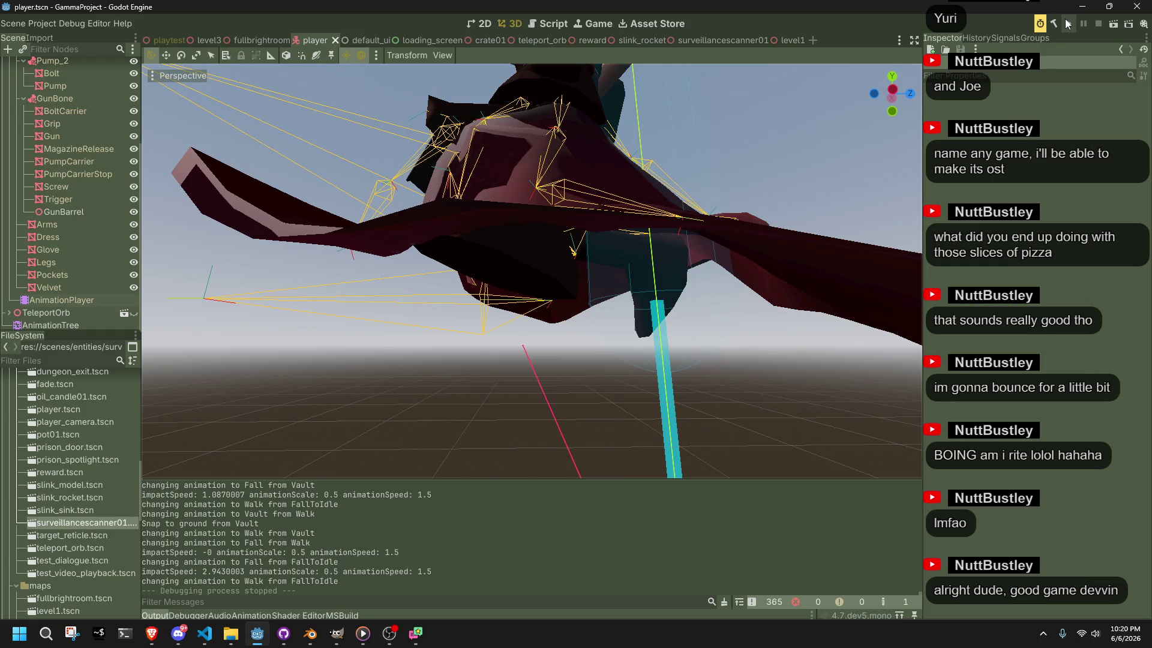
# Run the game, run with W, vault and jump with Space, stop with F8, and return to Player.cs
pyautogui.click(1068, 23)
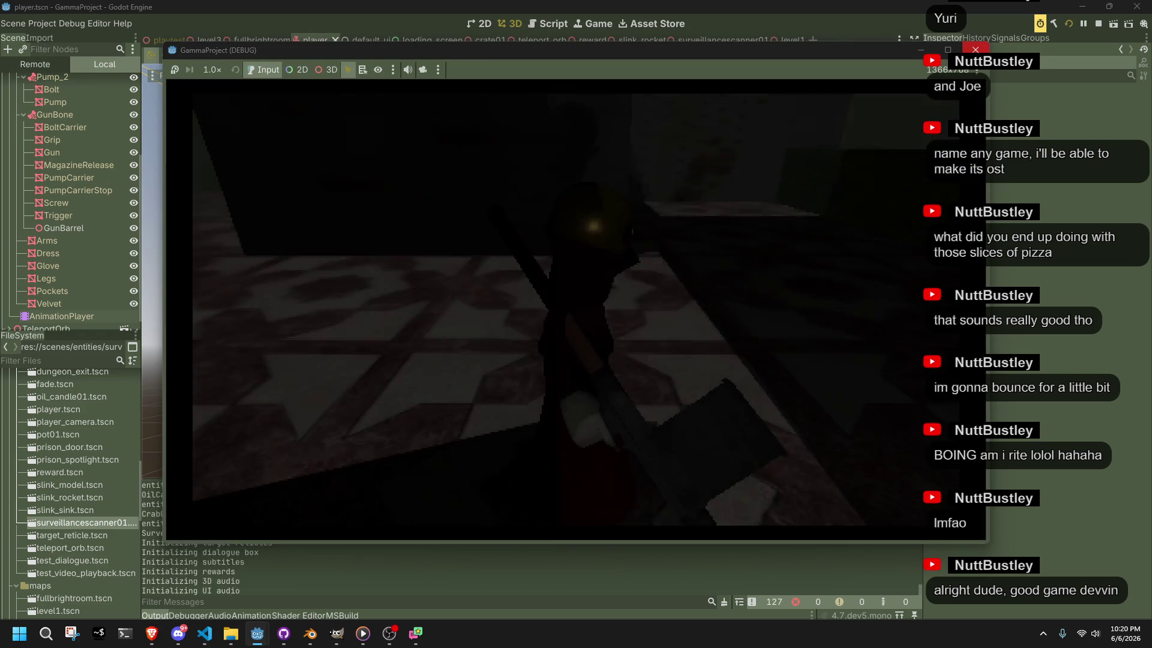
pyautogui.press('w')
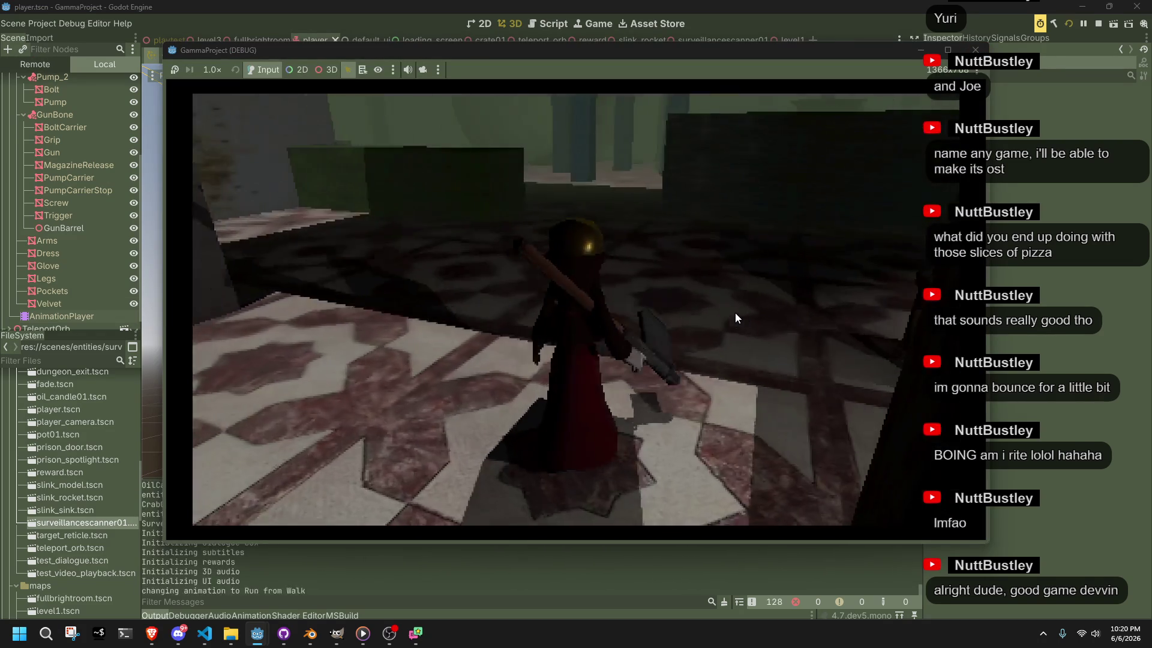
pyautogui.press('w')
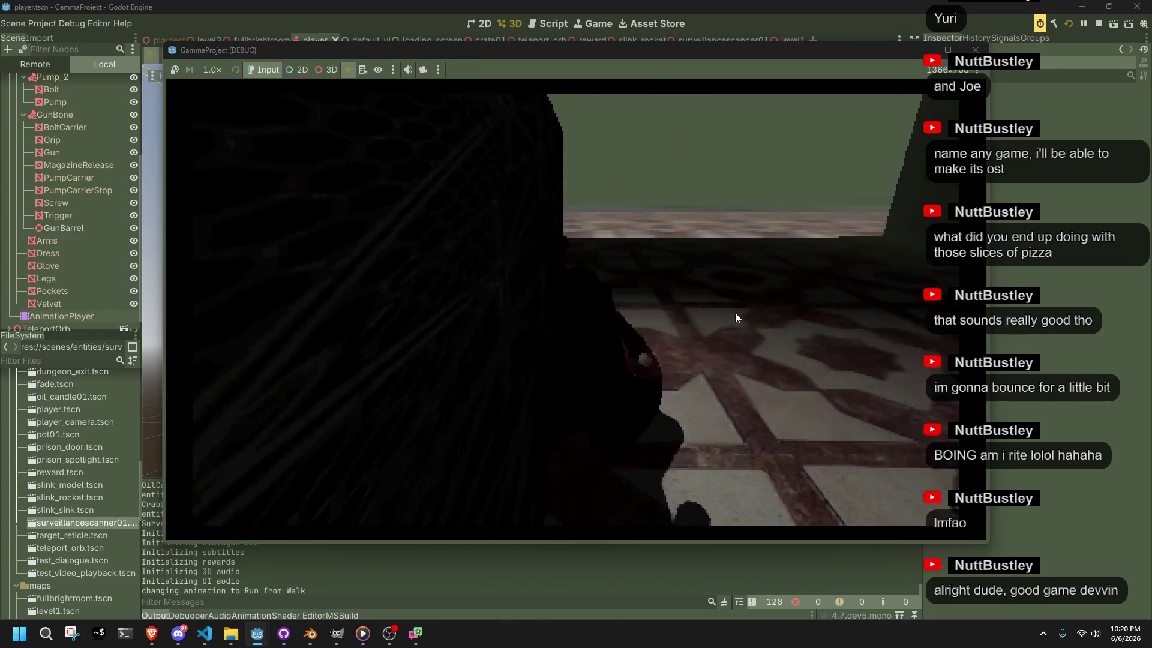
pyautogui.press('space')
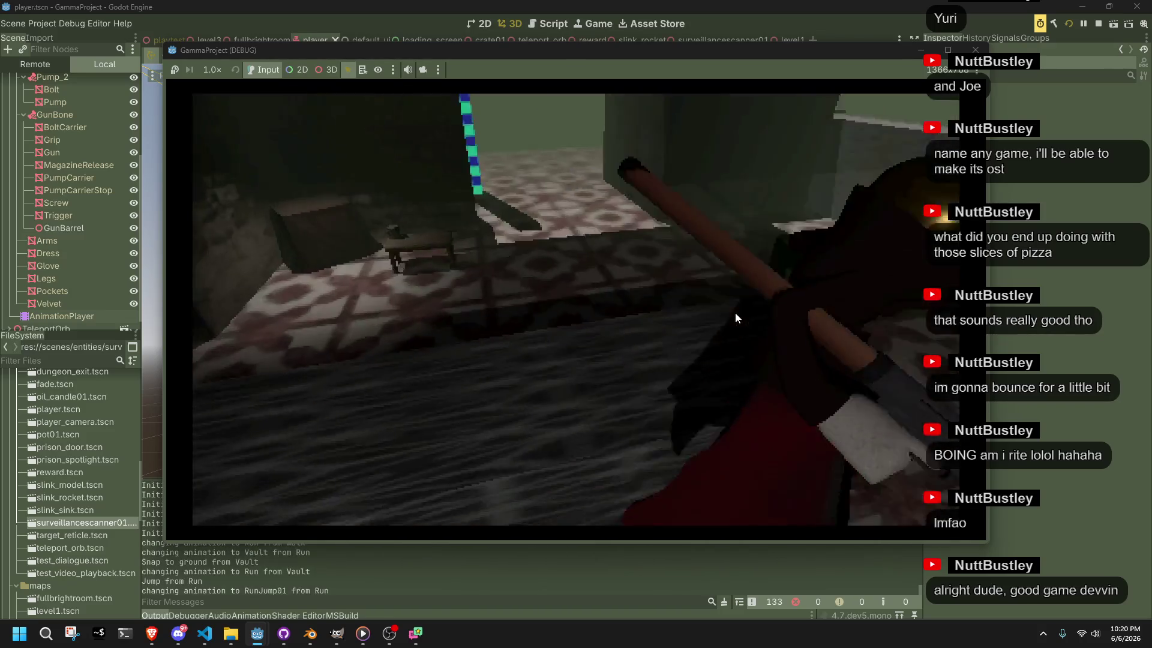
pyautogui.press('space')
pyautogui.press('space')
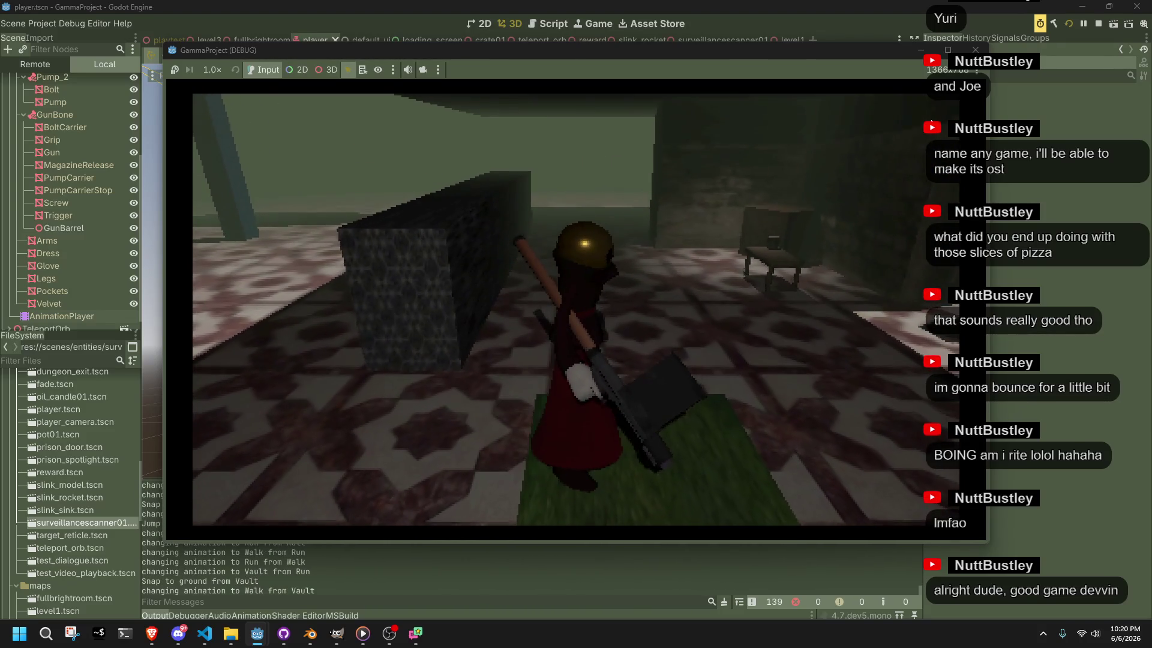
pyautogui.press('F8')
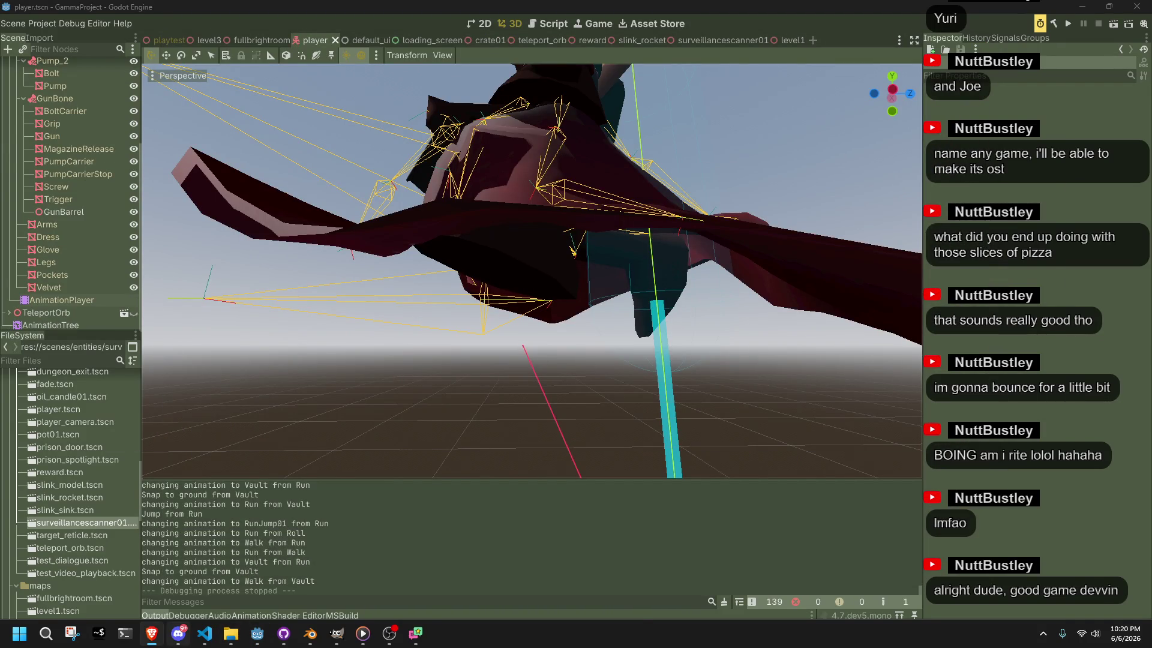
pyautogui.hotkey('alt', 'Tab')
pyautogui.scroll(-4, 513, 480)
# Change the Vault correctionSpeed on line 421 of Player.cs from 4f to 8f
pyautogui.scroll(4, 511, 529)
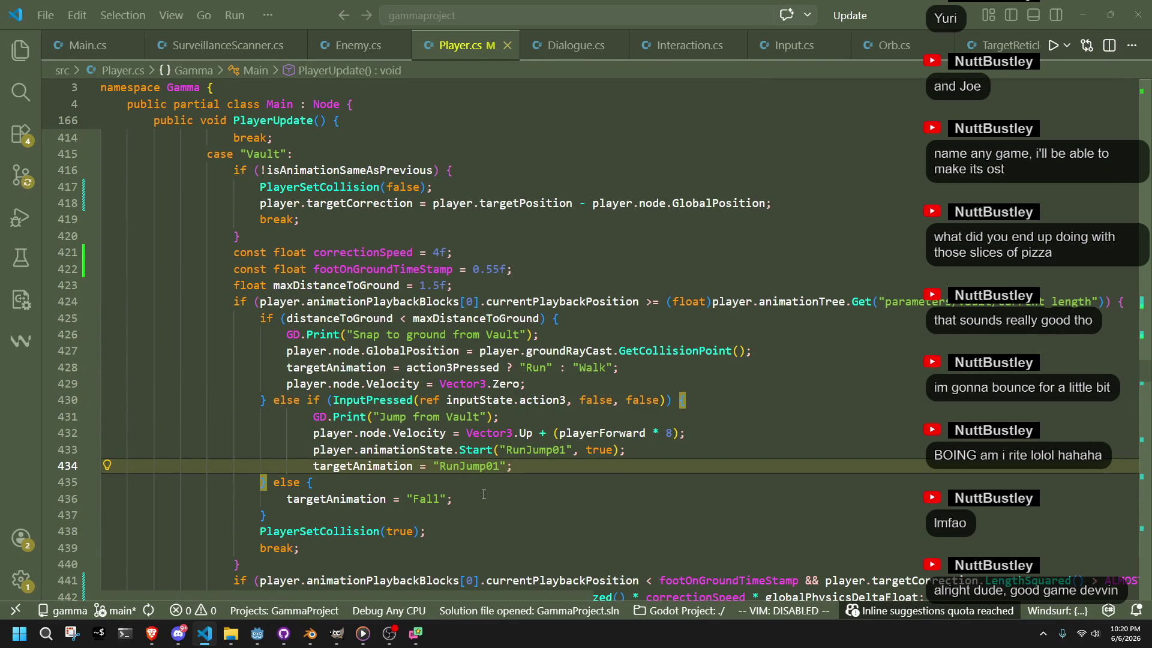
pyautogui.click(441, 253)
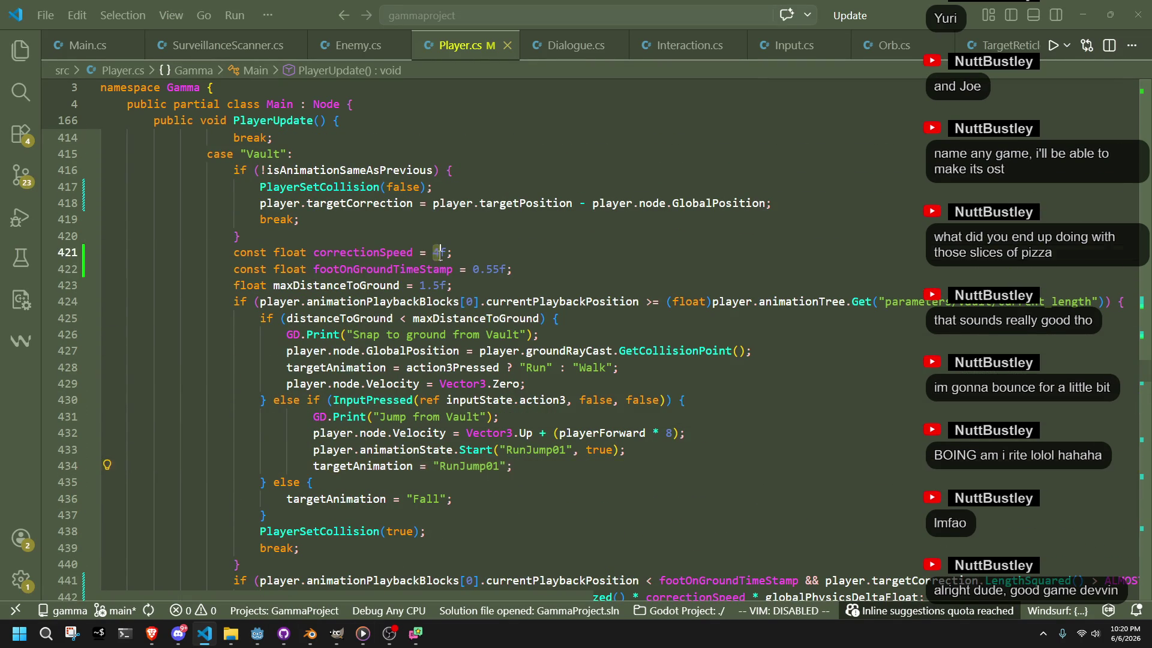
pyautogui.press('BackSpace')
pyautogui.write('8')
pyautogui.hotkey('alt', 'Tab')
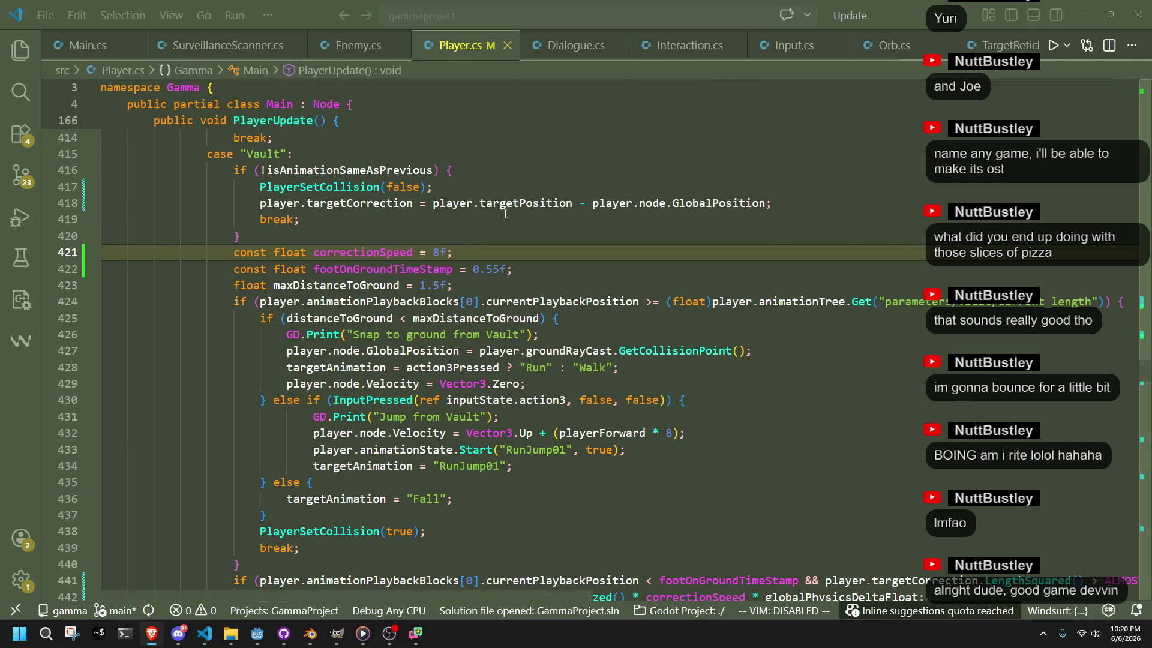
pyautogui.click(263, 641)
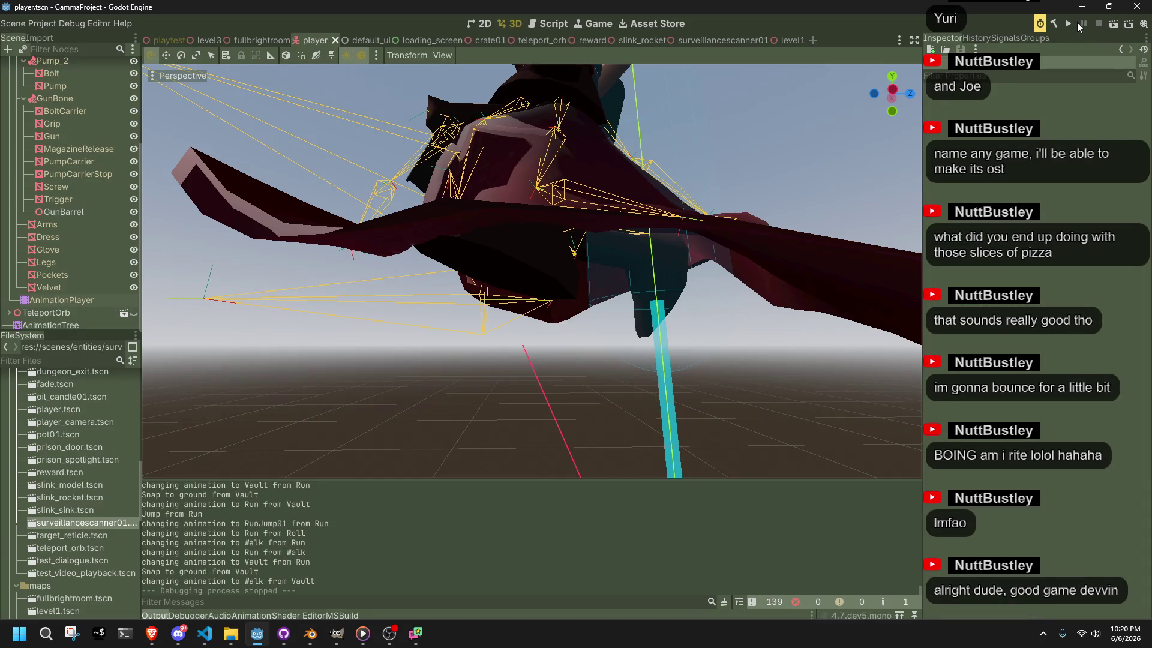
# Run the game with the 8f correction speed, vault and jump, then close the game window
pyautogui.click(1075, 22)
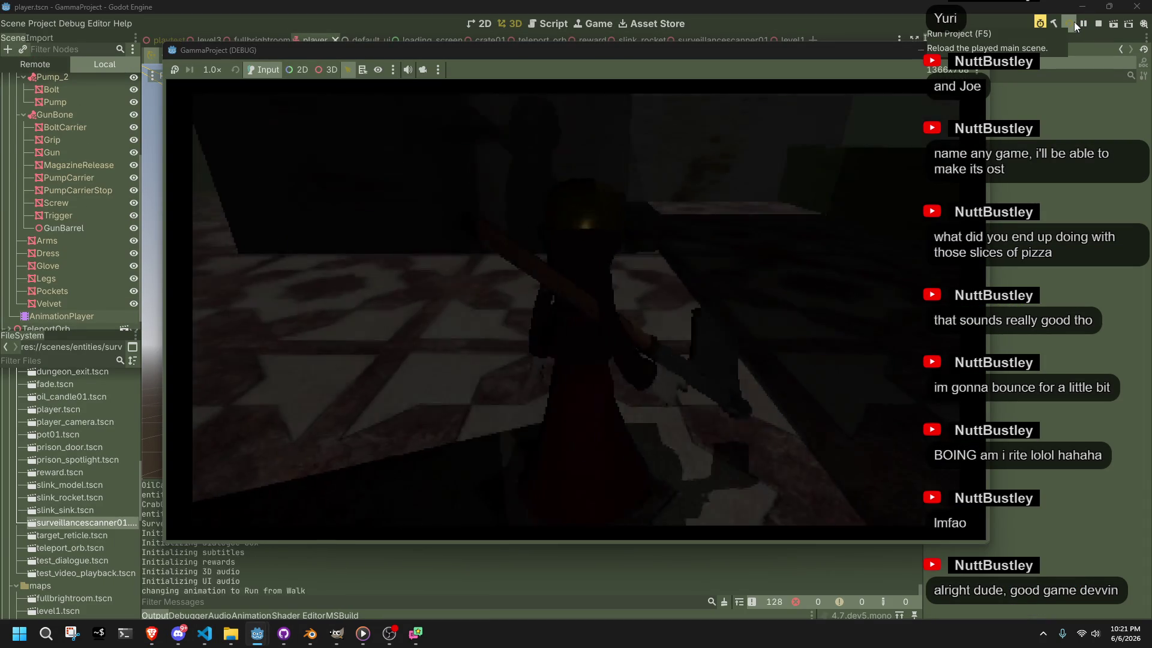
pyautogui.press('space')
pyautogui.press('space')
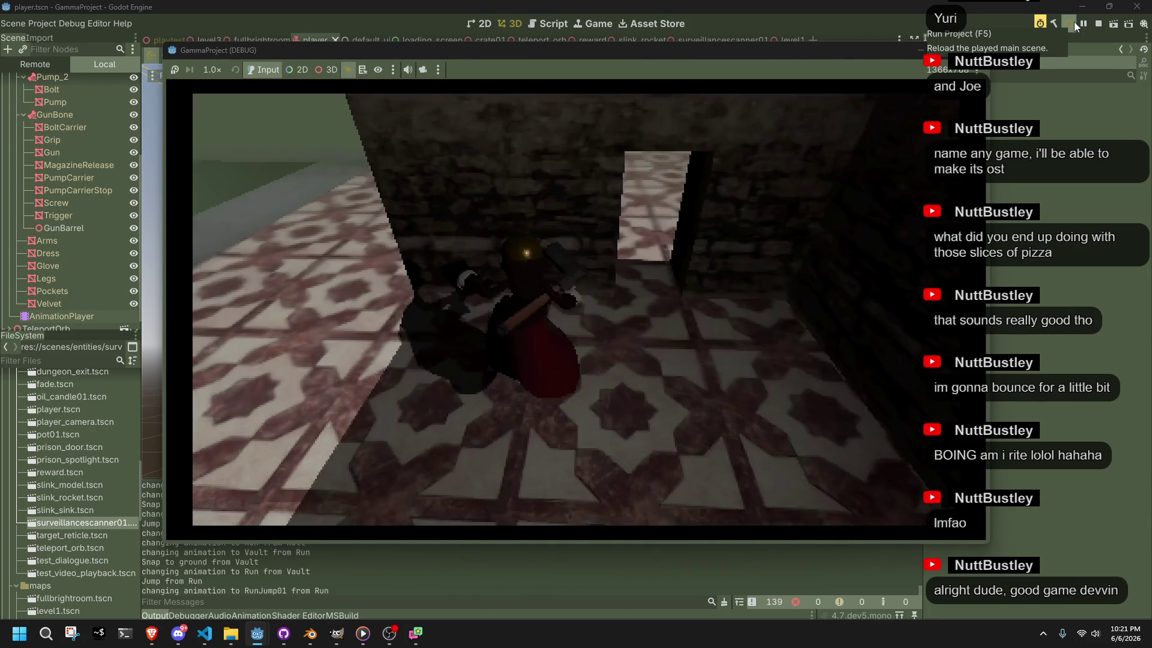
pyautogui.press('space')
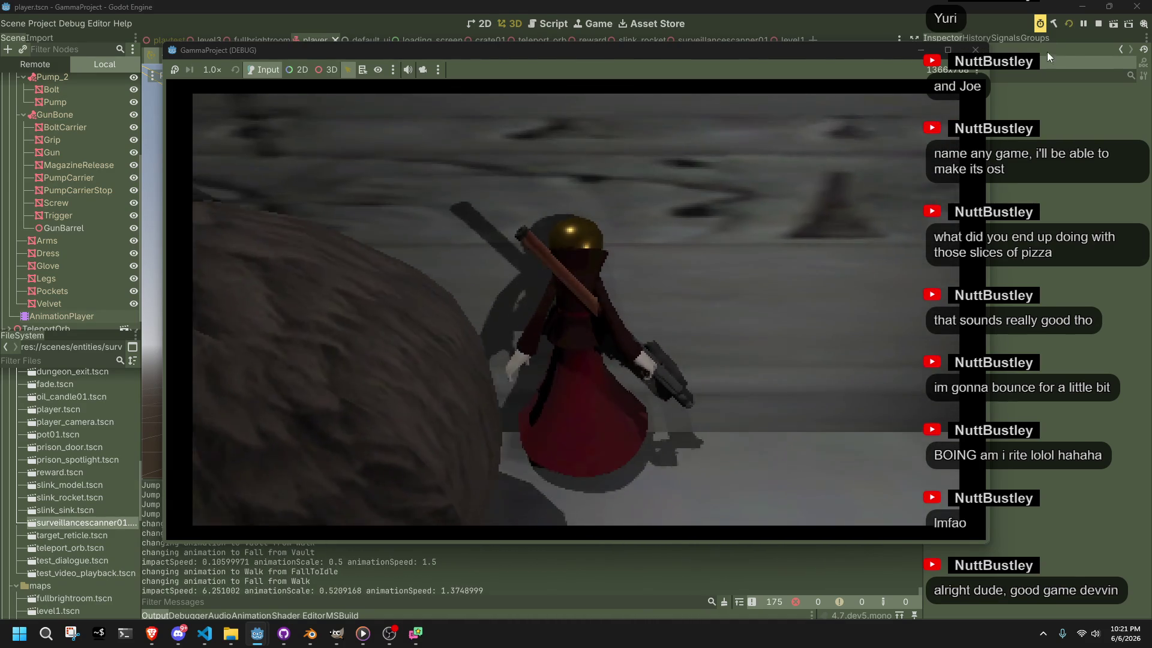
pyautogui.click(975, 49)
pyautogui.click(204, 633)
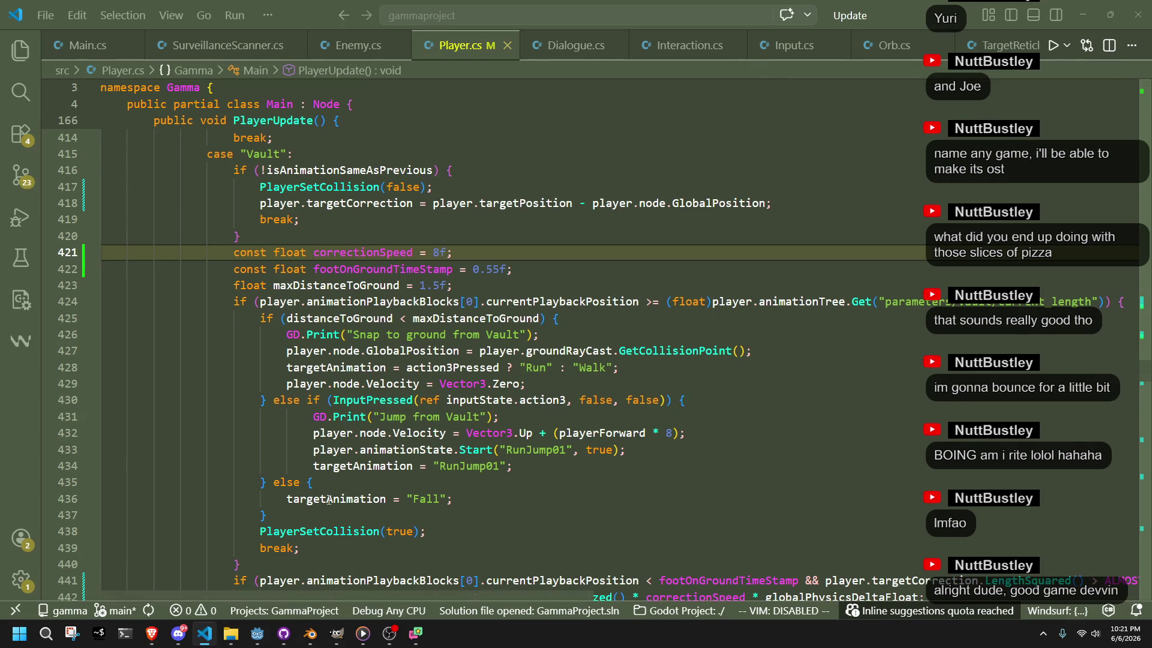
pyautogui.click(520, 535)
pyautogui.click(262, 641)
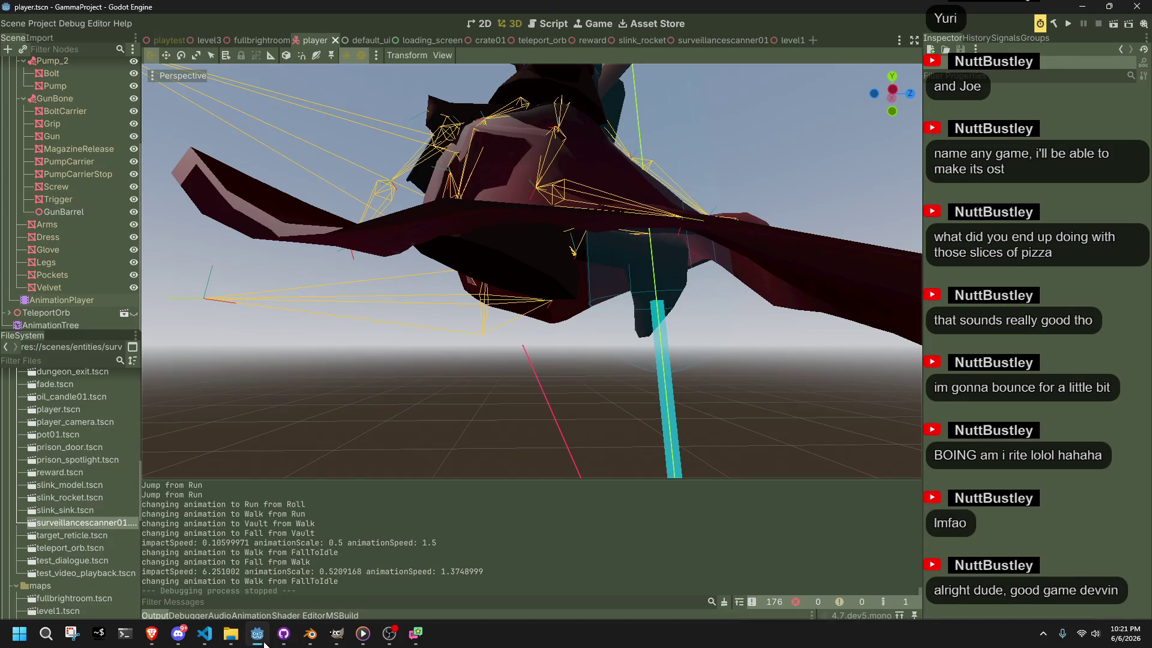
pyautogui.click(317, 632)
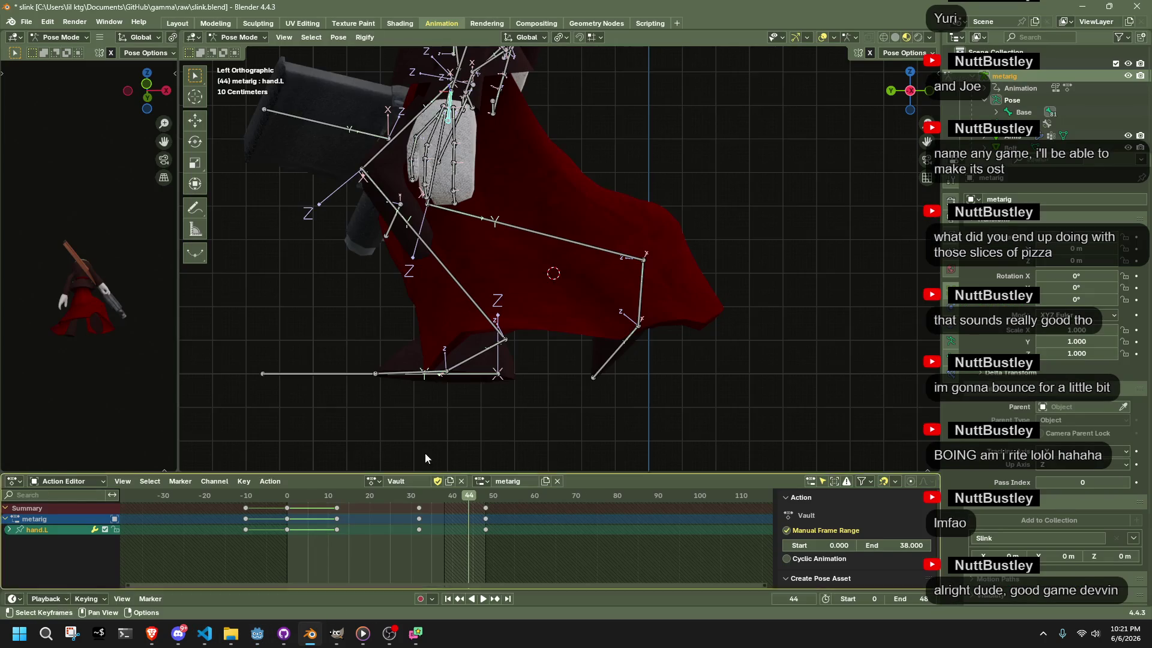
# Select the Base bone at frame 32 and move the rig -0.3 m along Y
pyautogui.click(341, 368)
pyautogui.press('space')
pyautogui.scroll(-5, 390, 468)
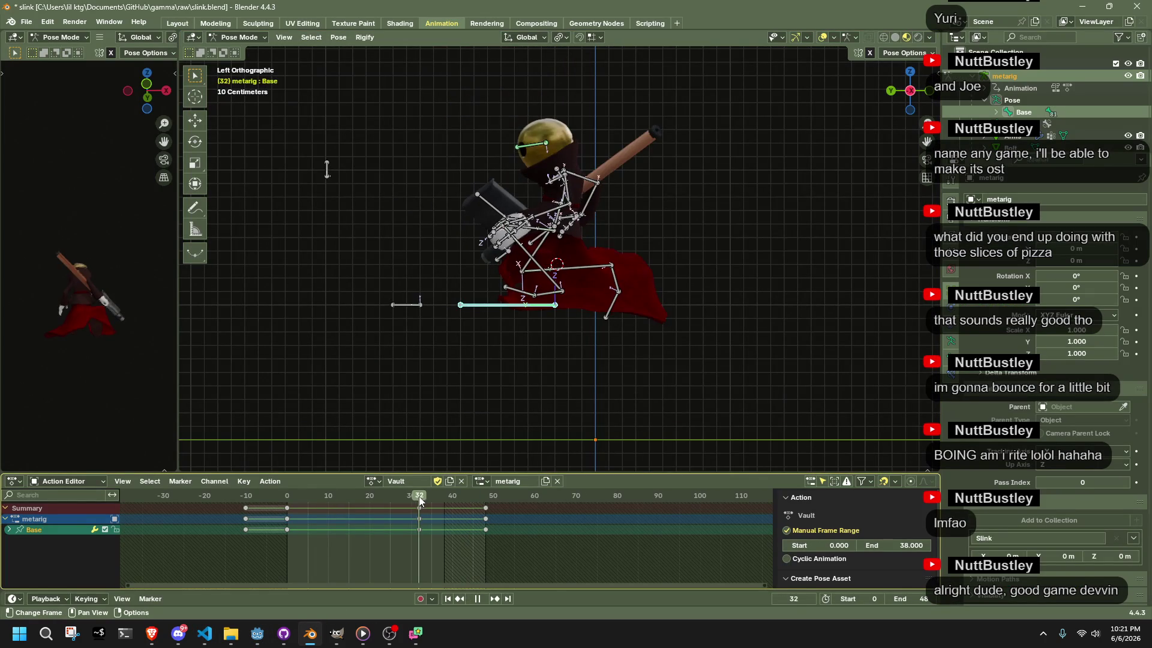
pyautogui.press('Escape')
pyautogui.press('g')
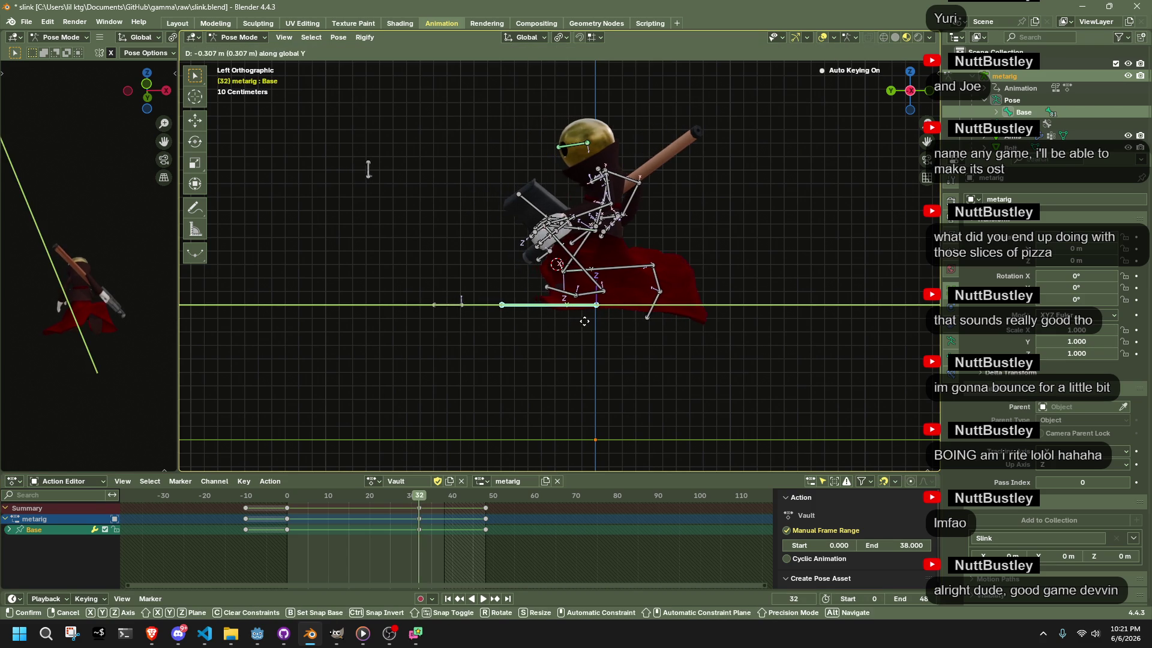
pyautogui.click(585, 326)
pyautogui.hotkey('ctrl', 'z')
pyautogui.hotkey('shift', 'Tab')
pyautogui.press('g')
pyautogui.press('y')
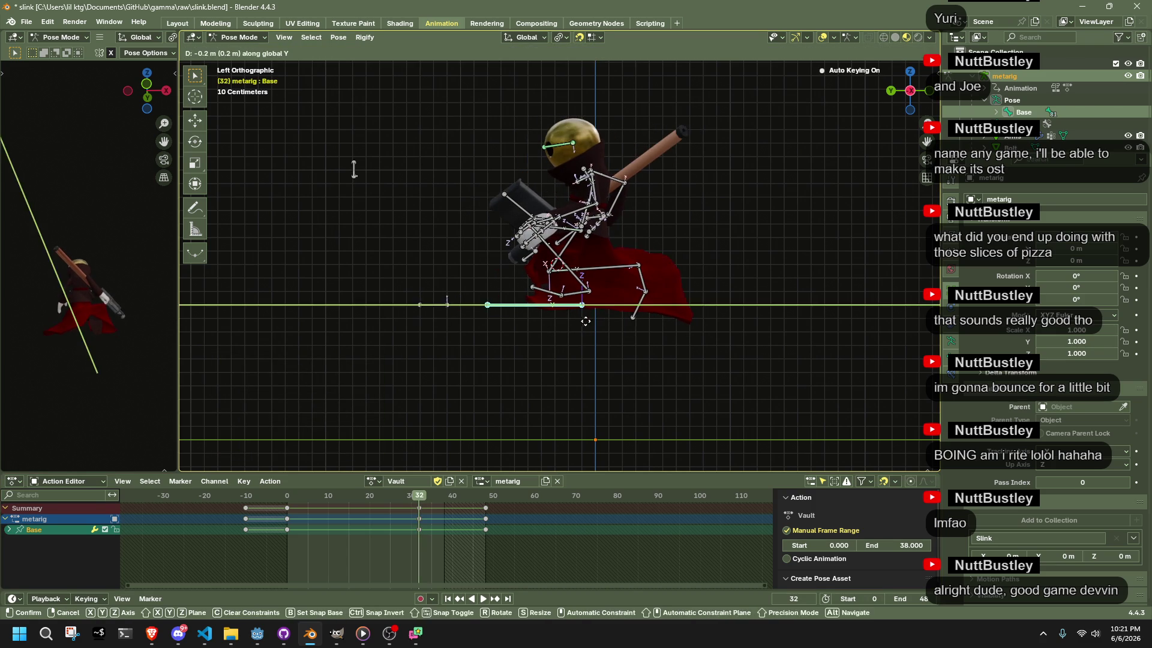
pyautogui.click(594, 320)
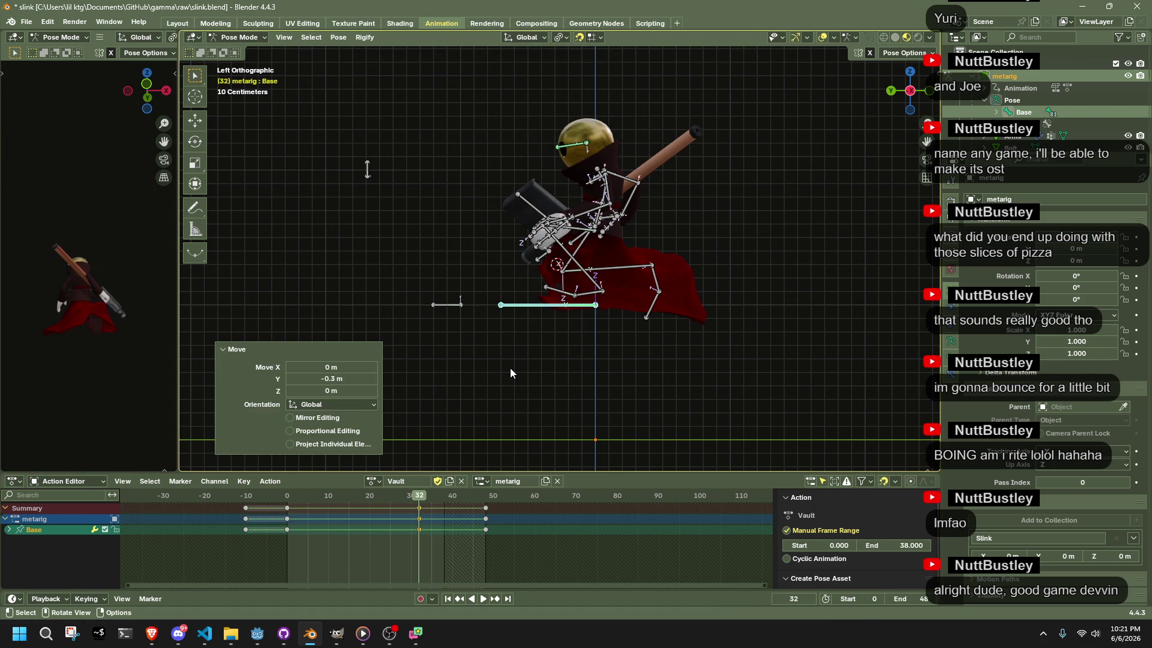
# Adjust the Base bone's Y offset to 0.7 m and commit it
pyautogui.press('g')
pyautogui.press('y')
pyautogui.click(454, 375)
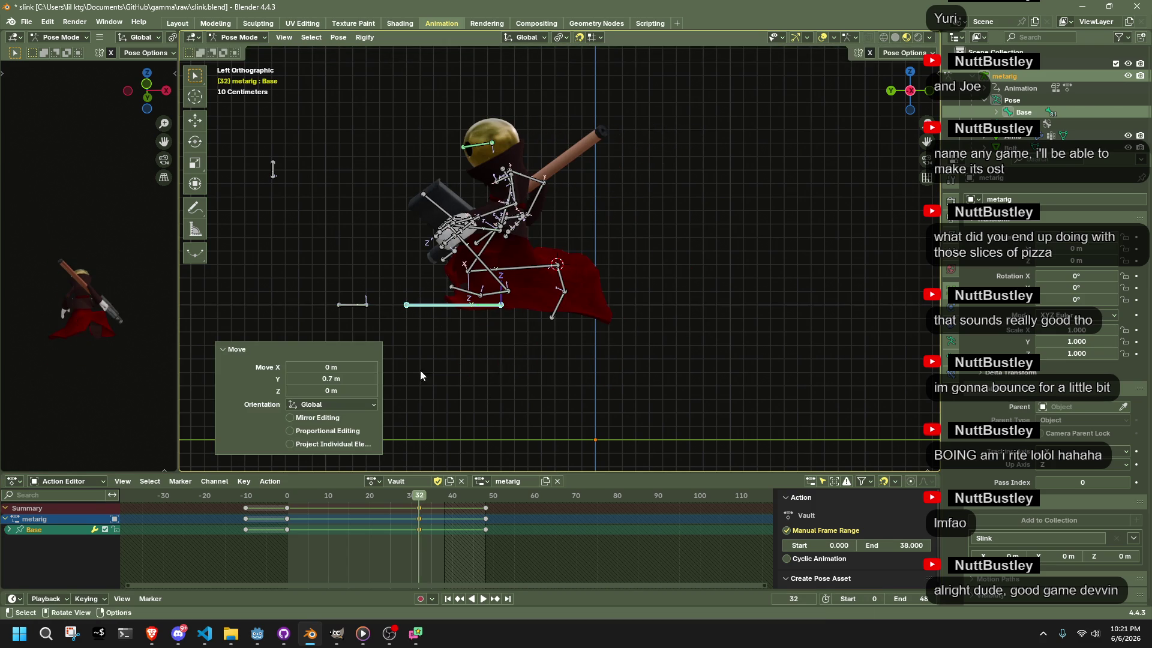
pyautogui.press('Return')
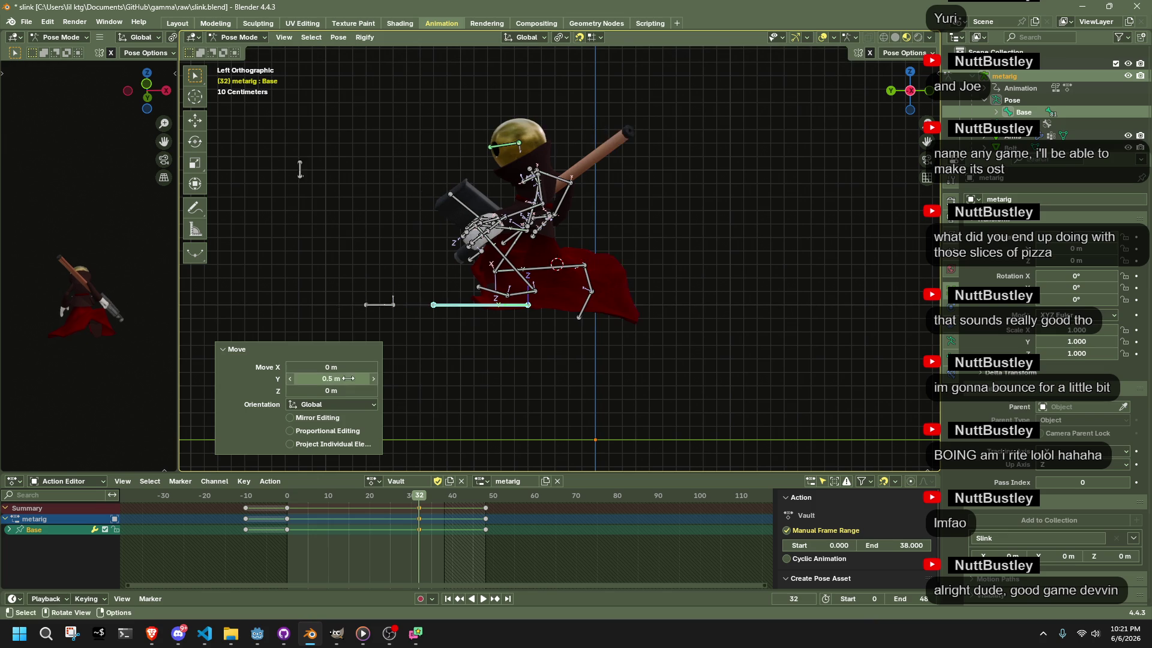
# At frame 48, move the Base bone along Y with a 0 m offset, then deselect it
pyautogui.click(489, 499)
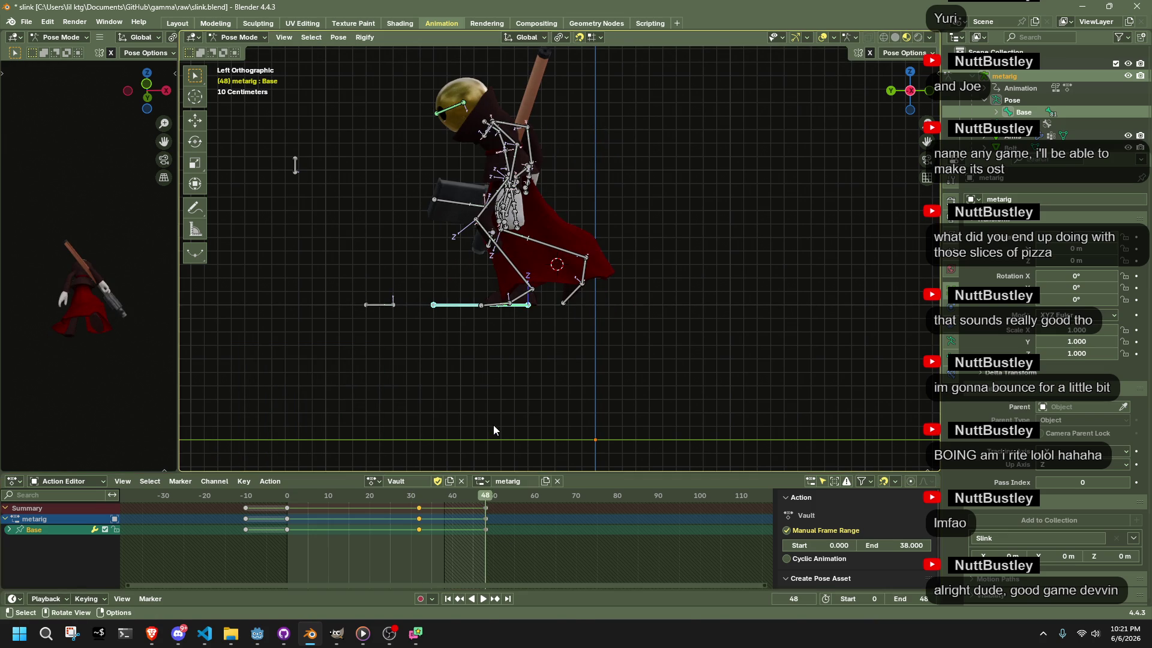
pyautogui.press('g')
pyautogui.press('y')
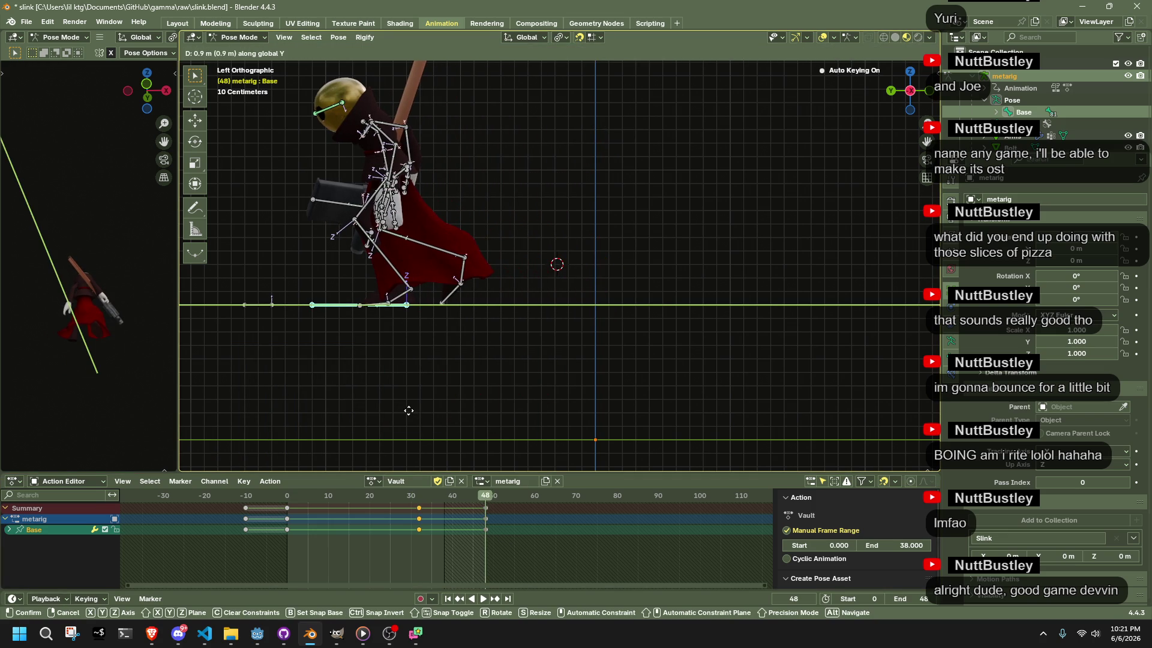
pyautogui.click(406, 412)
pyautogui.click(342, 379)
pyautogui.write('01')
pyautogui.press('Return')
pyautogui.scroll(-8, 468, 351)
pyautogui.scroll(2, 520, 340)
pyautogui.click(348, 375)
pyautogui.write('0')
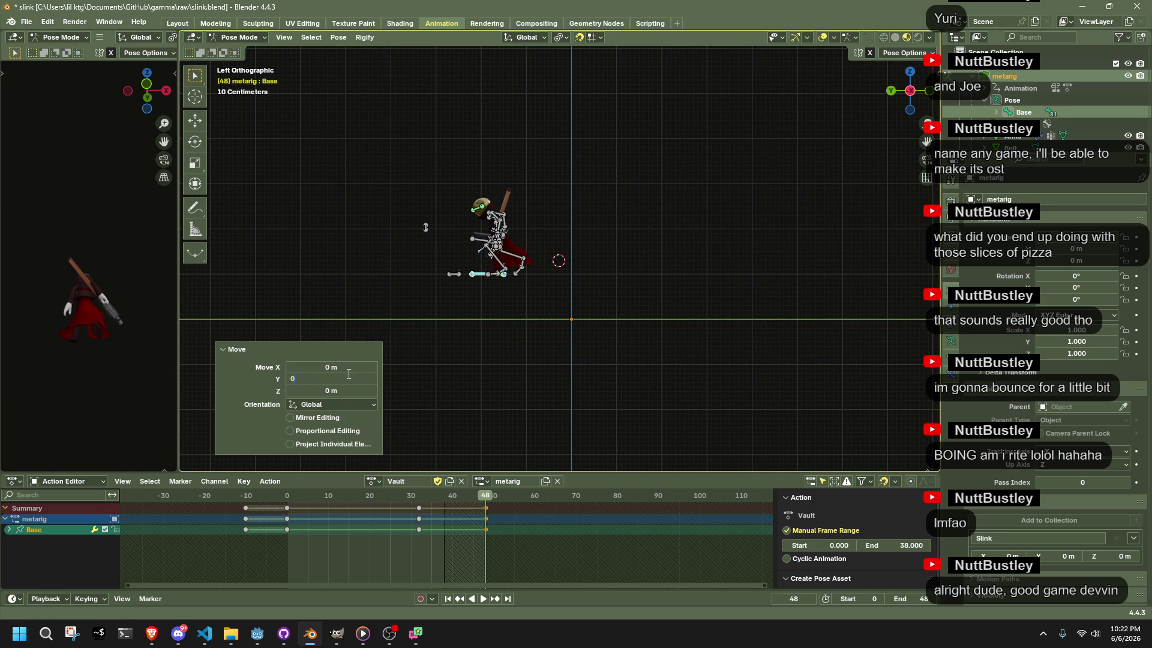
pyautogui.press('Return')
pyautogui.click(534, 334)
pyautogui.scroll(5, 534, 333)
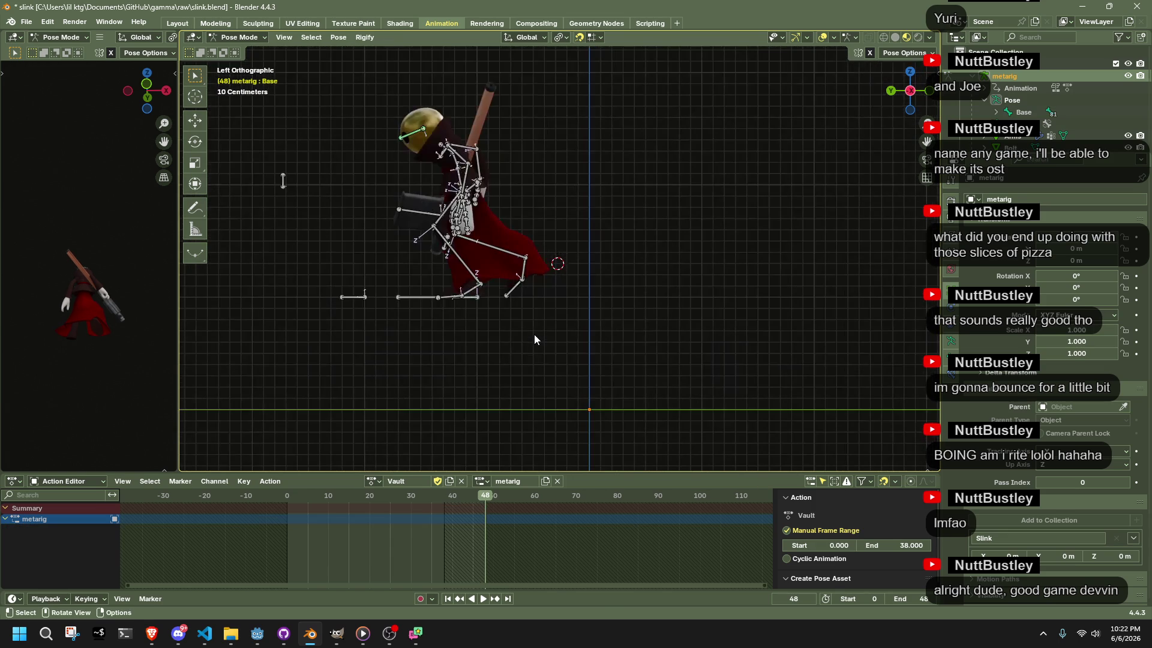
pyautogui.click(257, 633)
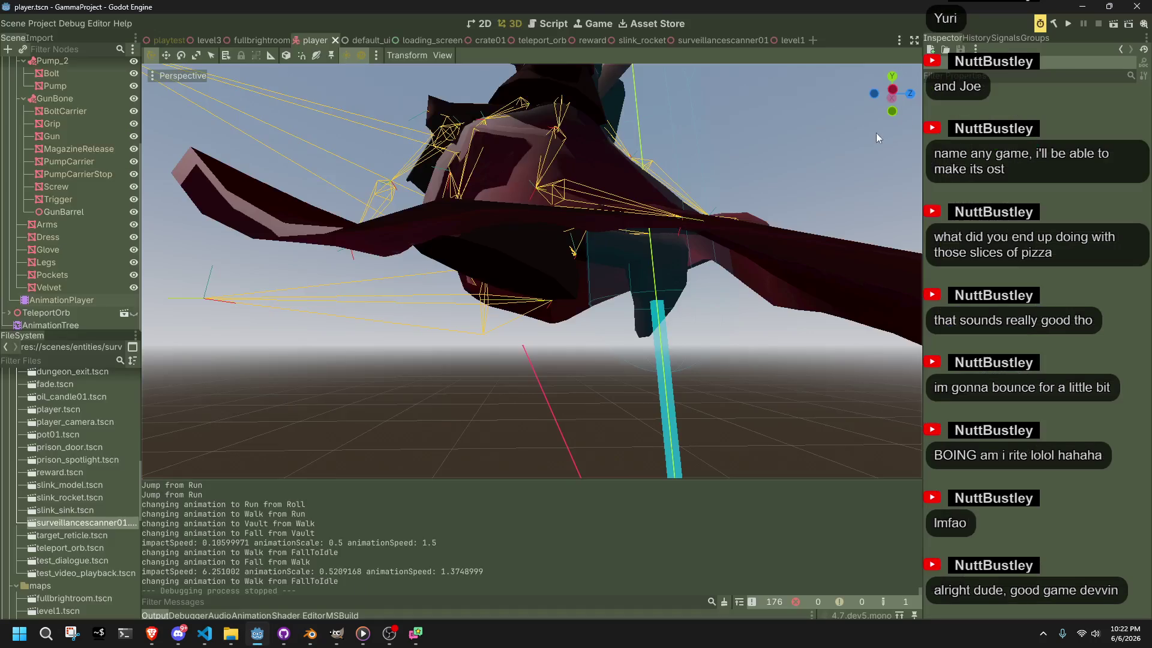
# Run the game, run with W, vault the obstacle with Space, then stop it with F8
pyautogui.click(1073, 23)
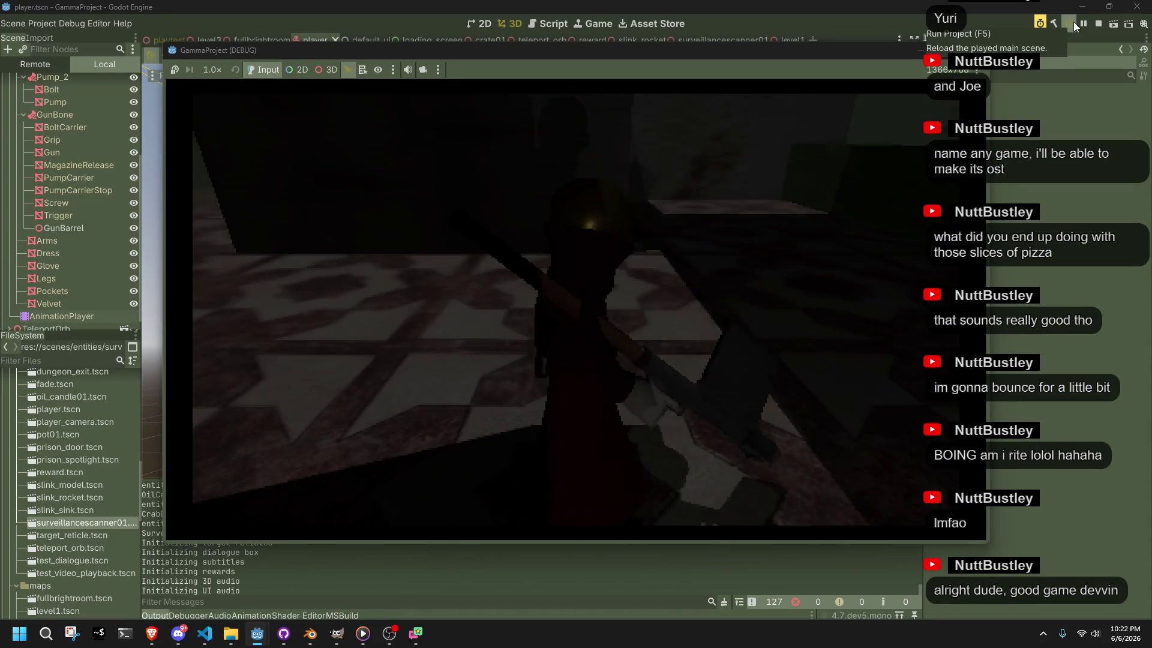
pyautogui.press('w')
pyautogui.press('space')
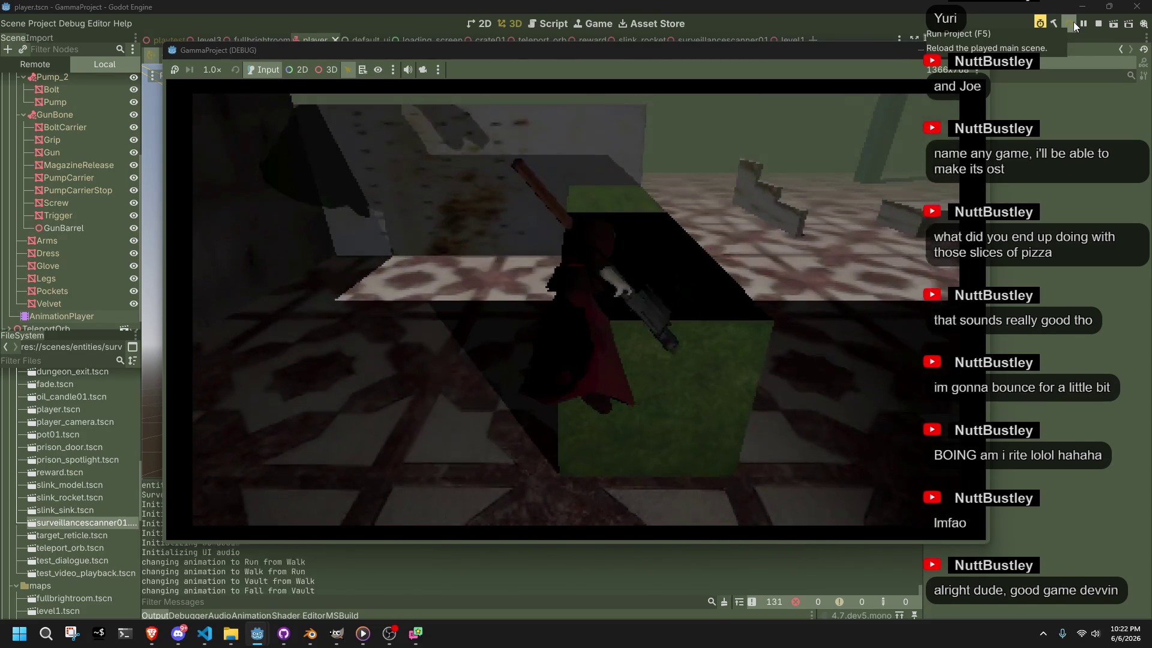
pyautogui.press('w')
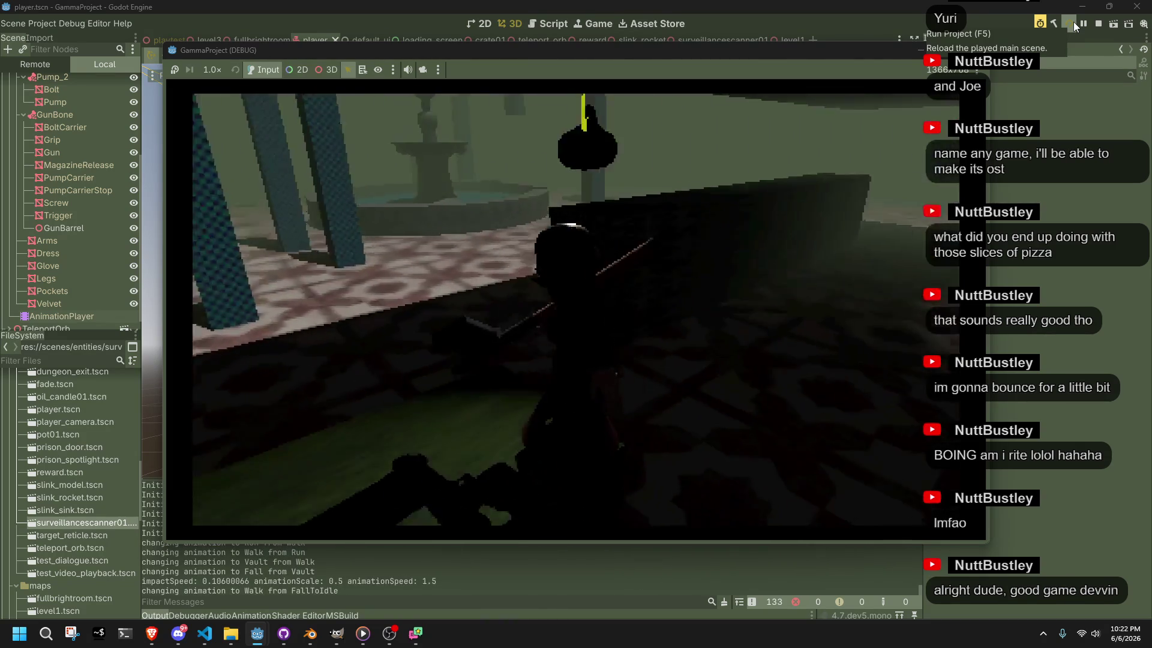
pyautogui.press('F8')
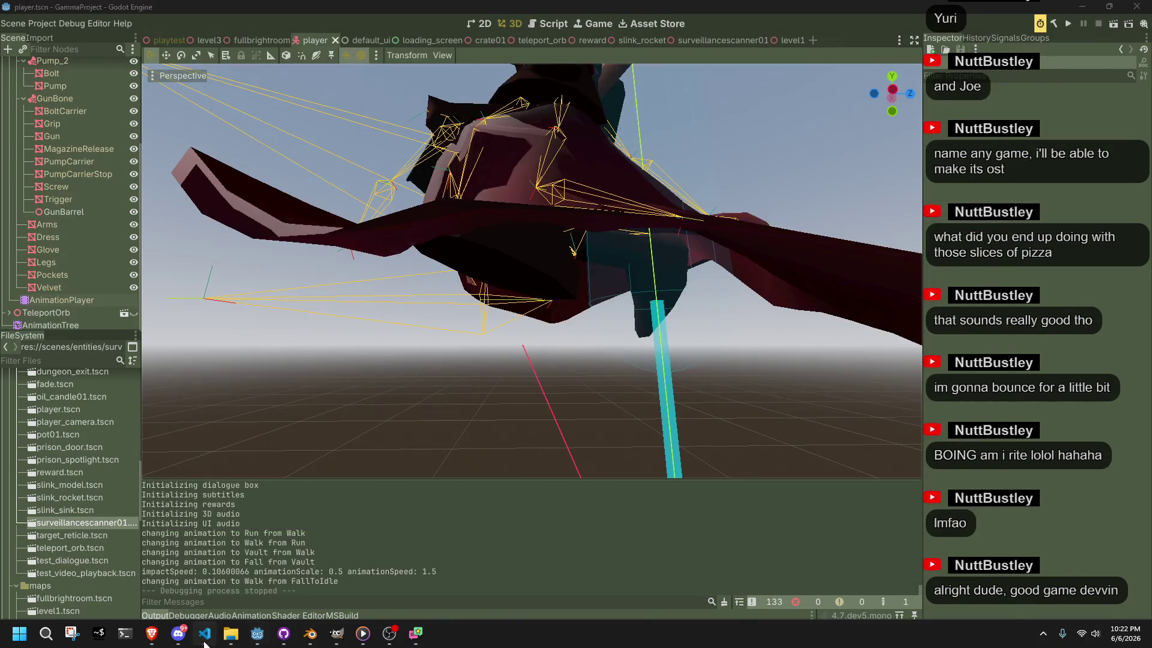
# Review the Fall fallback line in Player.cs's Vault case and launch the game again
pyautogui.click(205, 634)
pyautogui.click(562, 498)
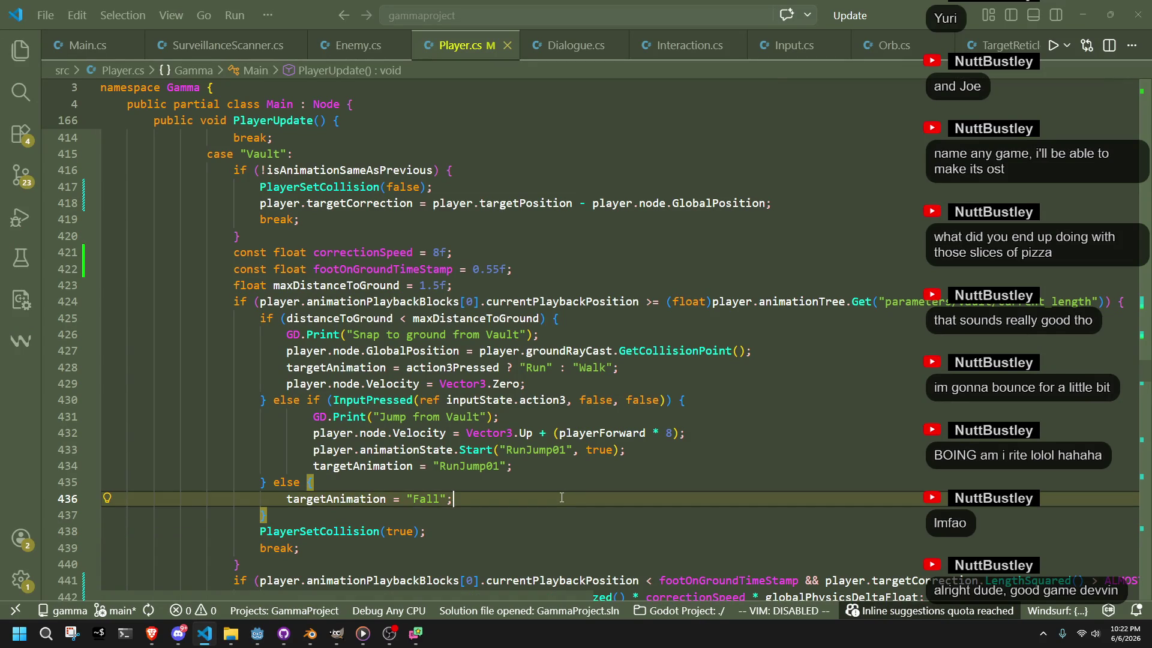
pyautogui.hotkey('alt', 'Tab')
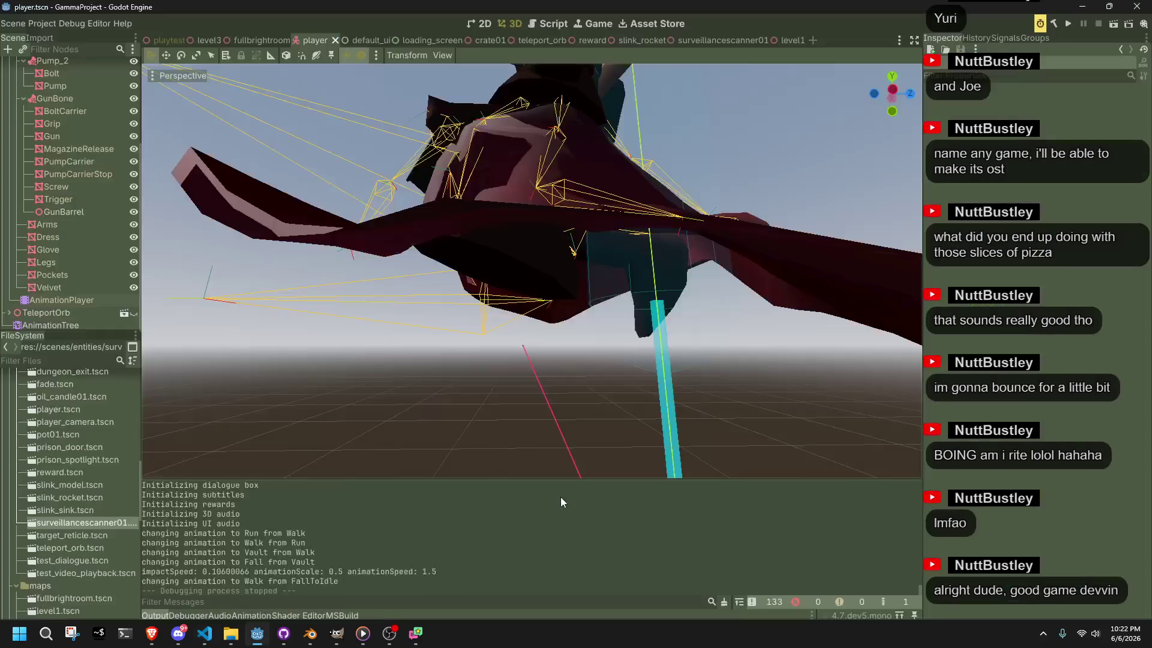
pyautogui.click(1068, 28)
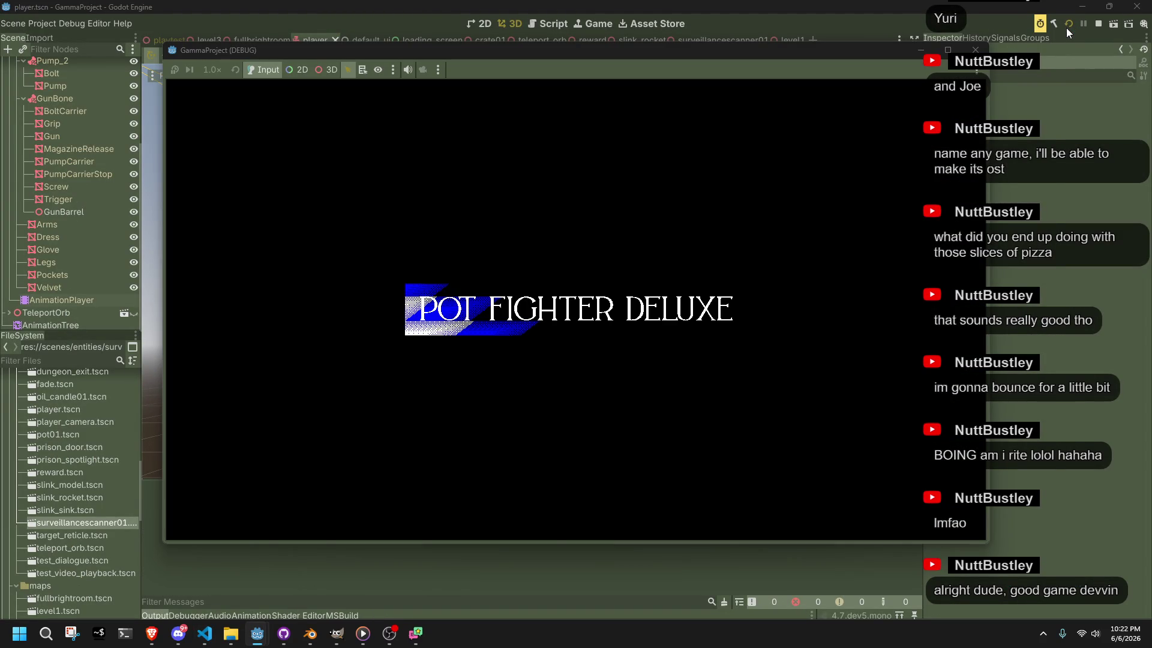
# End the vault test run by closing the game window, then go back to Blender
pyautogui.hotkey('alt', 'Tab')
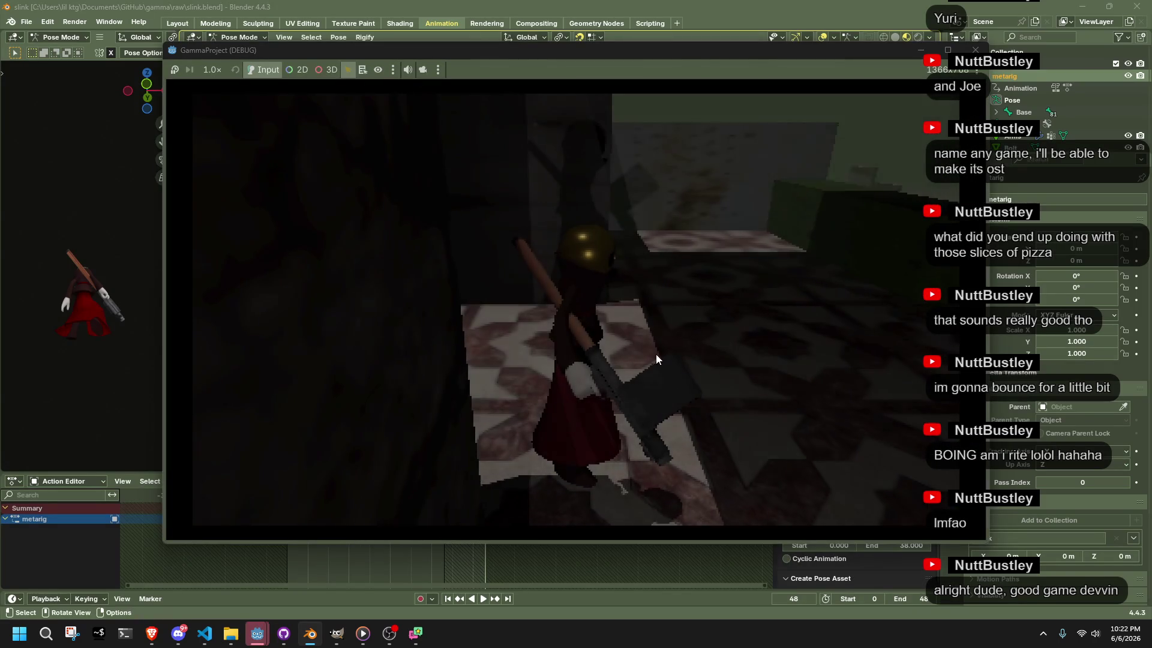
pyautogui.hotkey('alt', 'F4')
pyautogui.hotkey('alt', 'Tab')
pyautogui.hotkey('alt', 'Tab')
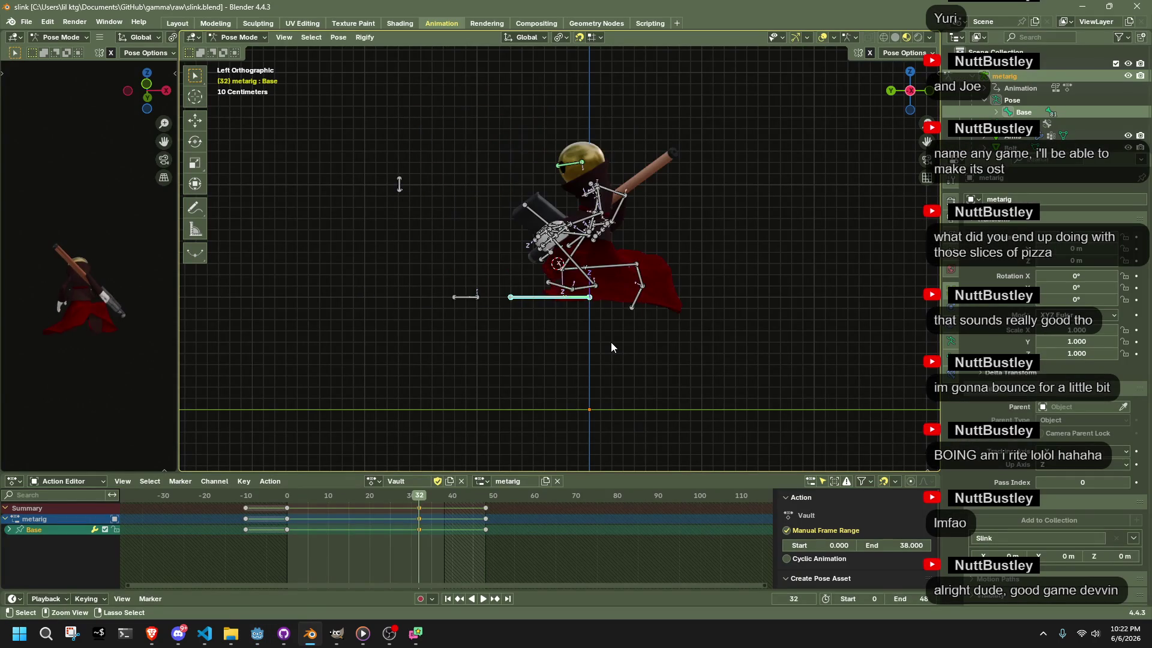
# Step the Vault action back through undo and save slink.blend
pyautogui.hotkey('ctrl', 'z')
pyautogui.hotkey('ctrl', 'z')
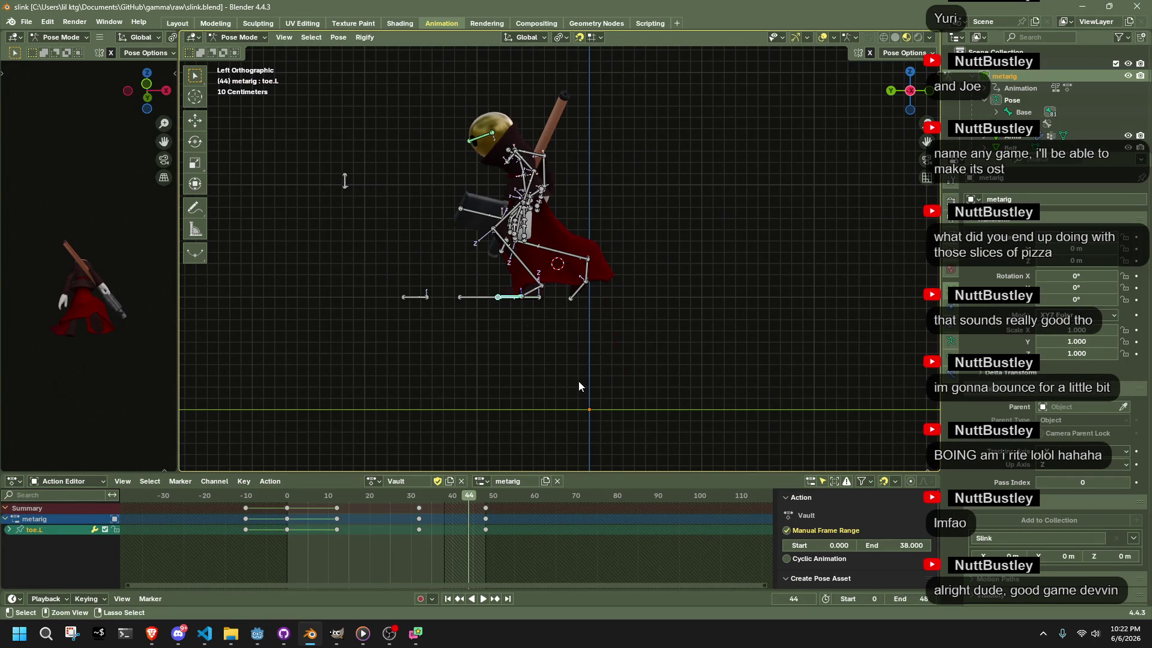
pyautogui.hotkey('ctrl', 'z')
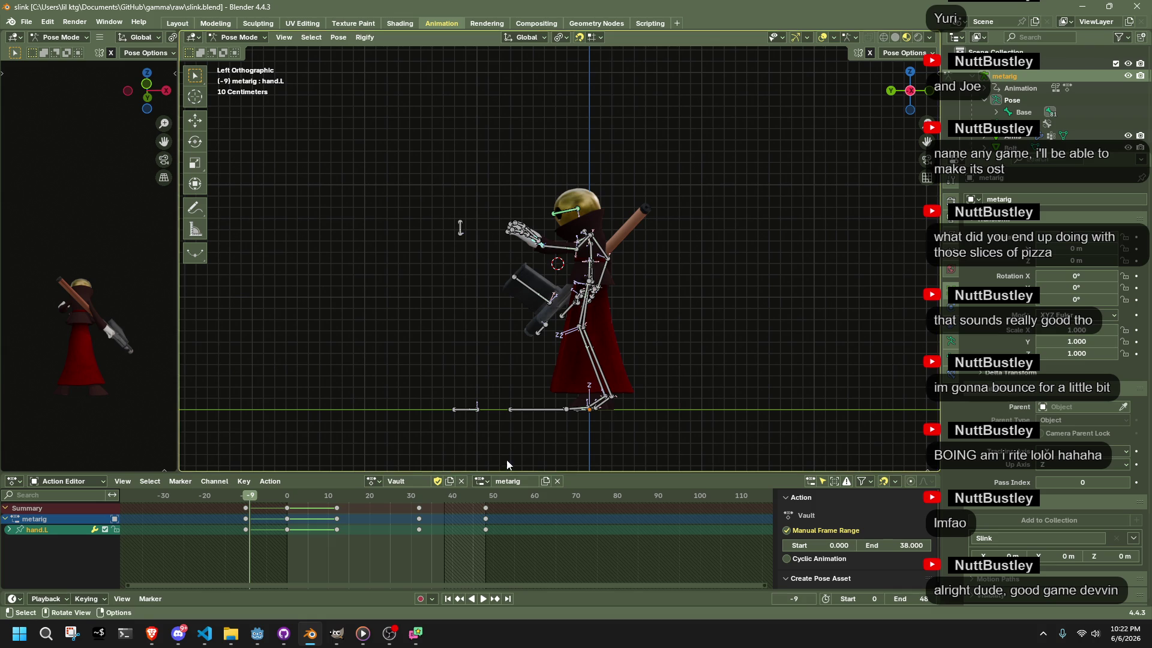
pyautogui.hotkey('ctrl', 'z')
pyautogui.hotkey('ctrl', 's')
# Export the rig as Slink.gltf with glTF 2.0 and return the rig to Object Mode
pyautogui.press('q')
pyautogui.click(500, 434)
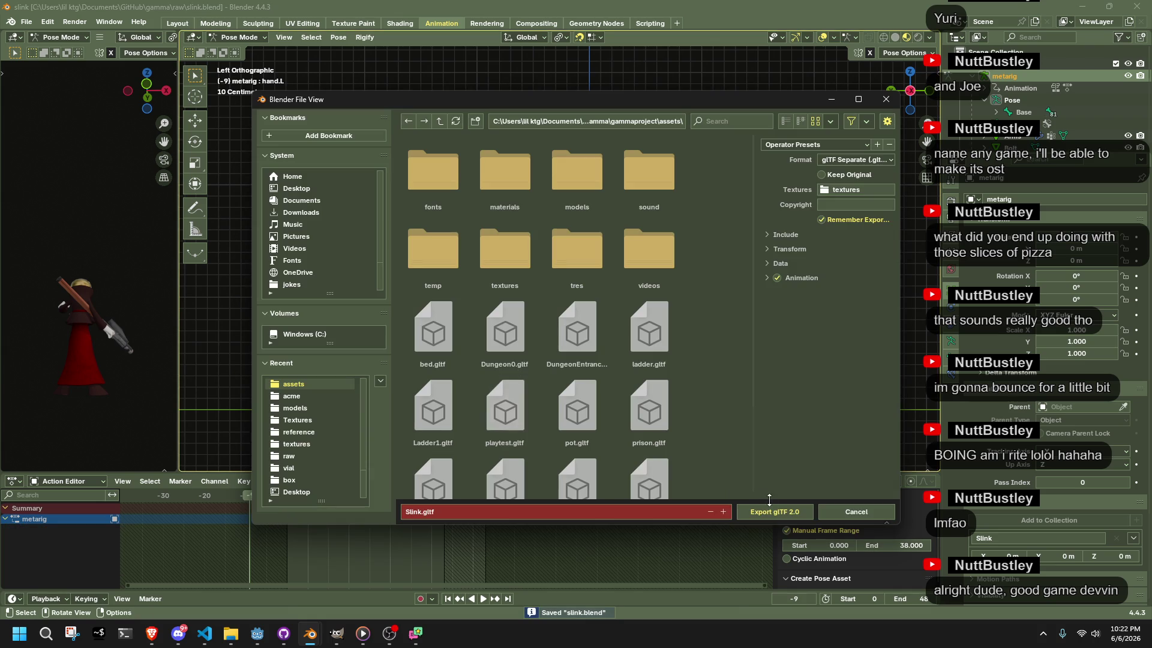
pyautogui.click(776, 511)
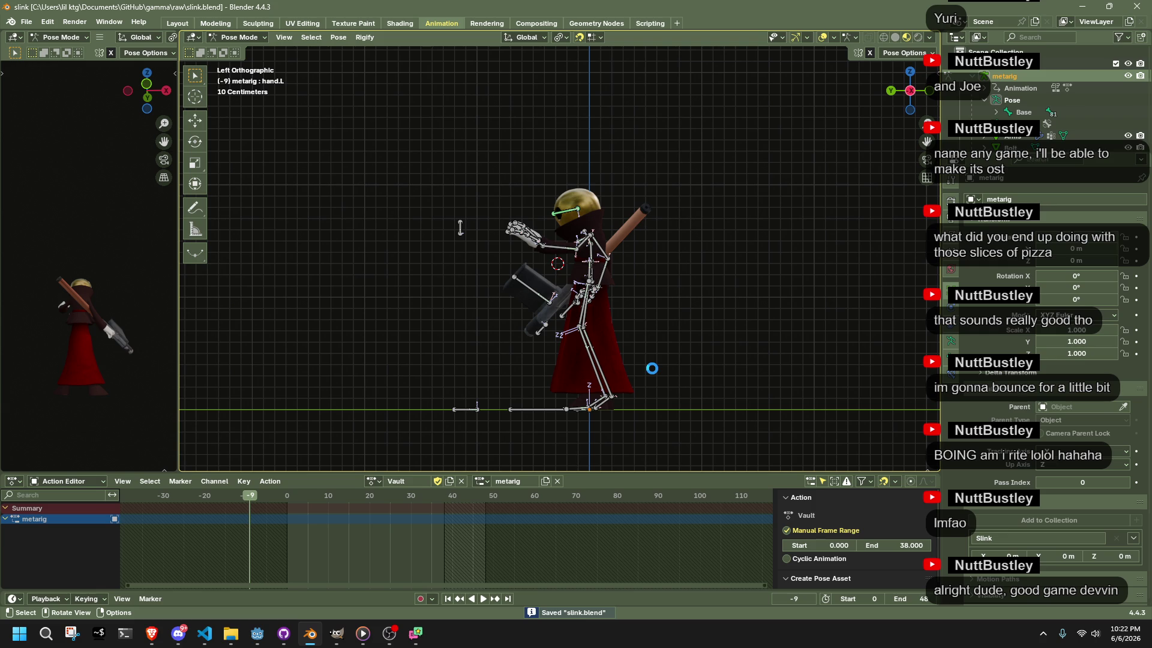
pyautogui.hotkey('ctrl', 'Tab')
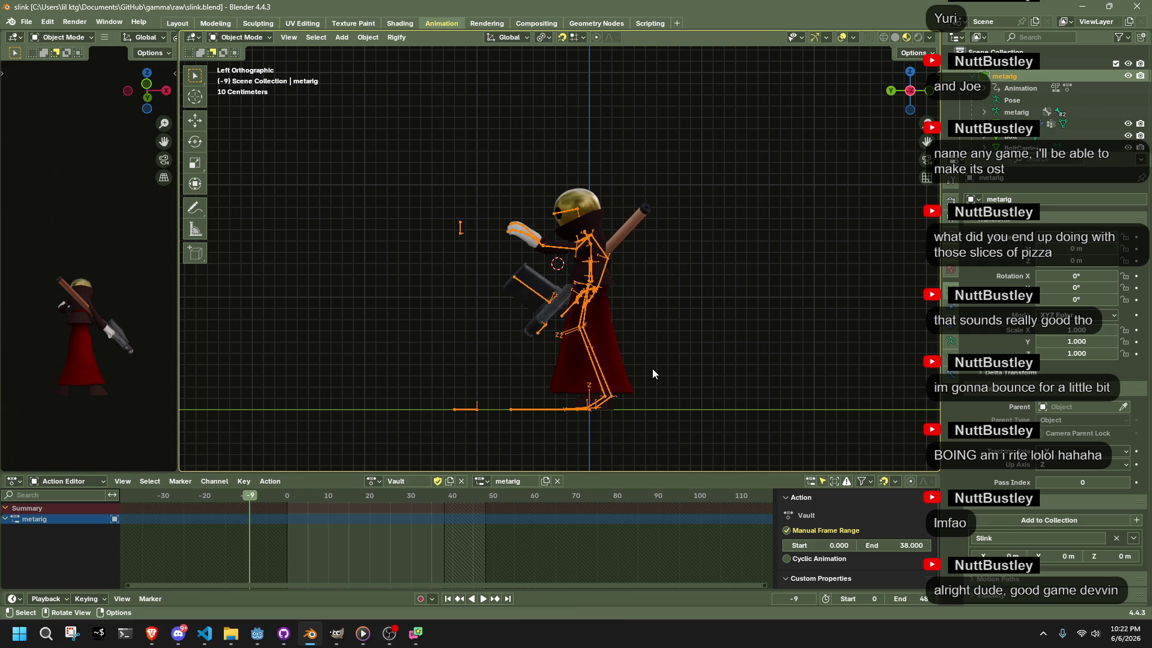
pyautogui.hotkey('ctrl', 's')
pyautogui.hotkey('alt', 'Tab')
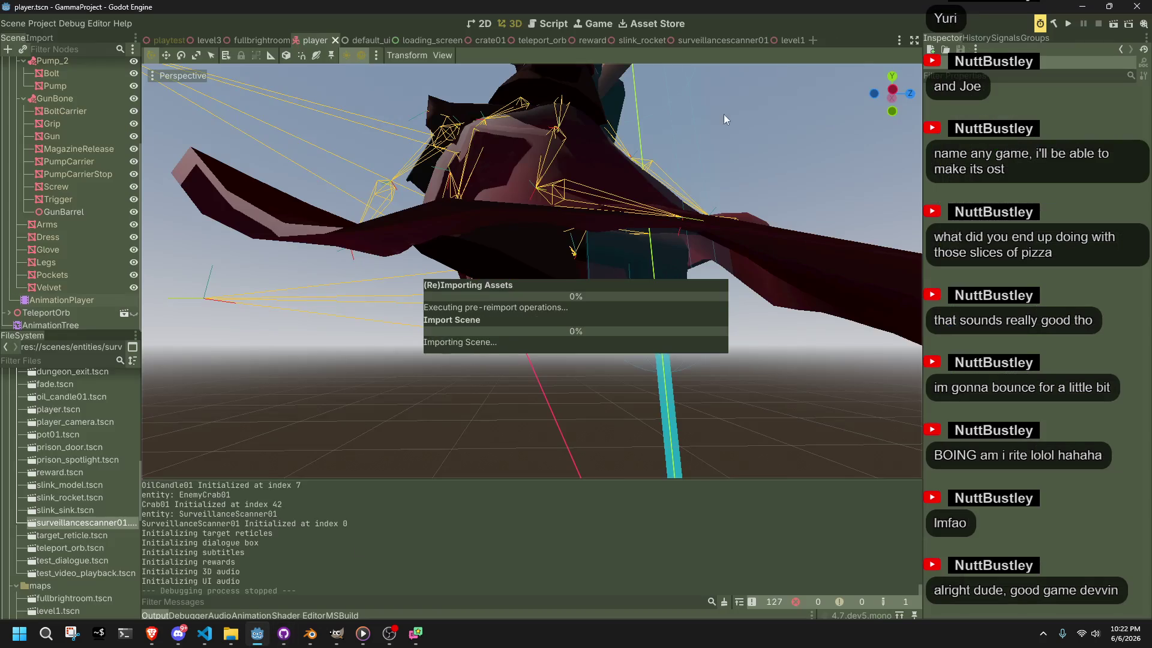
# Playtest the reimported rig, vaulting the block twice, then stop the game
pyautogui.click(1070, 23)
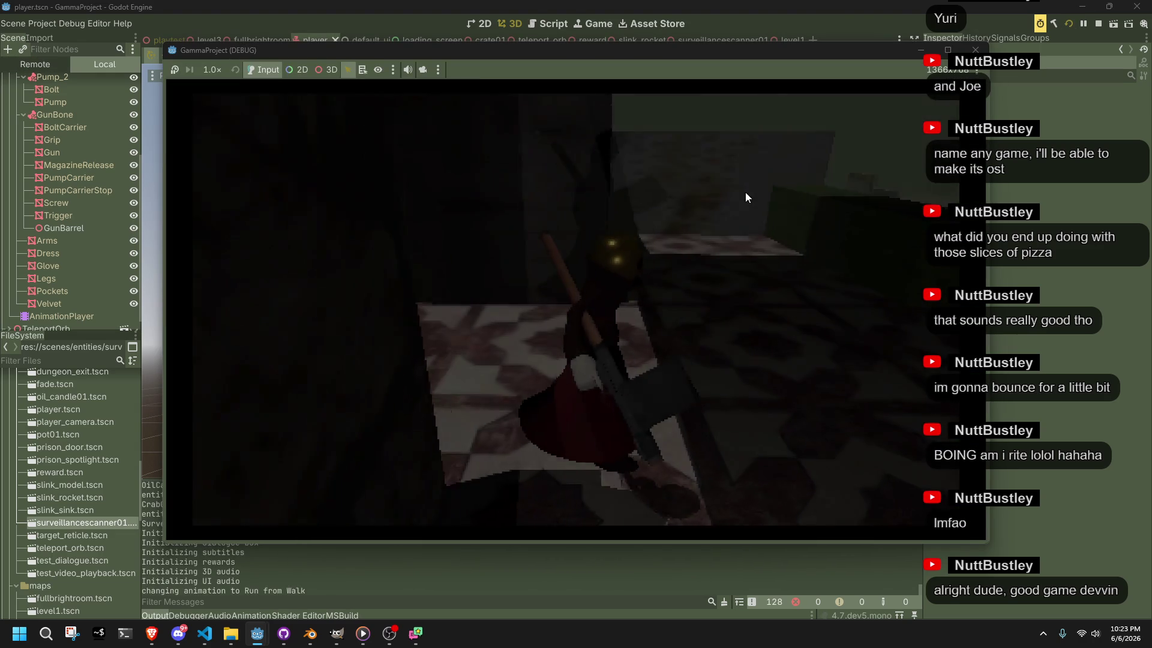
pyautogui.press('space')
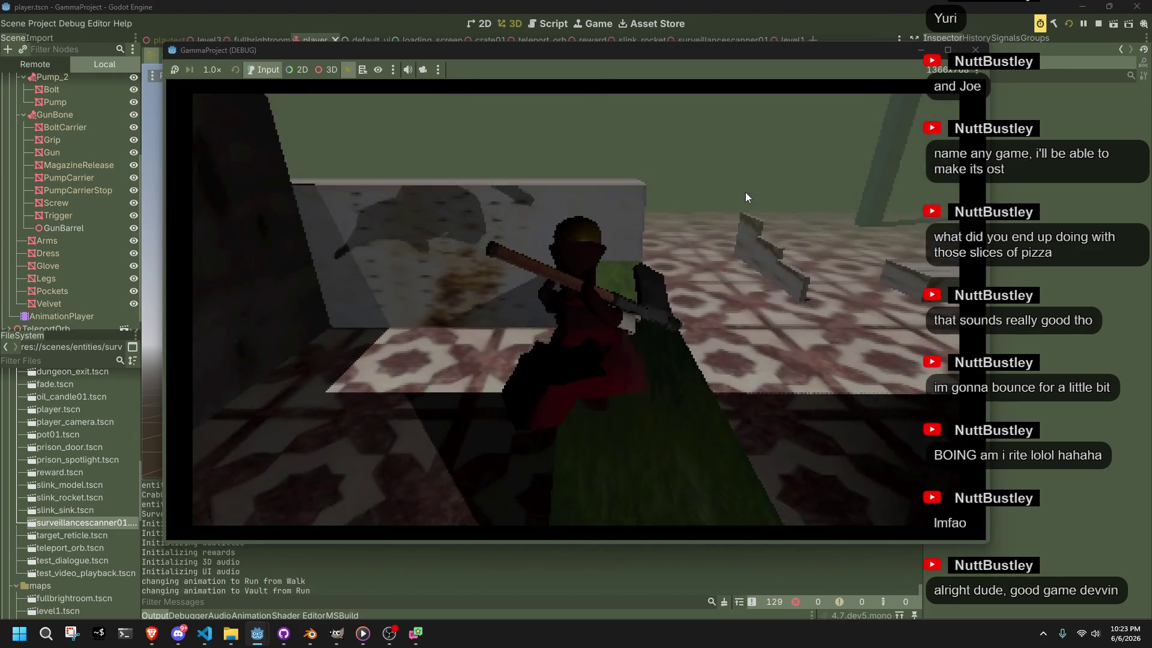
pyautogui.press('space')
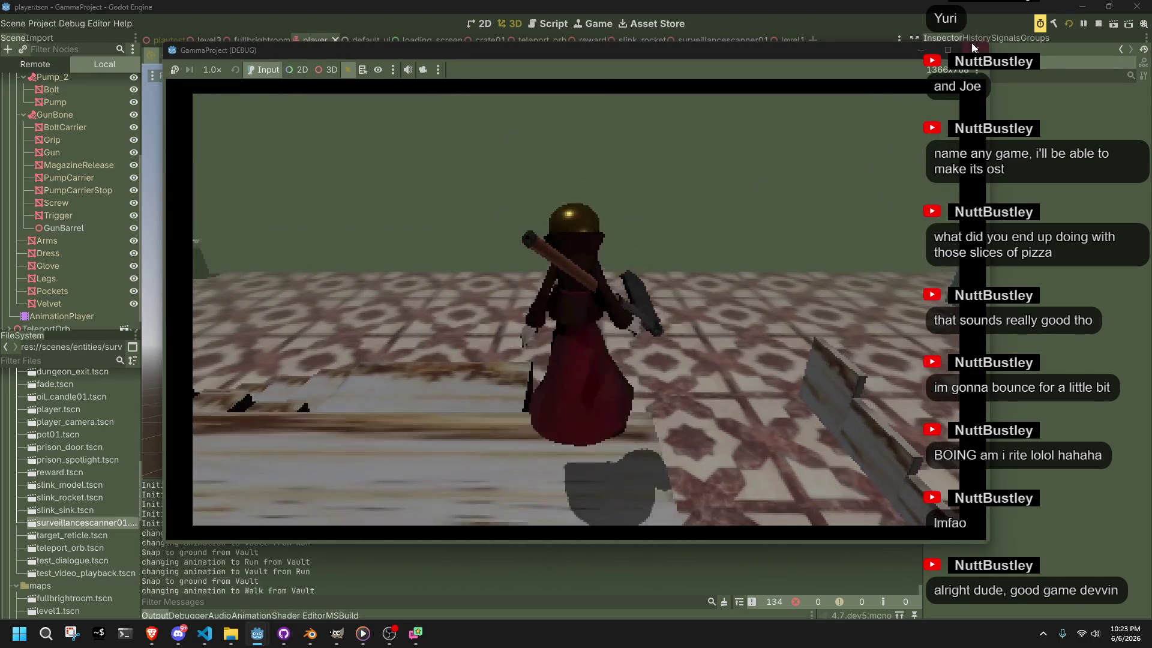
pyautogui.press('F8')
# Select the player's AnimationPlayer, rewind it, and preview the Idle animation
pyautogui.scroll(-5, 468, 195)
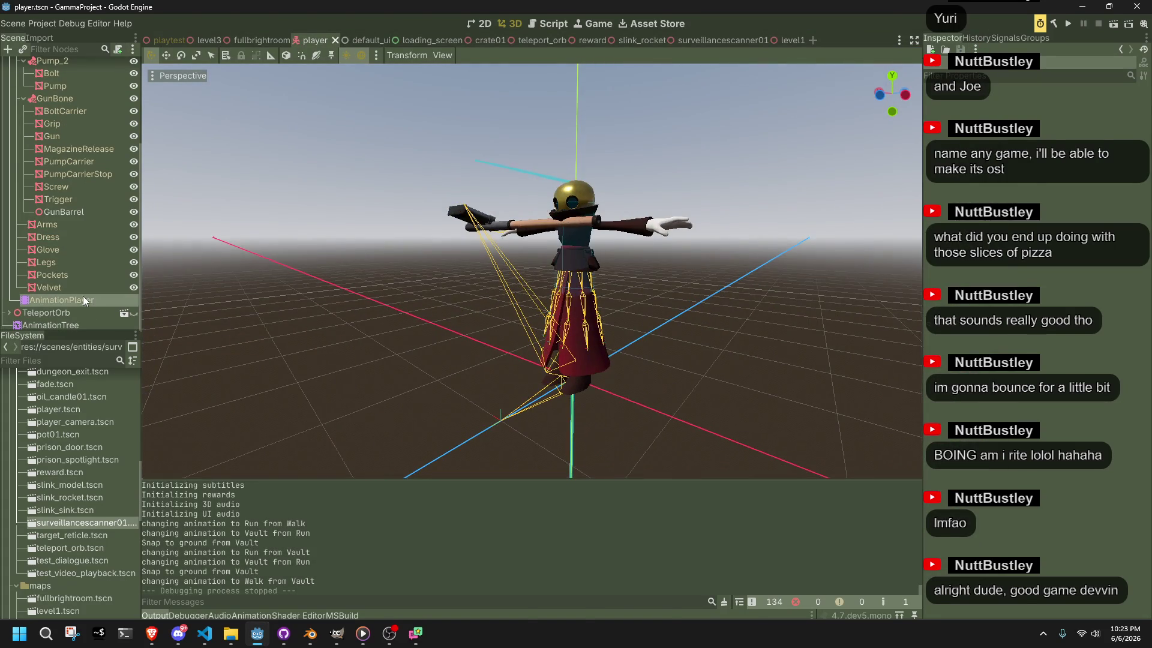
pyautogui.click(83, 298)
pyautogui.click(309, 499)
pyautogui.moveTo(301, 501); pyautogui.dragTo(240, 491)
pyautogui.click(331, 487)
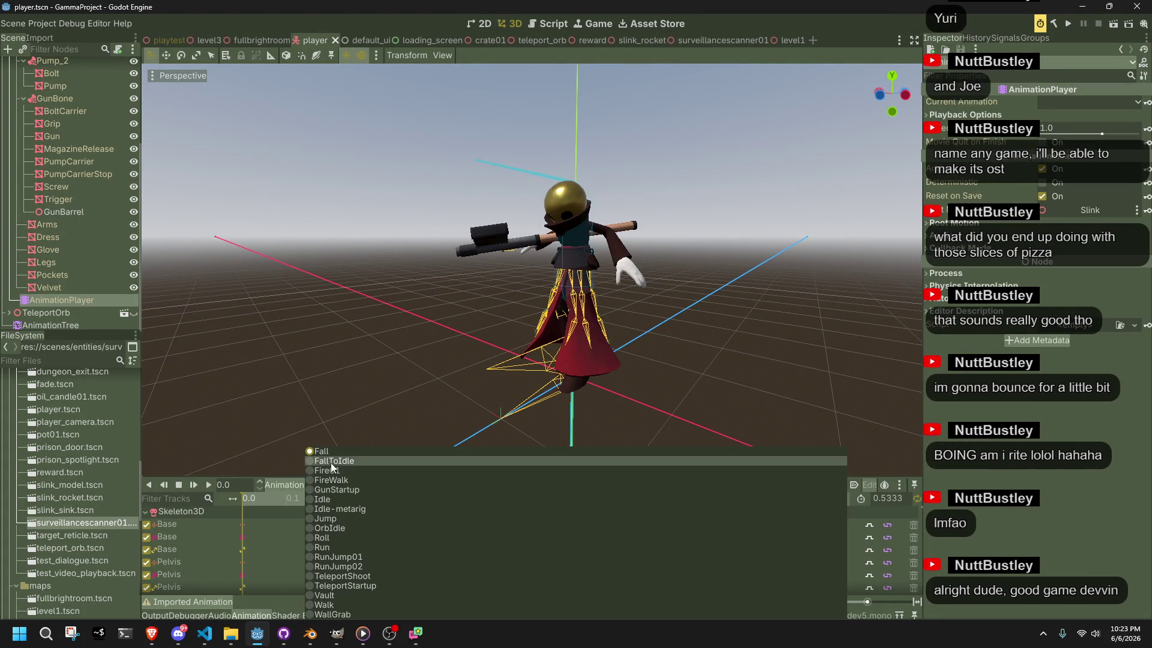
pyautogui.click(347, 500)
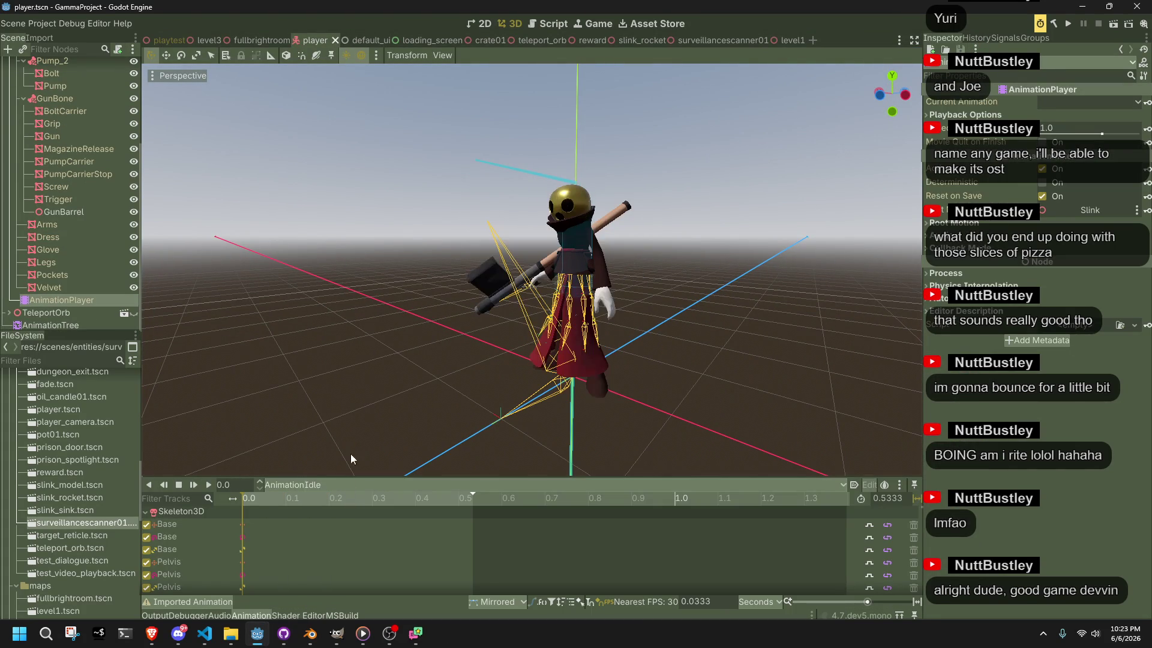
pyautogui.click(310, 634)
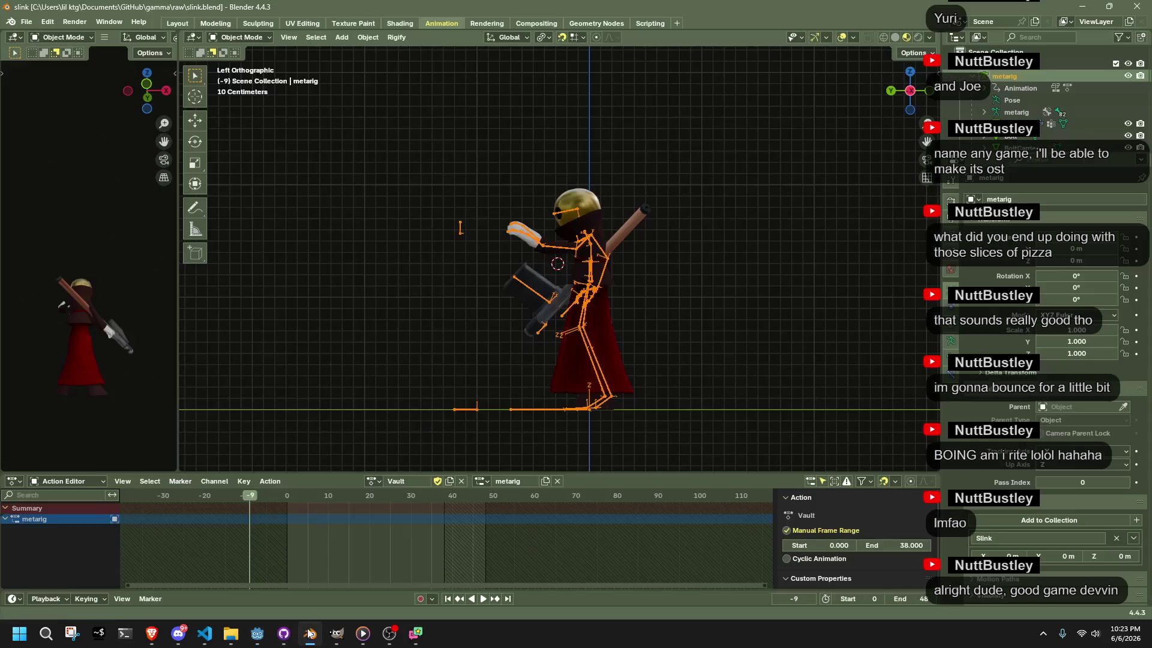
# Deselect the armature, save, and switch the bottom editor to the Nonlinear Animation editor
pyautogui.click(257, 314)
pyautogui.hotkey('ctrl', 's')
pyautogui.click(92, 482)
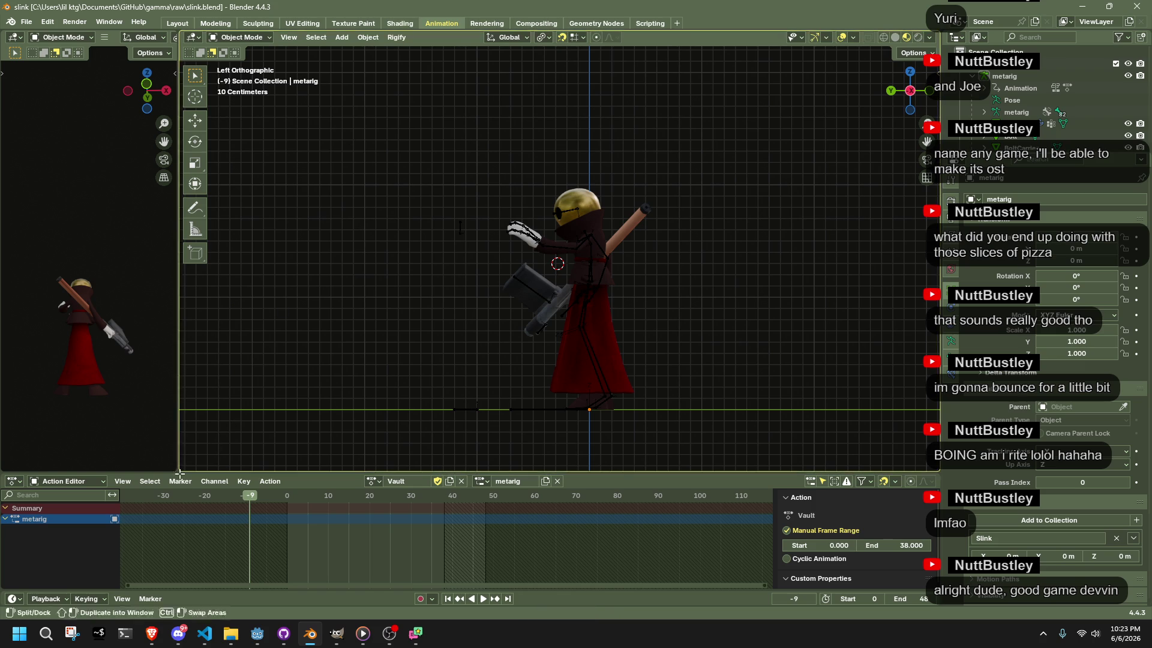
pyautogui.click(13, 481)
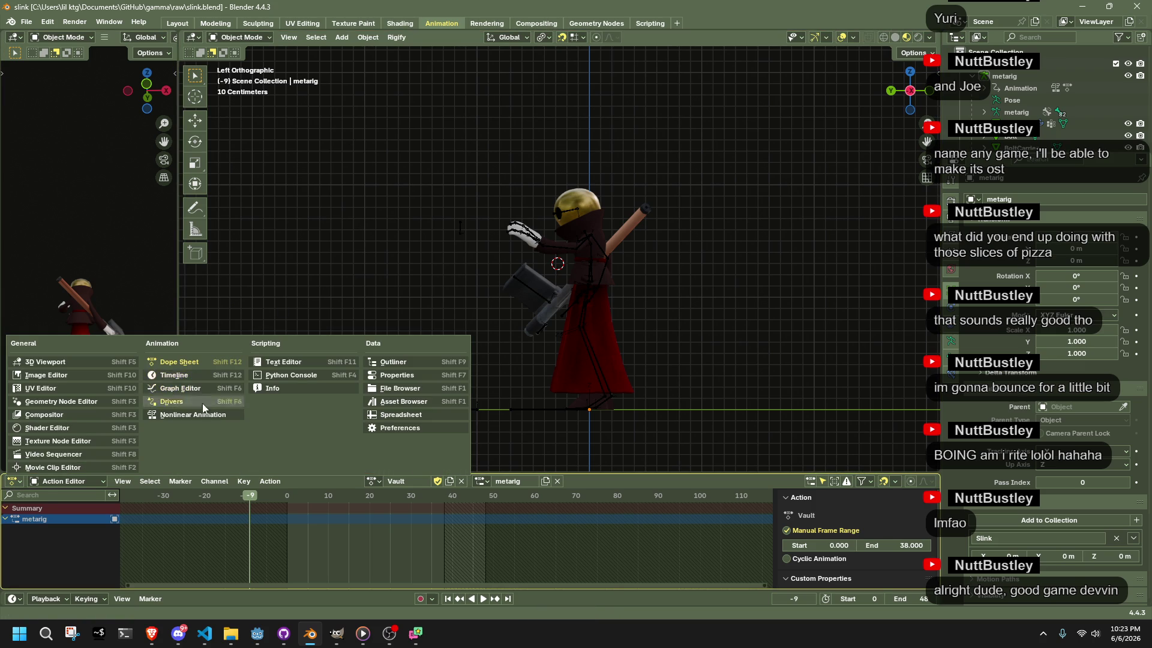
pyautogui.click(204, 419)
pyautogui.scroll(-2, 254, 538)
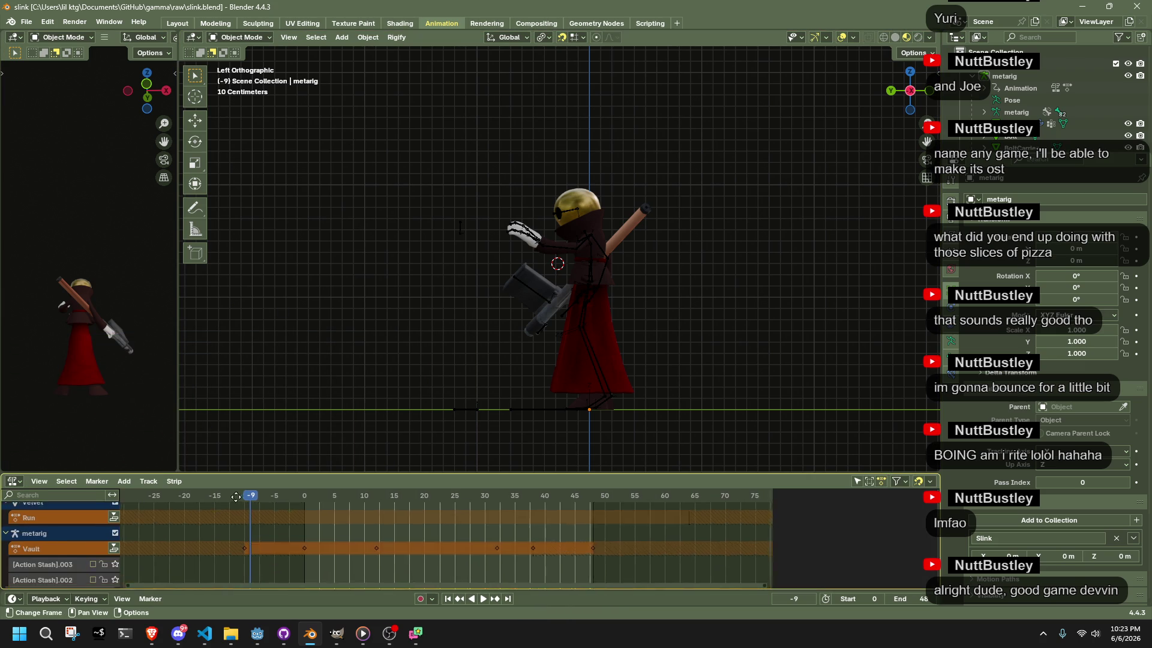
pyautogui.scroll(-3, 236, 510)
# Delete the [Action Stash].003, .002 and remaining stash tracks, leaving the Vault track
pyautogui.click(43, 552)
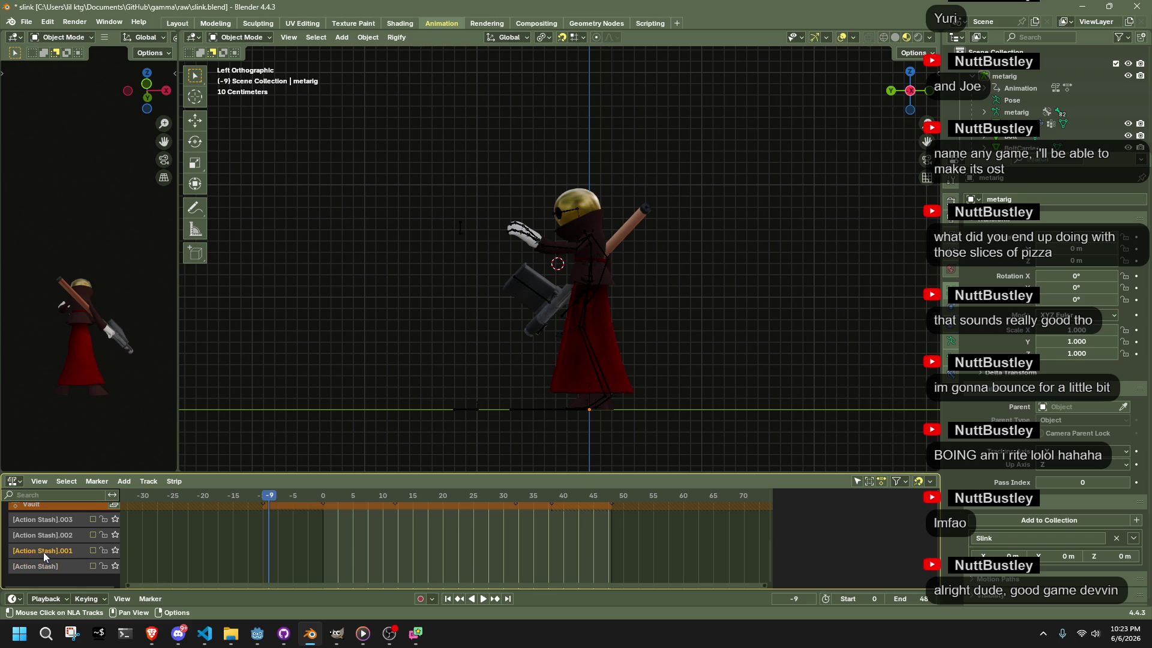
pyautogui.rightClick(63, 520)
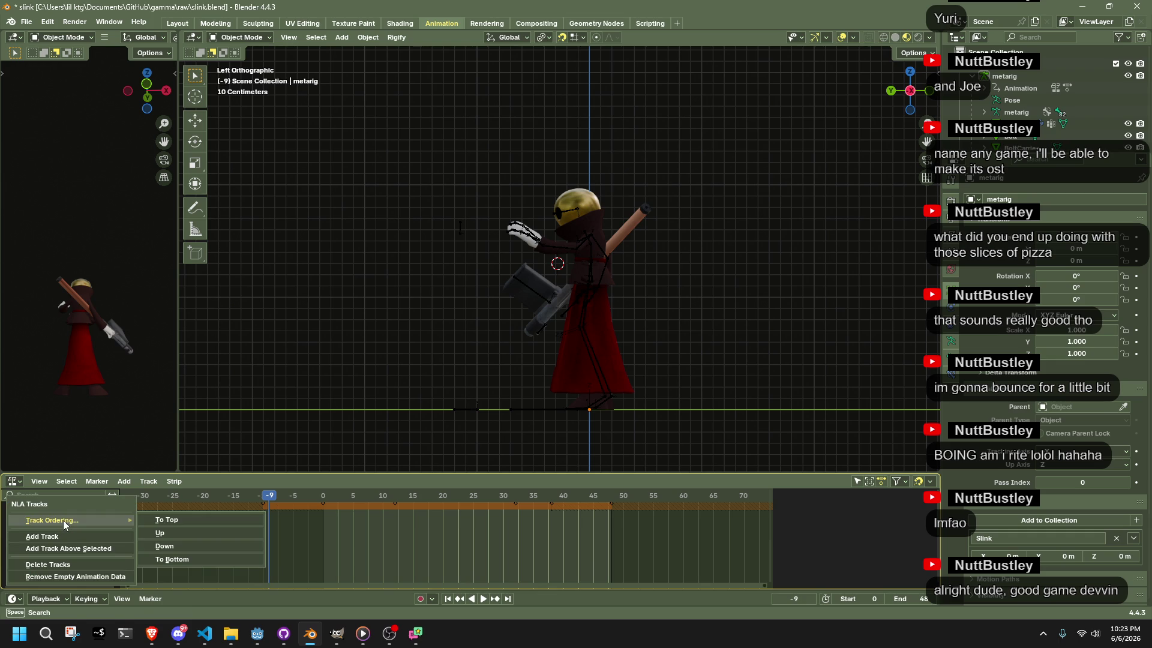
pyautogui.click(76, 560)
pyautogui.rightClick(63, 528)
pyautogui.press('Escape')
pyautogui.rightClick(64, 525)
pyautogui.press('Escape')
pyautogui.rightClick(63, 525)
pyautogui.click(62, 524)
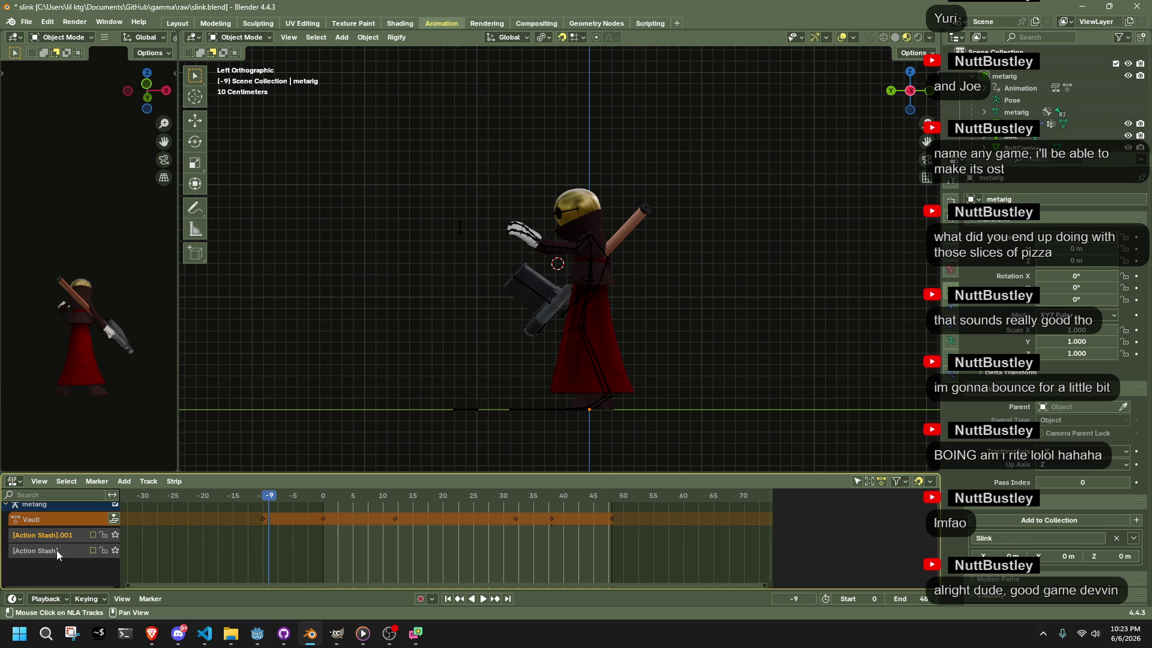
pyautogui.rightClick(56, 549)
pyautogui.click(59, 548)
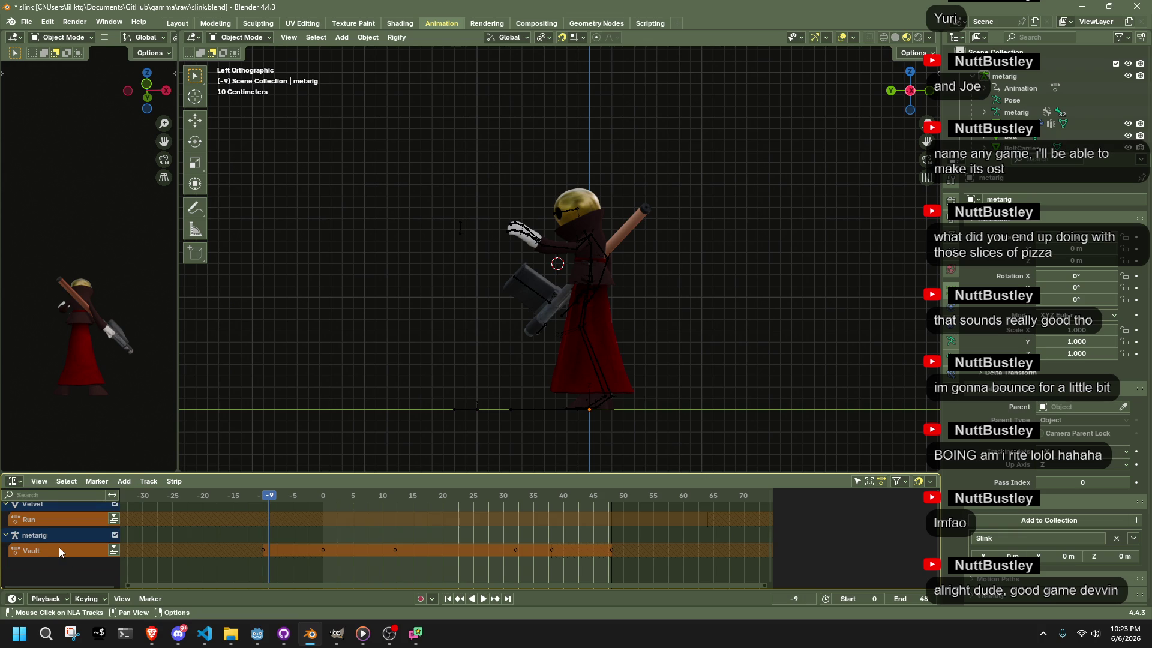
# Check the Vault track, select the Dress object's Walk track, and save slink.blend
pyautogui.click(59, 547)
pyautogui.rightClick(59, 548)
pyautogui.click(59, 549)
pyautogui.scroll(3, 62, 549)
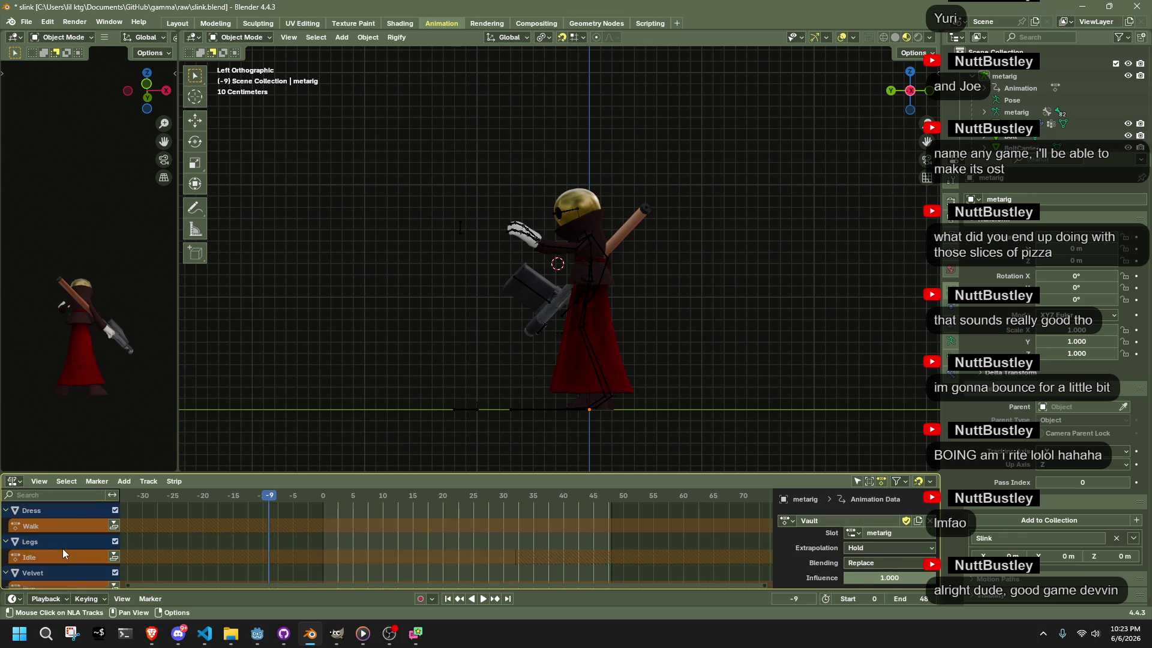
pyautogui.click(54, 528)
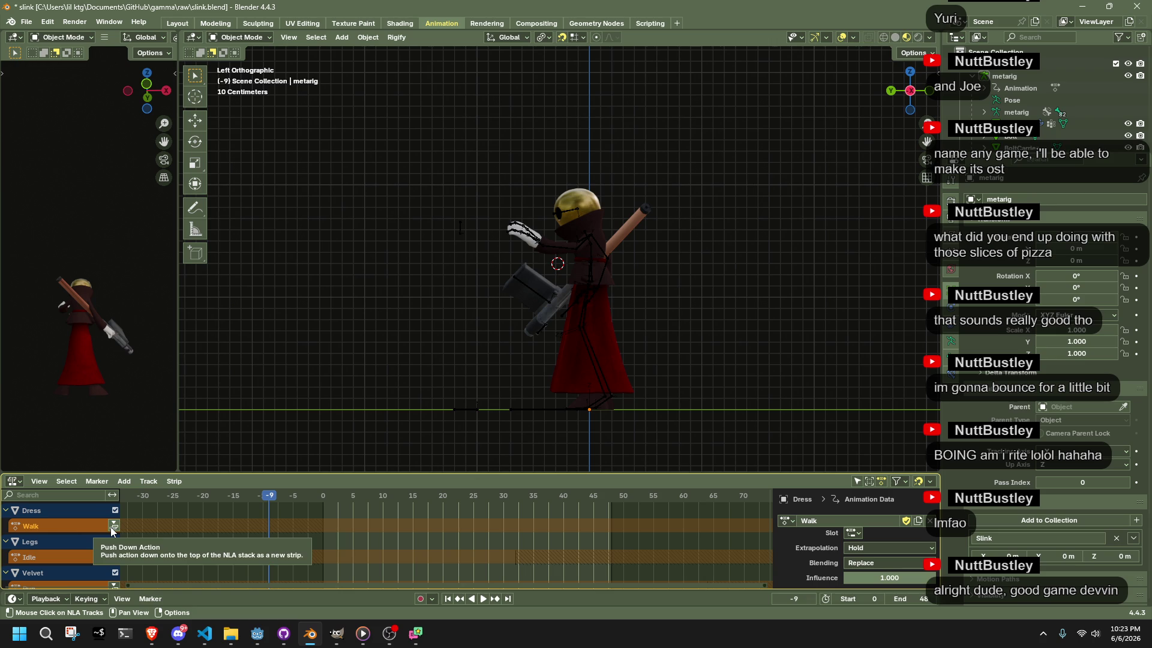
pyautogui.hotkey('ctrl', 's')
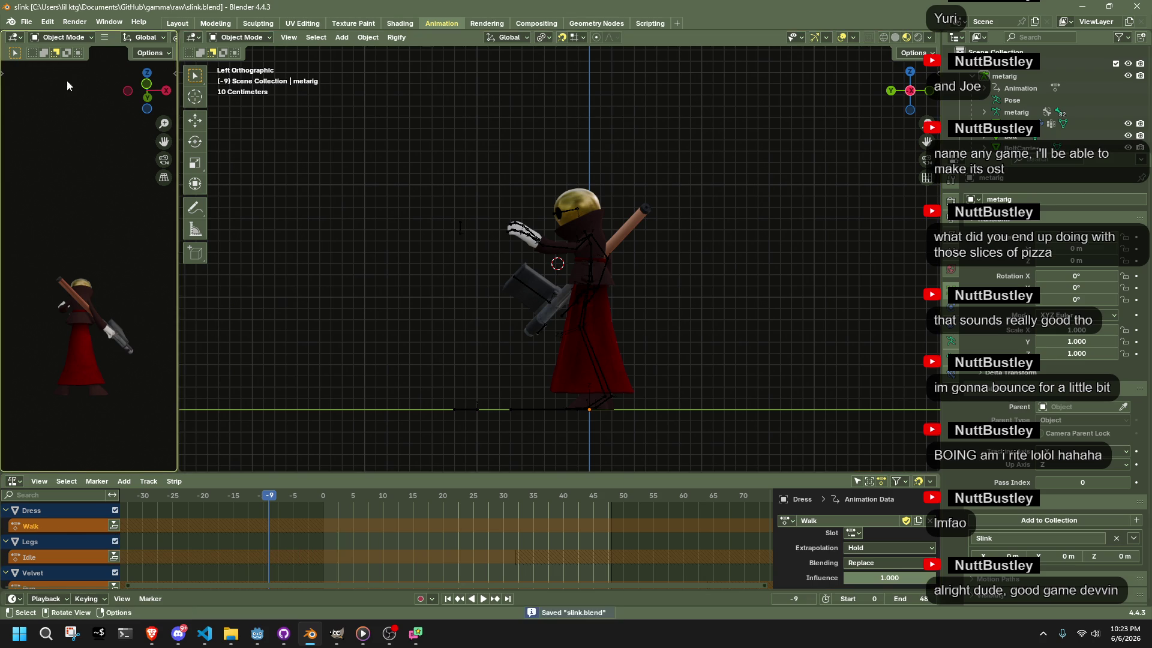
# Run File > Clean Up > Purge Unused Data, deleting the four unused brush data-blocks
pyautogui.click(27, 22)
pyautogui.moveTo(120, 243)
pyautogui.click(192, 241)
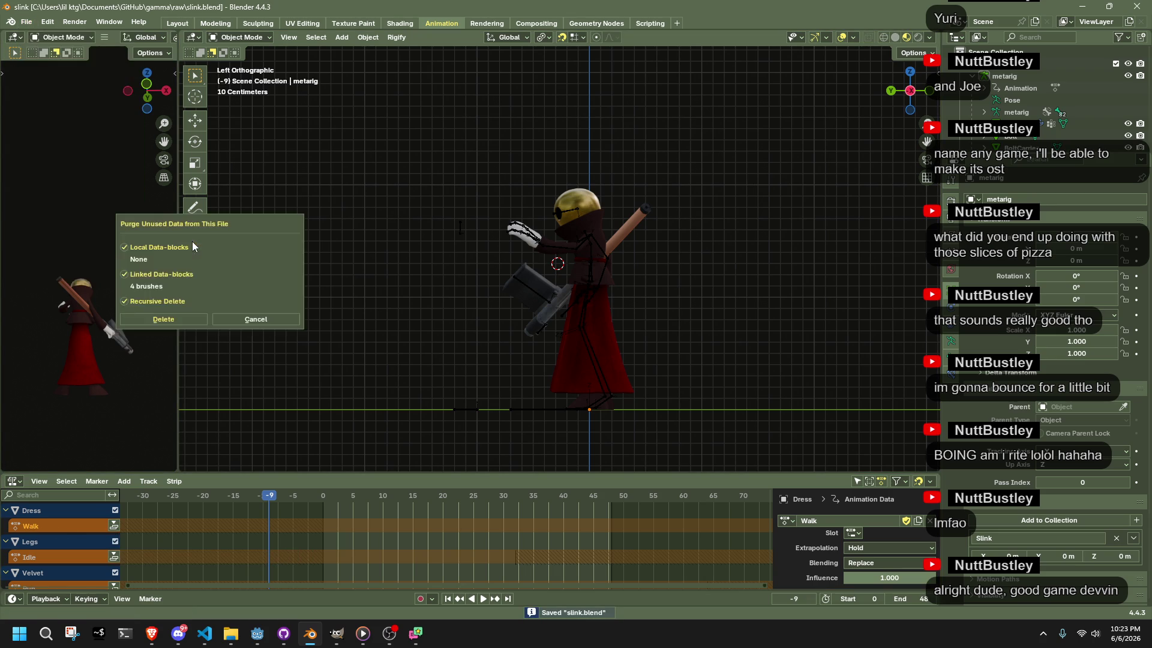
pyautogui.click(193, 318)
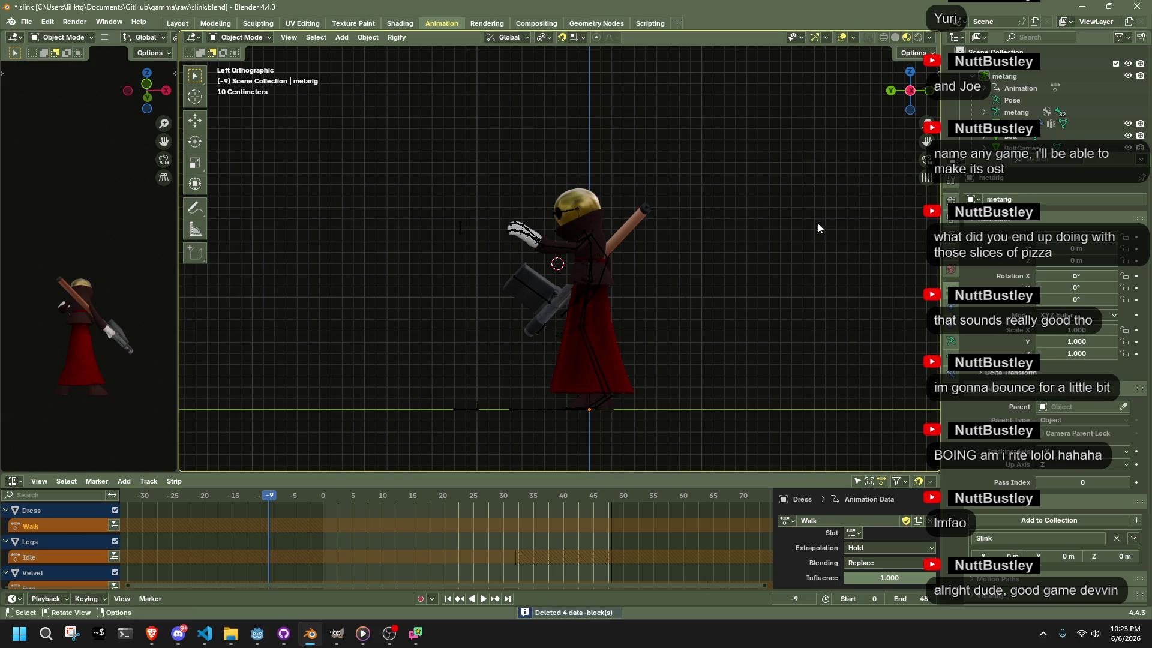
pyautogui.scroll(-10, 1035, 99)
pyautogui.scroll(-10, 1034, 100)
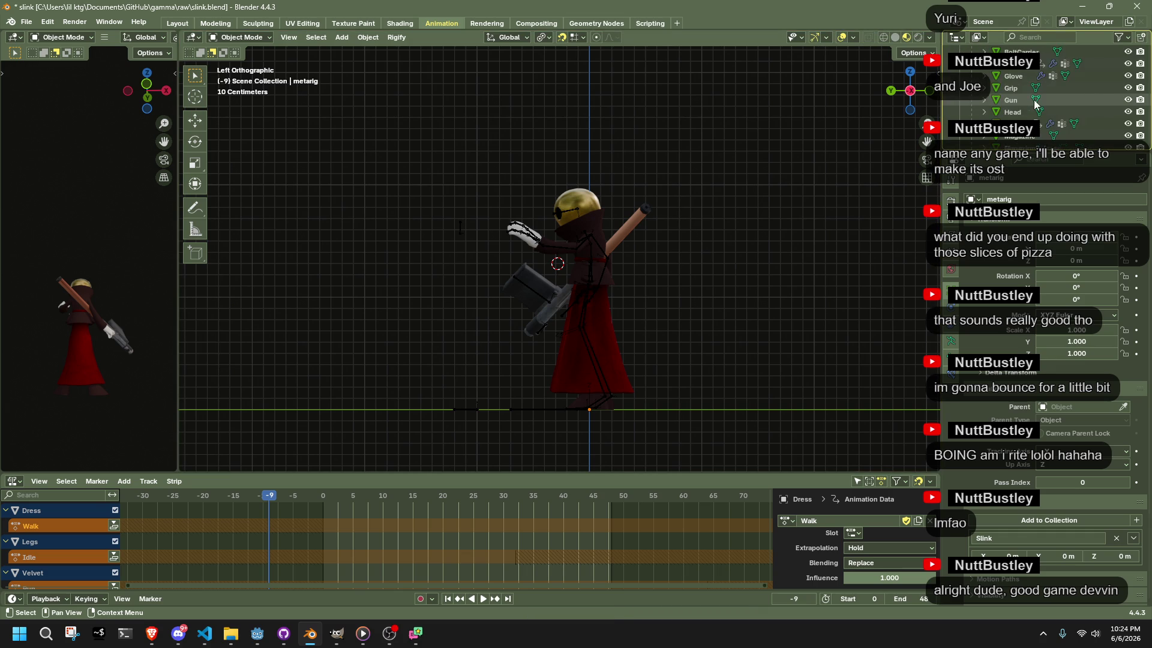
pyautogui.scroll(-5, 1032, 102)
pyautogui.scroll(3, 1026, 103)
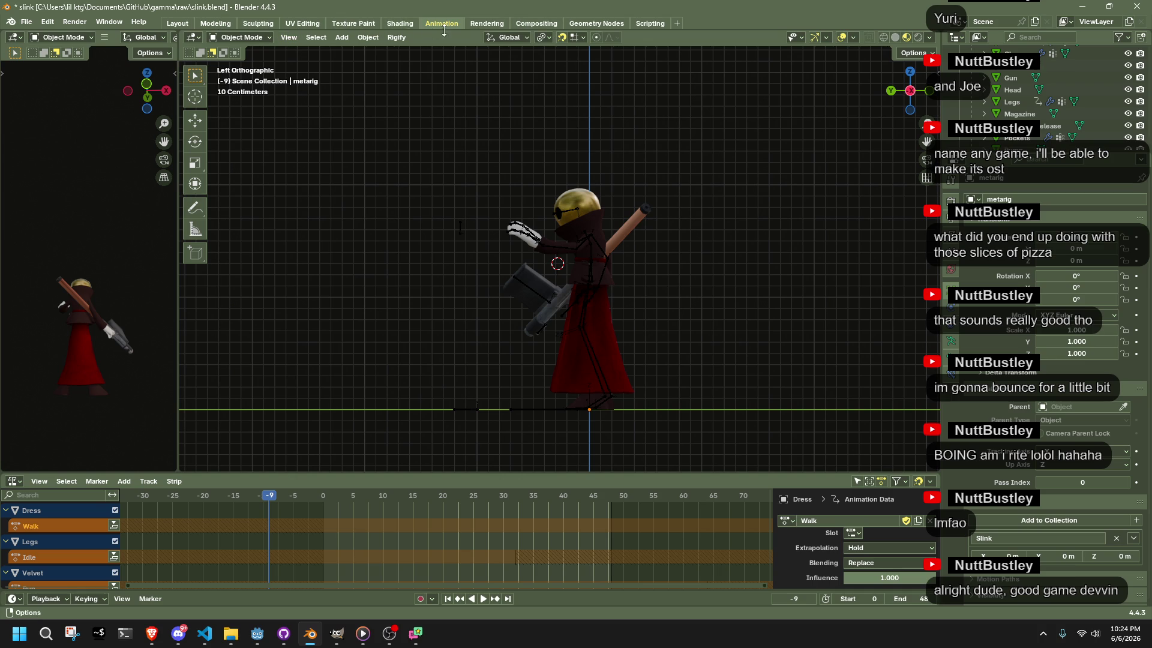
# Turn the bottom editor into the Dope Sheet's Action Editor and save the file
pyautogui.click(12, 481)
pyautogui.click(39, 480)
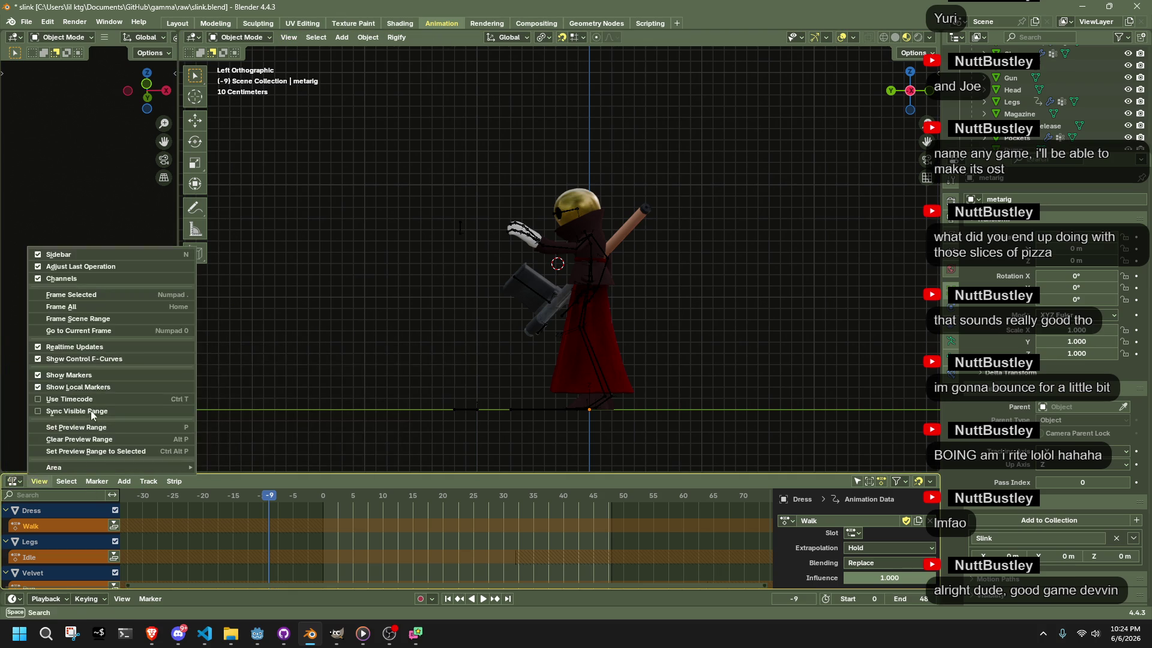
pyautogui.click(12, 481)
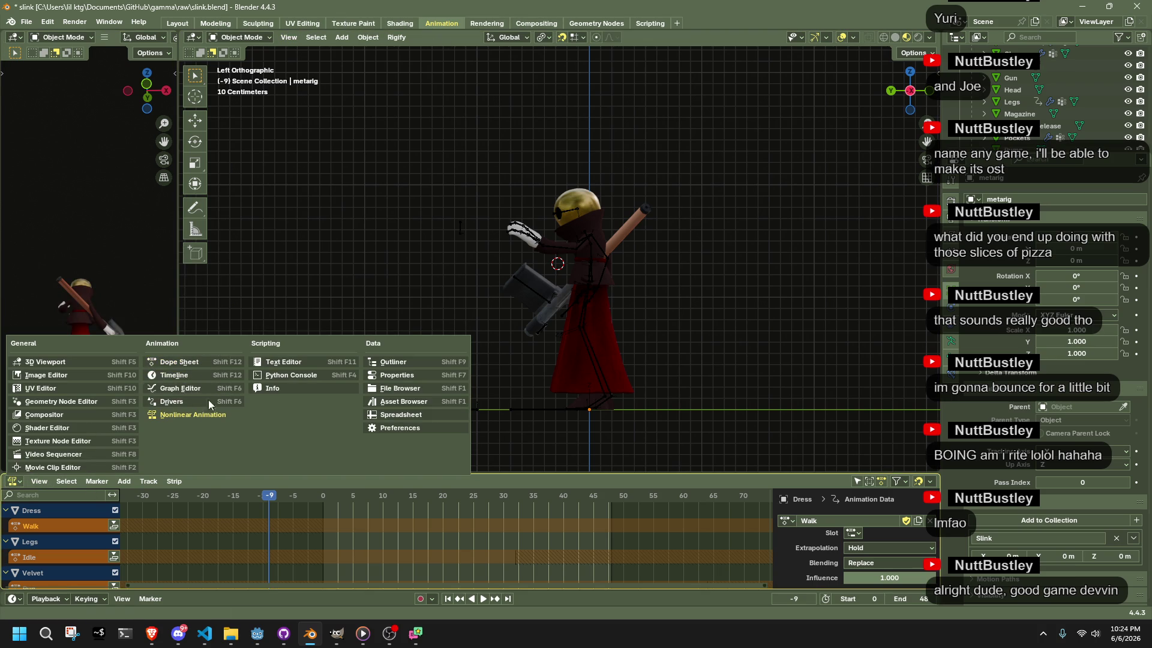
pyautogui.click(186, 361)
pyautogui.hotkey('ctrl', 's')
# Browse the available actions and play back the rig's Vault action
pyautogui.click(370, 482)
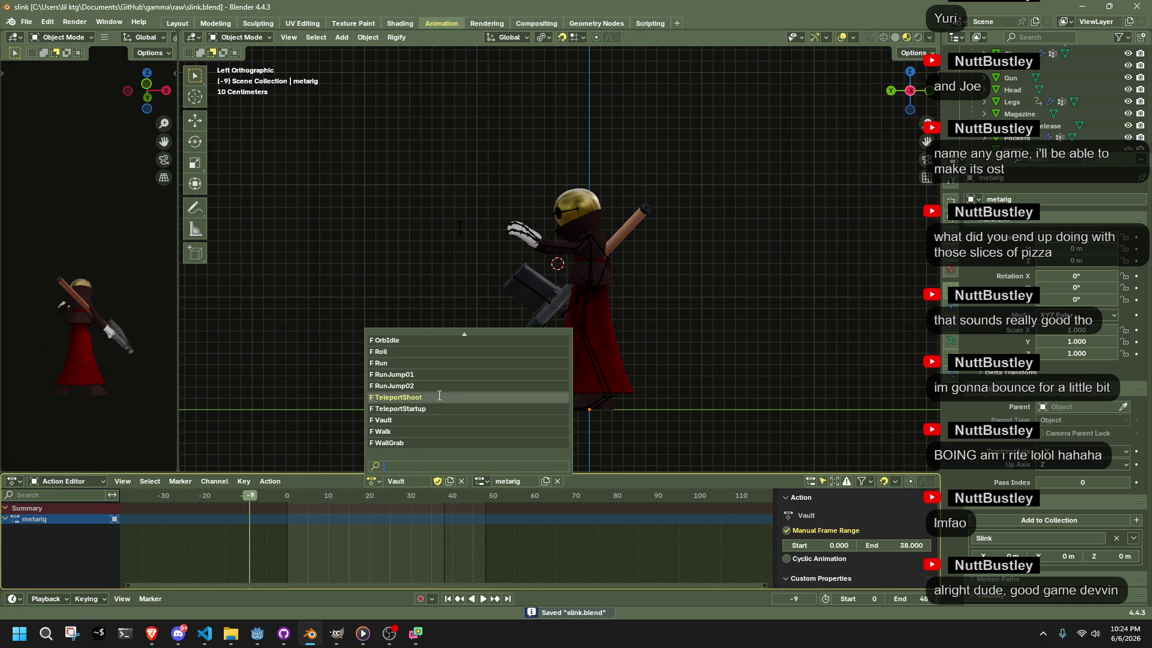
pyautogui.scroll(7, 439, 398)
pyautogui.scroll(-10, 439, 395)
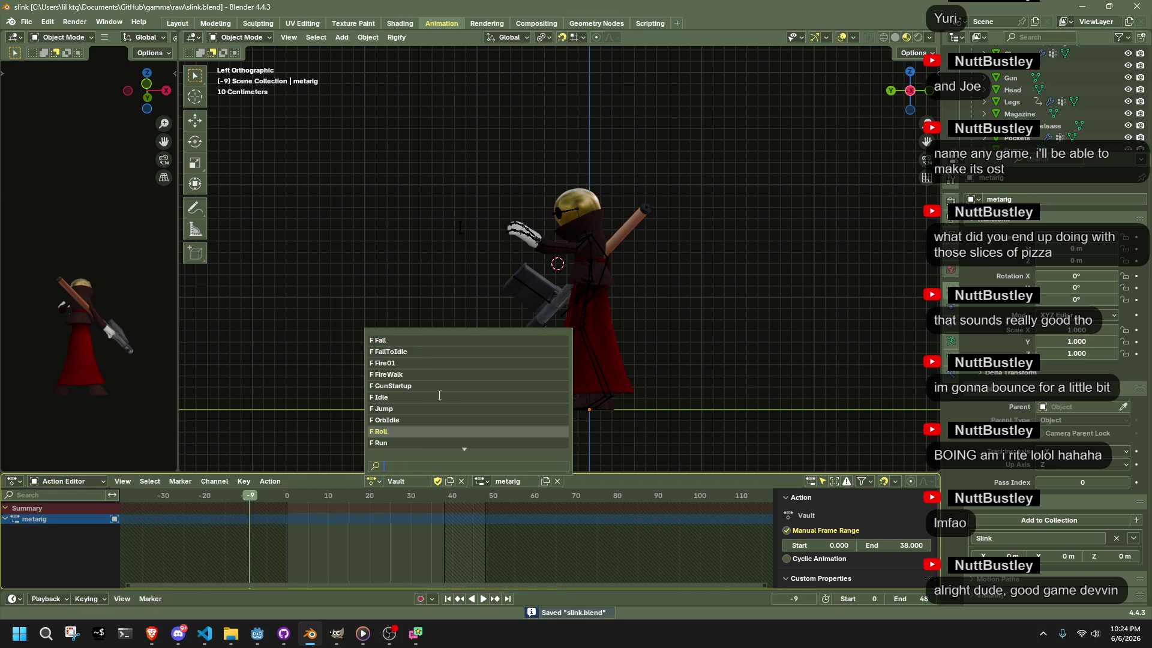
pyautogui.scroll(10, 439, 396)
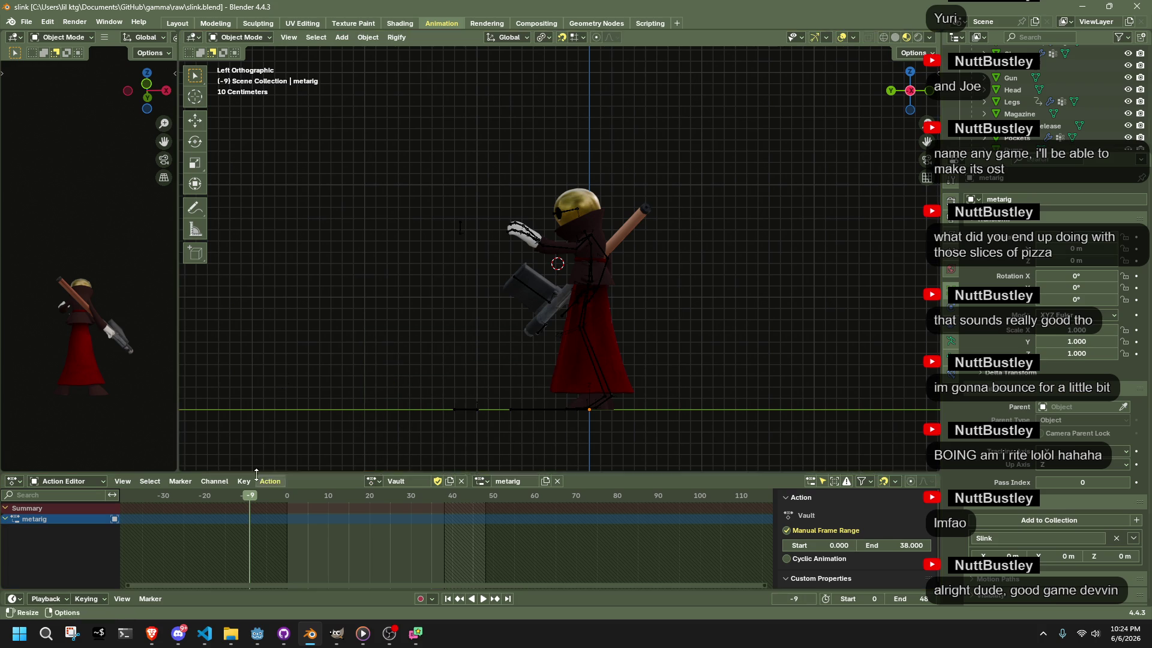
pyautogui.click(83, 484)
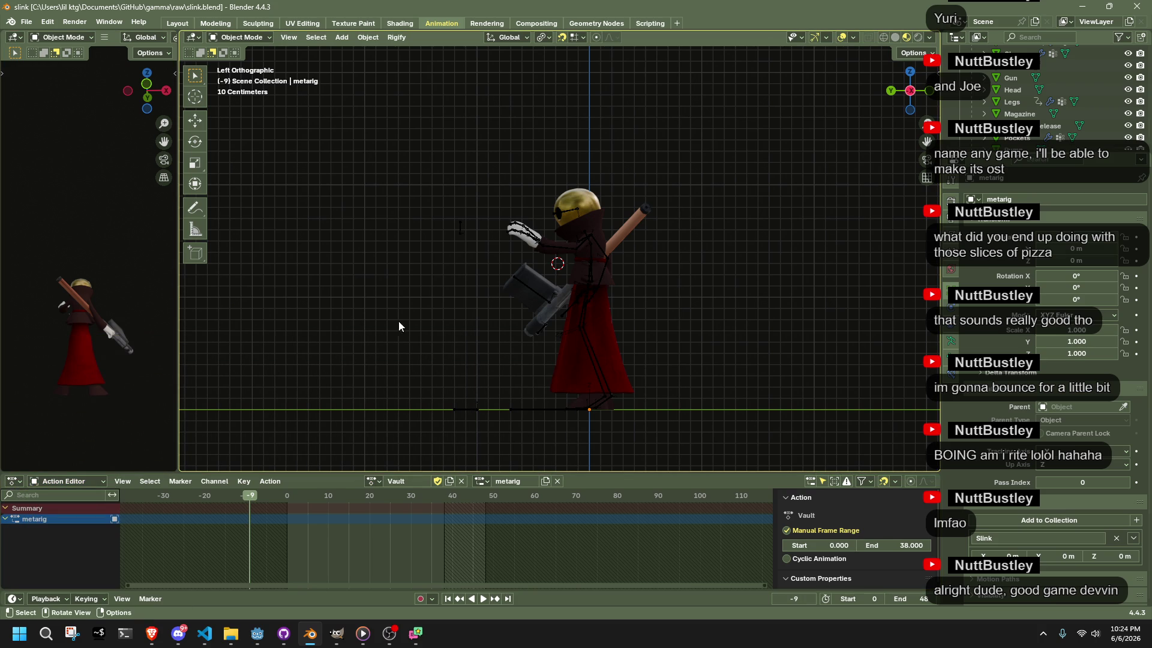
pyautogui.press('space')
pyautogui.press('space')
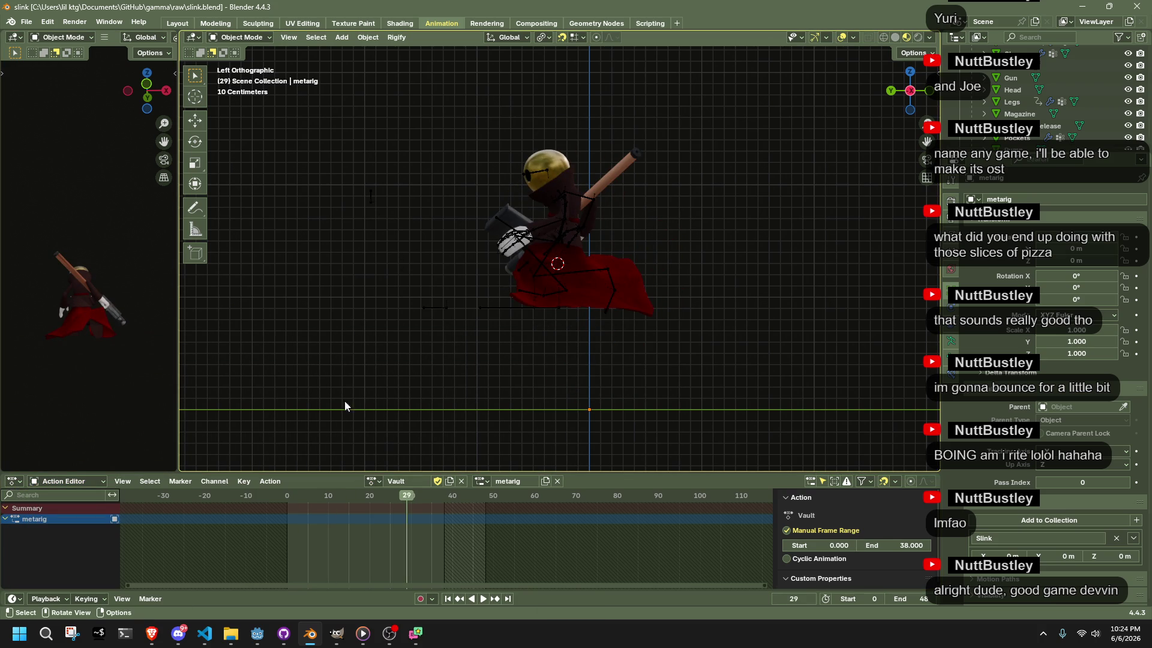
# Save and export the character as Slink.gltf in glTF 2.0 format
pyautogui.hotkey('ctrl', 's')
pyautogui.press('q')
pyautogui.click(339, 392)
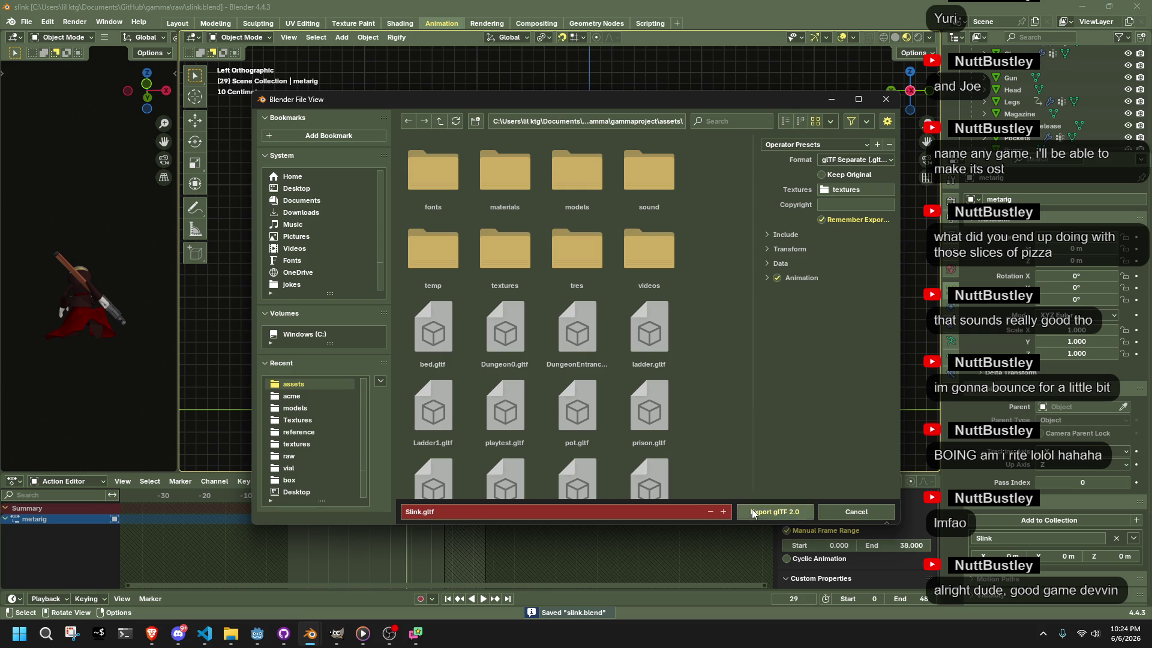
pyautogui.click(751, 509)
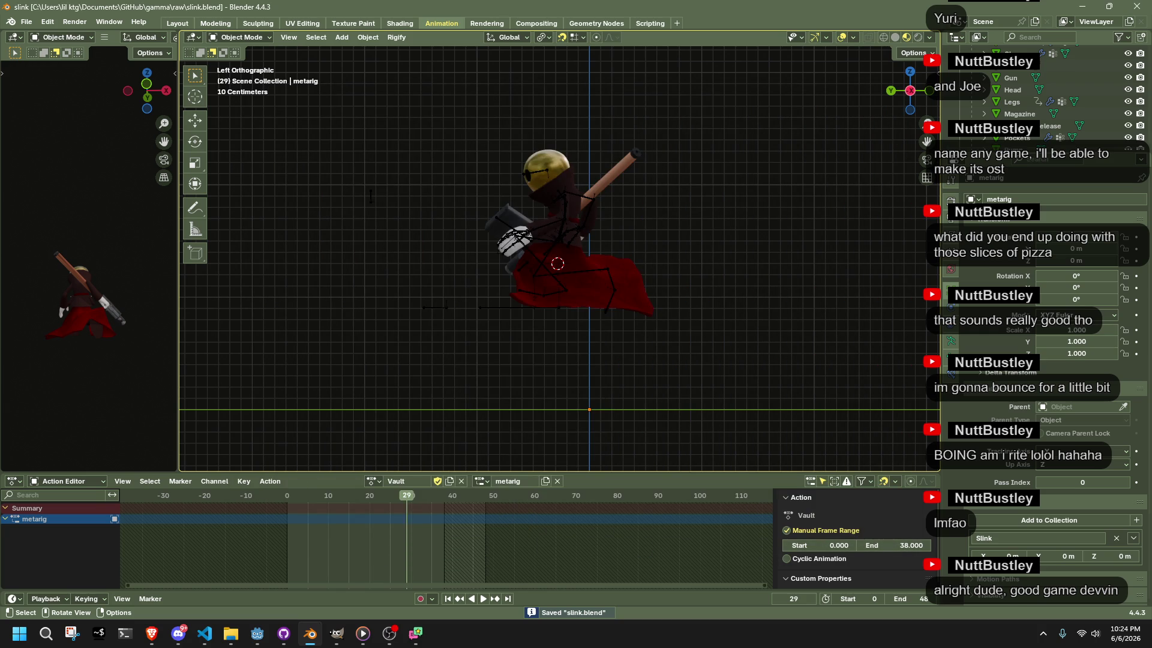
pyautogui.hotkey('alt', 'Tab')
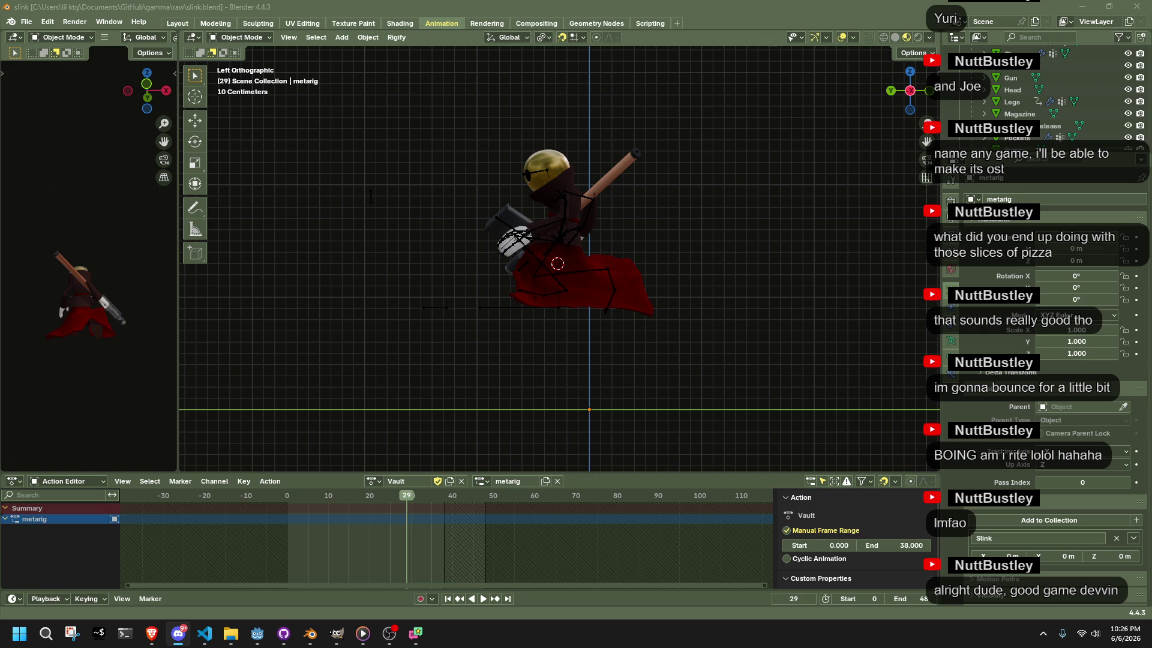
pyautogui.hotkey('alt', 'Tab')
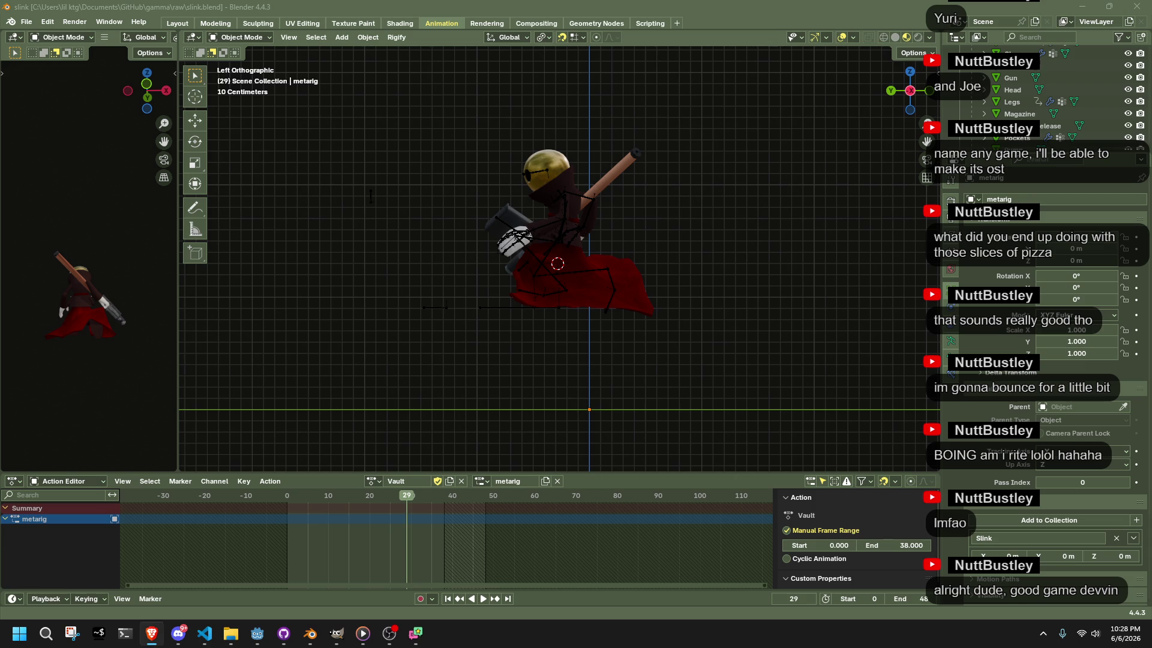
pyautogui.click(646, 221)
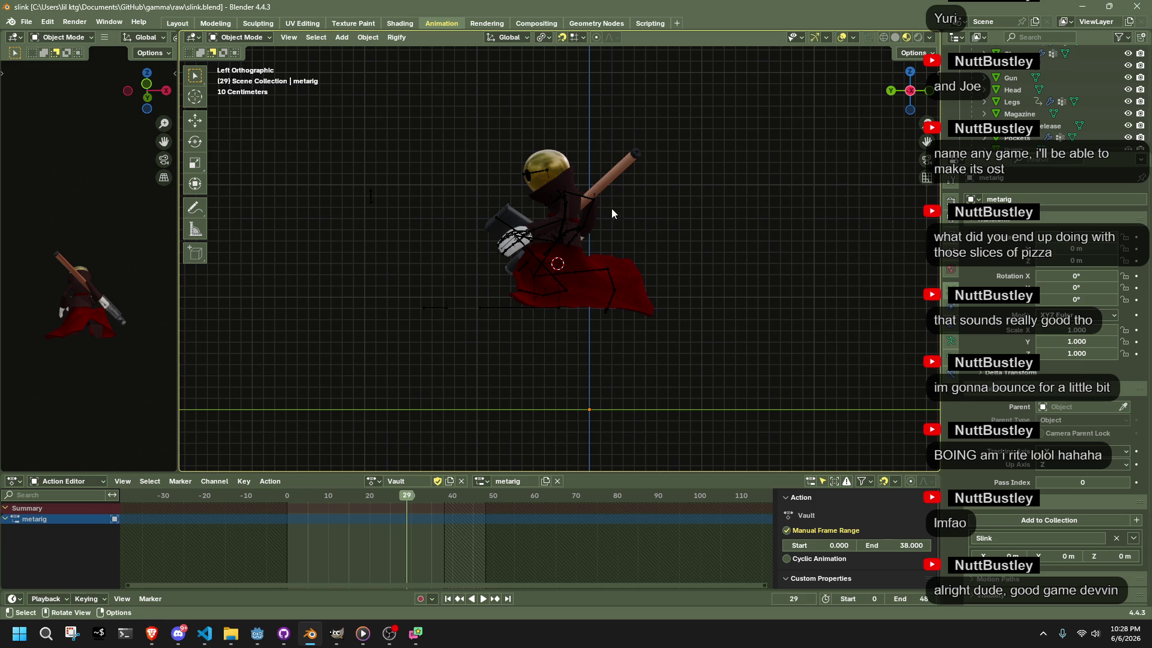
# Put the metarig in Pose Mode with all bones selected, then play and scrub the Vault action
pyautogui.click(546, 268)
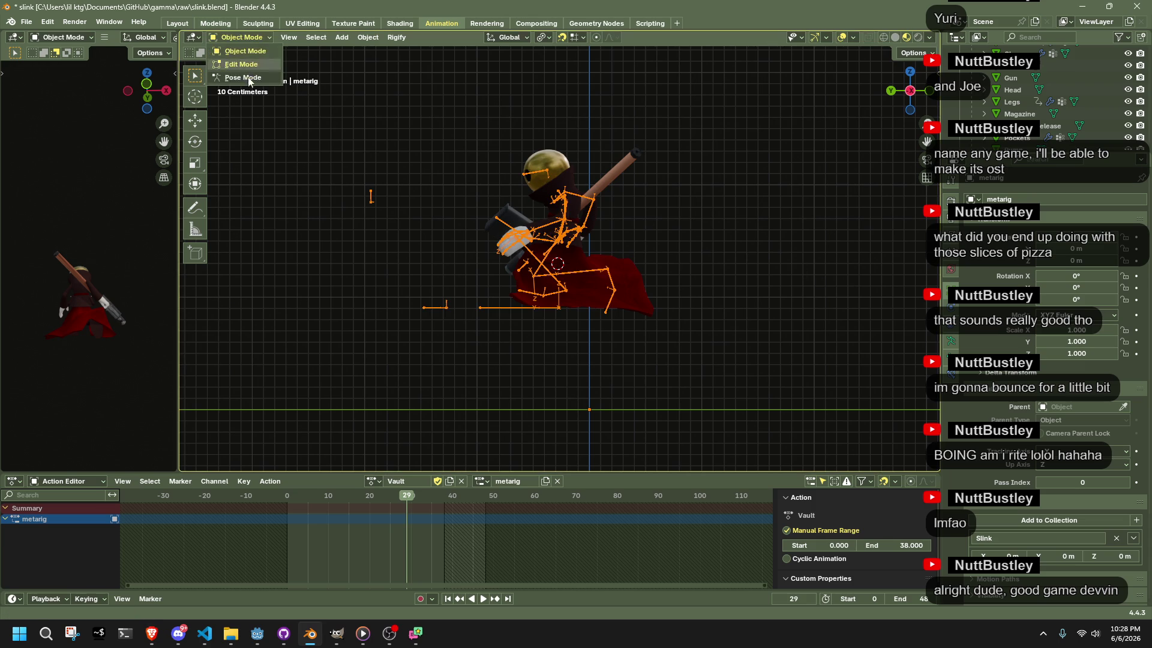
pyautogui.hotkey('ctrl', 'Tab')
pyautogui.press('a')
pyautogui.press('space')
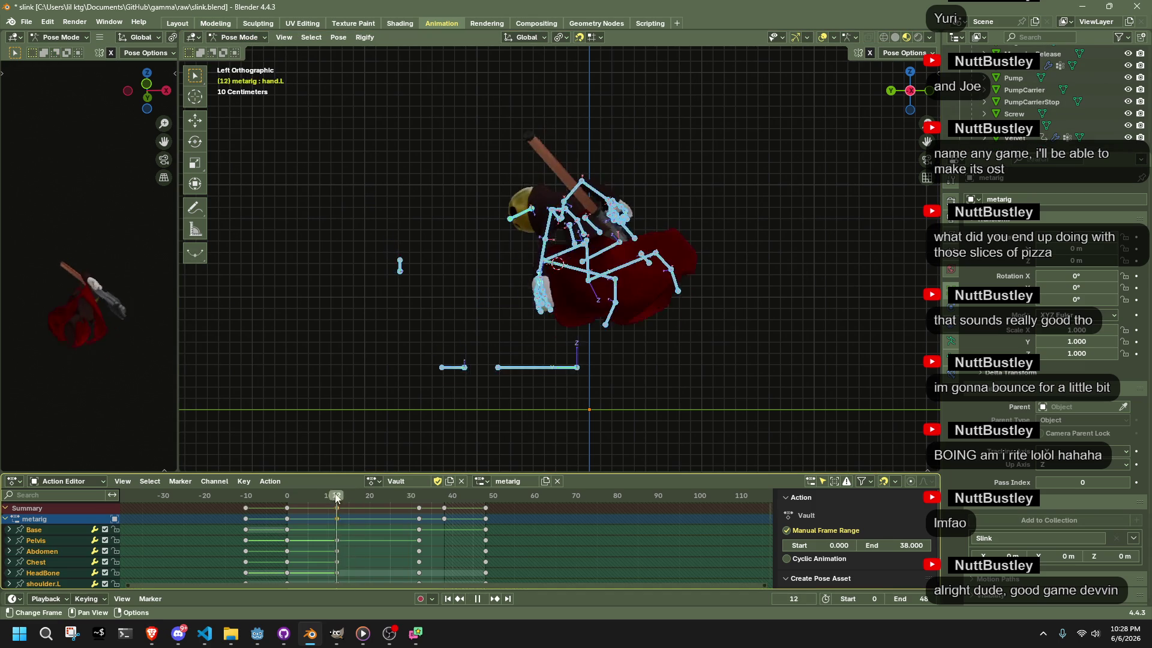
pyautogui.moveTo(291, 501)
pyautogui.mouseDown()
pyautogui.moveTo(238, 500)
pyautogui.moveTo(402, 520)
pyautogui.mouseUp()
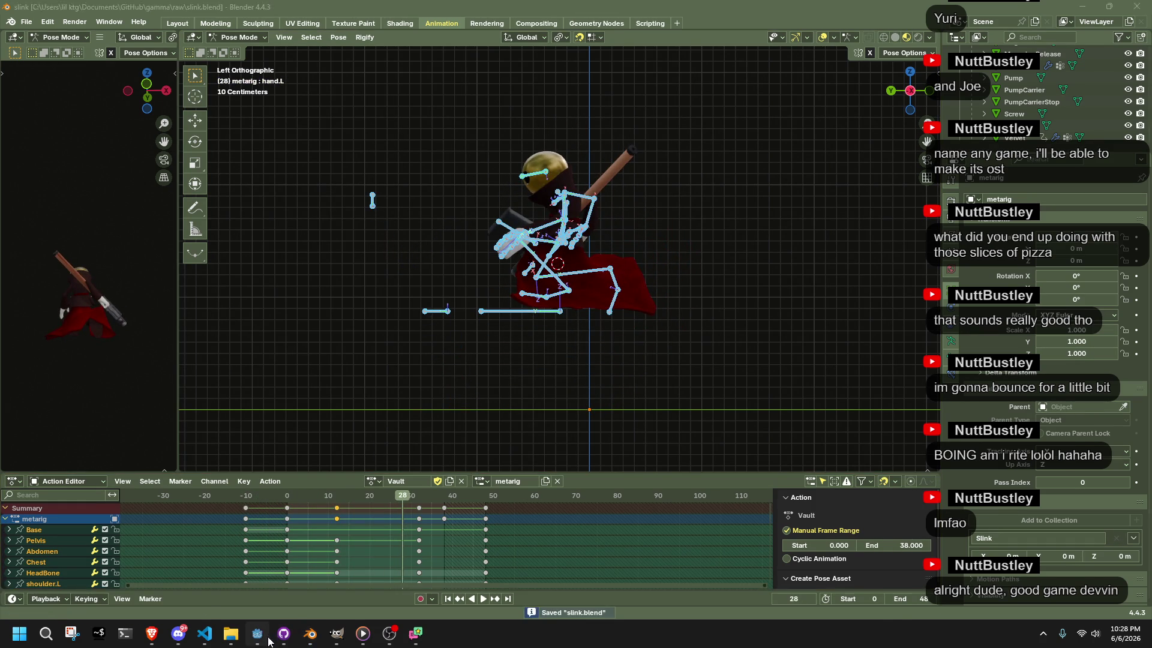
pyautogui.click(267, 639)
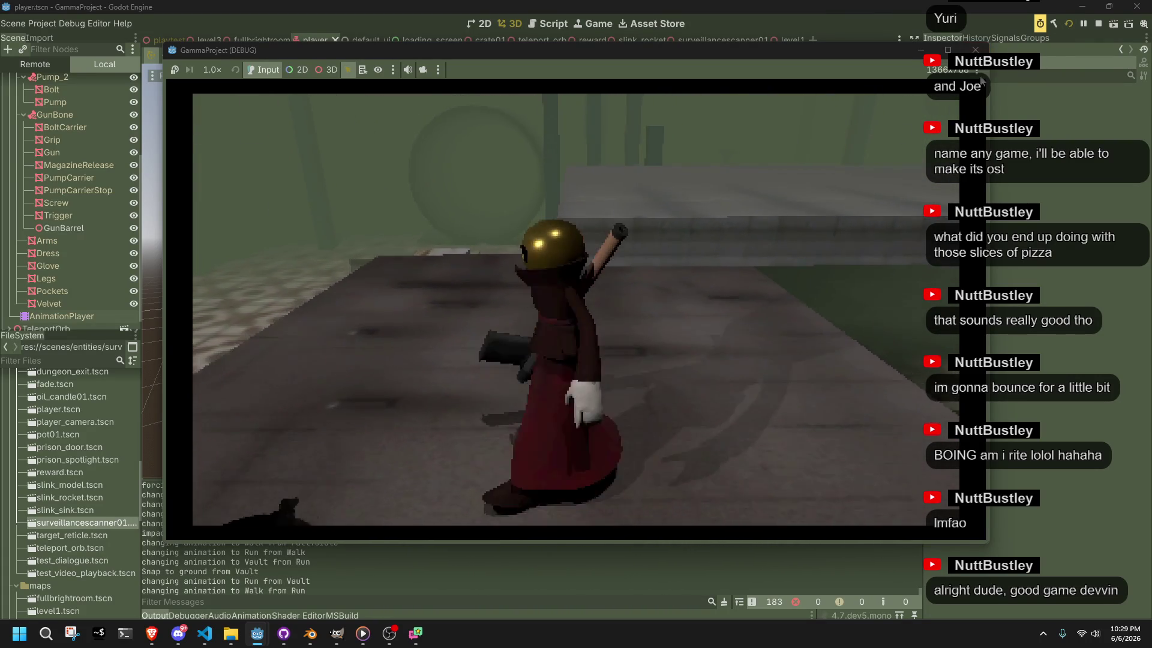
# Stop the running game and move from the level3 scene tab to playtest.tscn
pyautogui.click(976, 51)
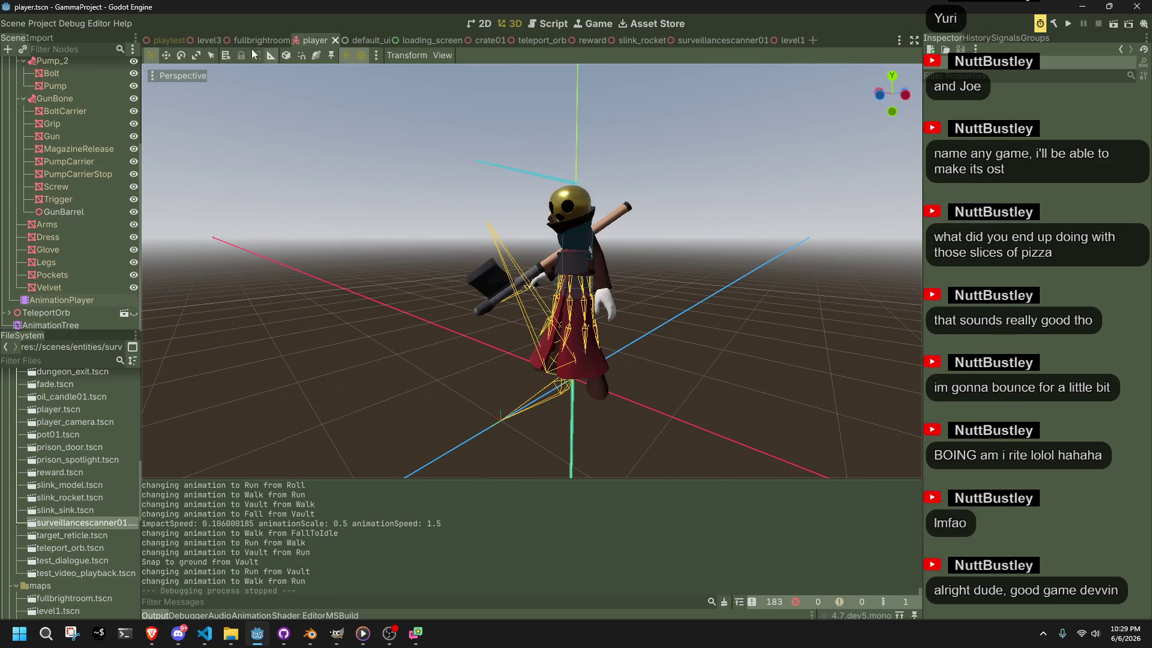
pyautogui.click(203, 38)
pyautogui.scroll(5, 506, 304)
pyautogui.scroll(2, 522, 321)
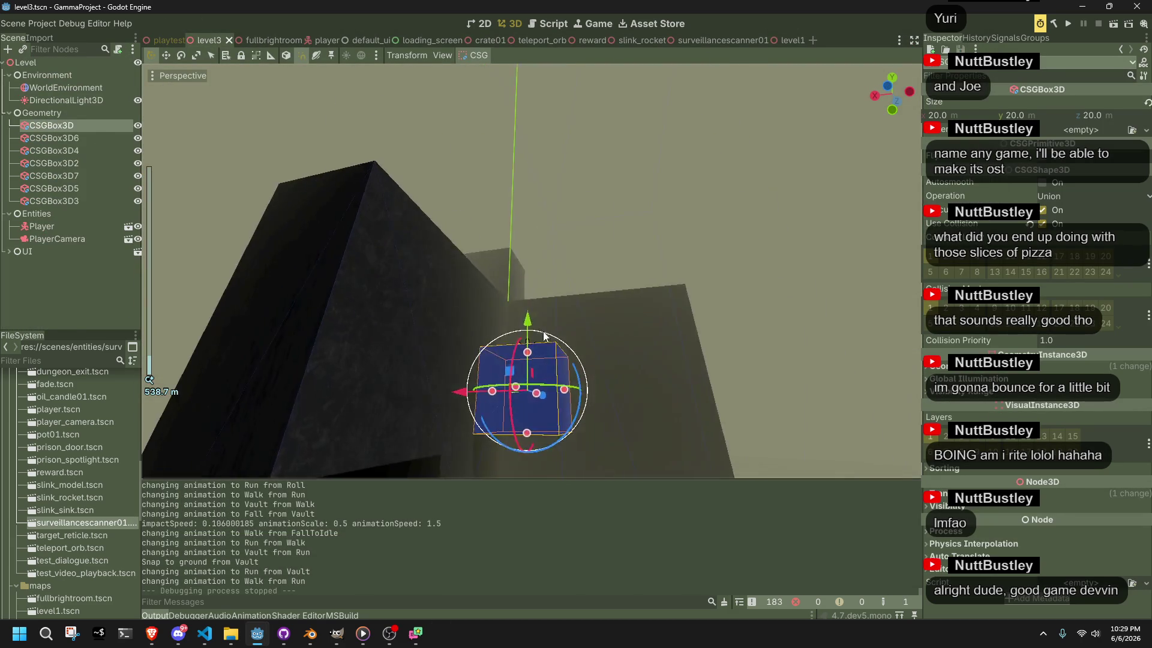
pyautogui.click(168, 41)
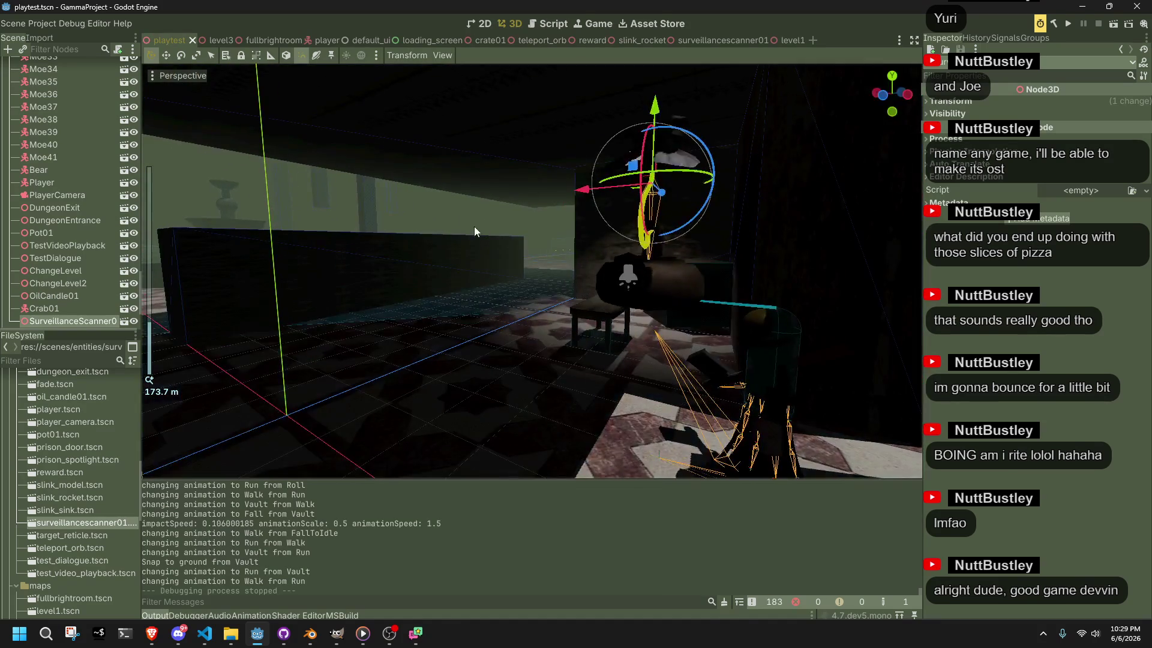
# Drag the DirectionalLight3D Energy under Environment down to 0.0, then fly through the darkened room
pyautogui.scroll(5, 77, 105)
pyautogui.scroll(10, 77, 104)
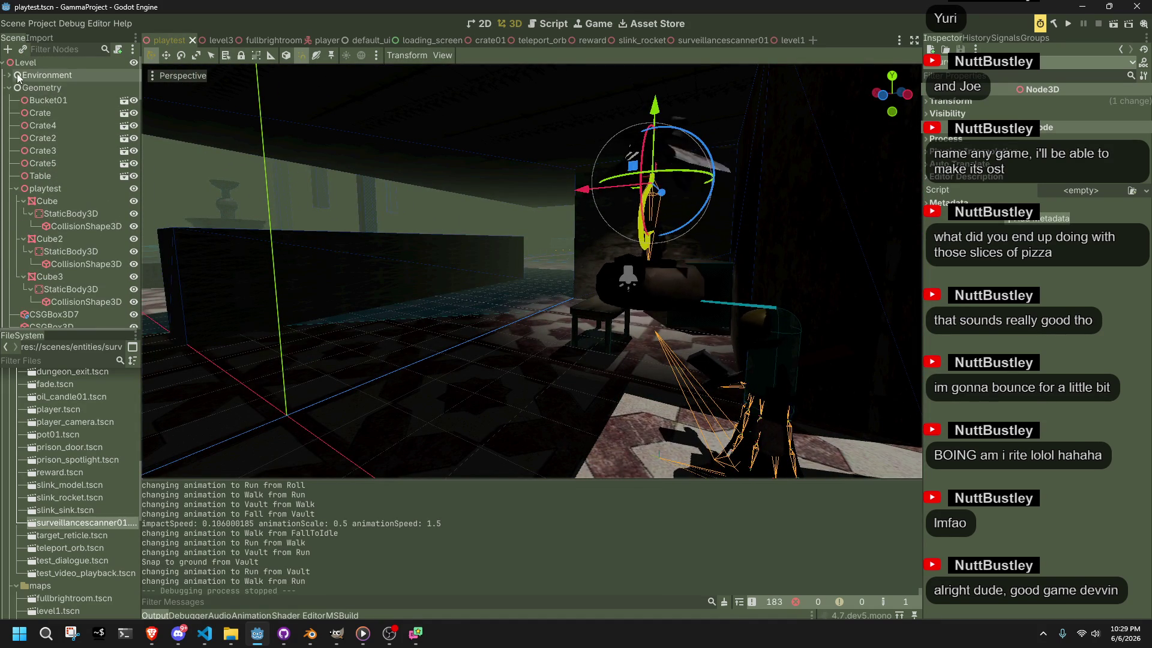
pyautogui.click(9, 75)
pyautogui.click(59, 102)
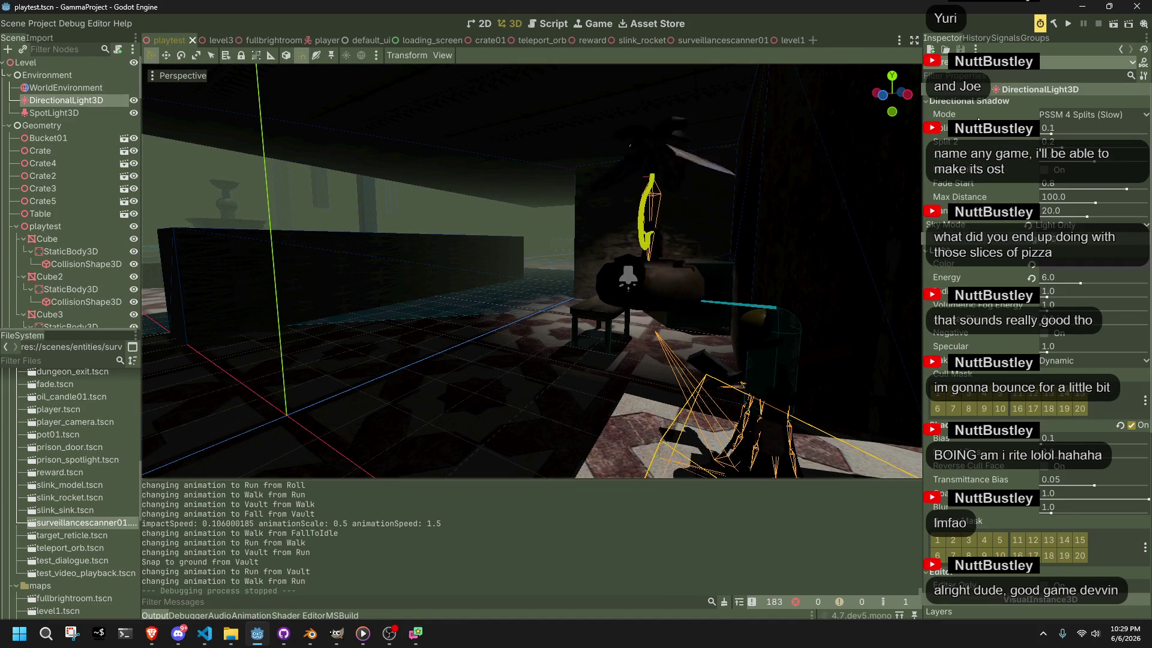
pyautogui.moveTo(980, 118)
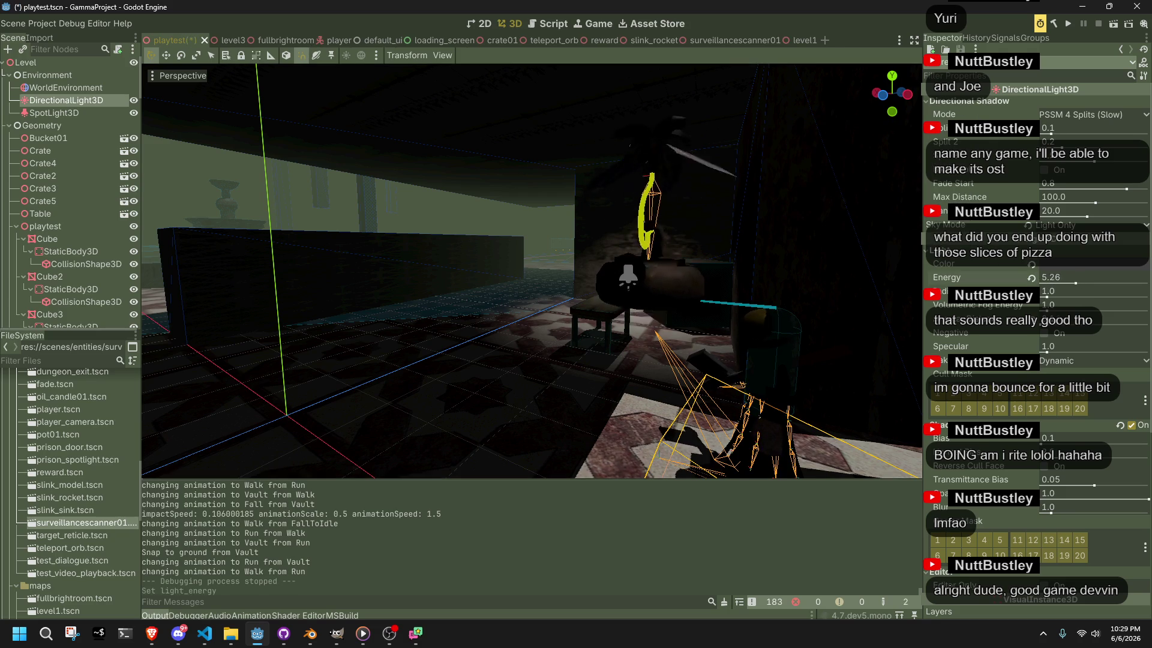
pyautogui.moveTo(1051, 287); pyautogui.dragTo(1014, 286)
pyautogui.hotkey('shift', 'f')
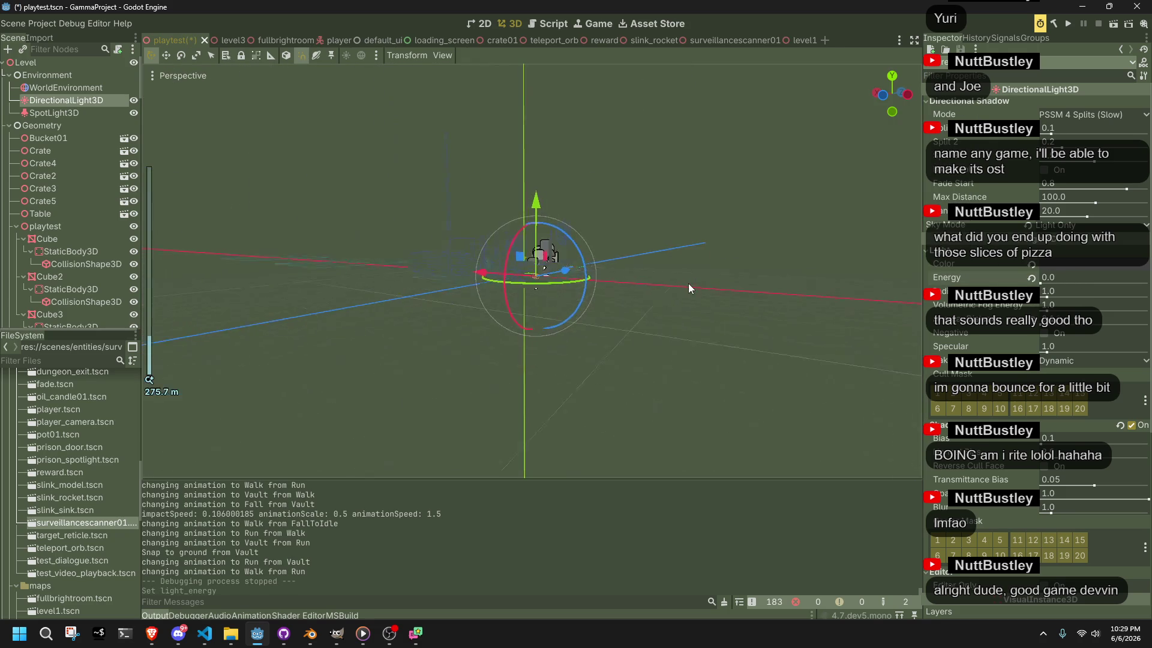
pyautogui.press('s')
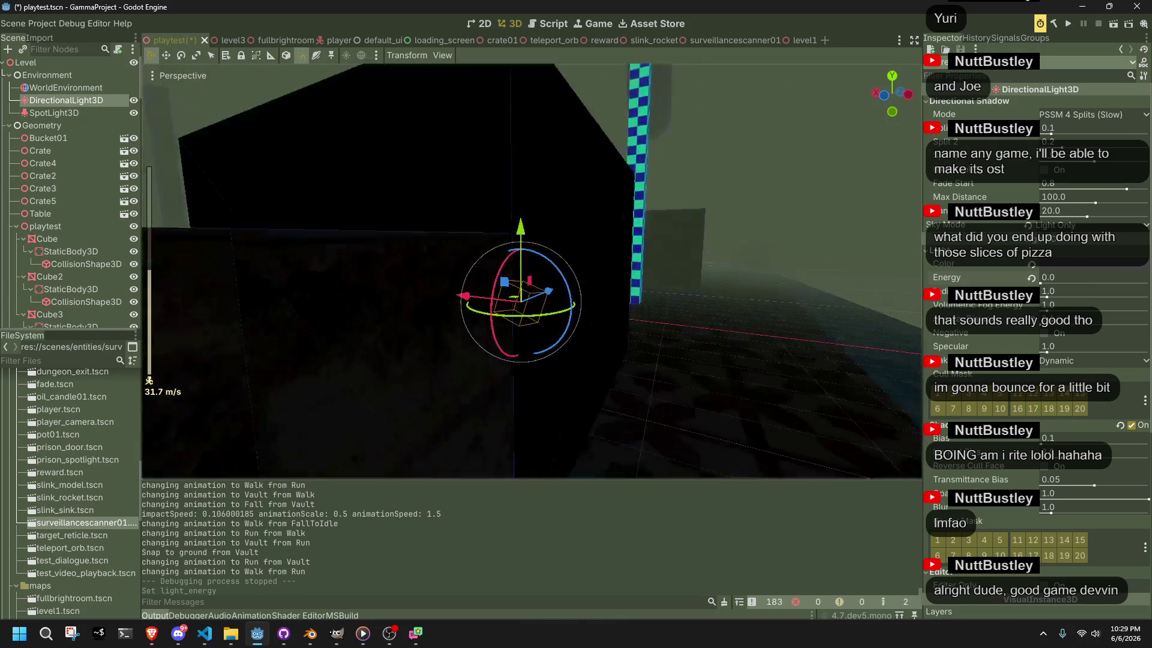
pyautogui.hotkey('shift', 'f')
pyautogui.hotkey('shift', 'f')
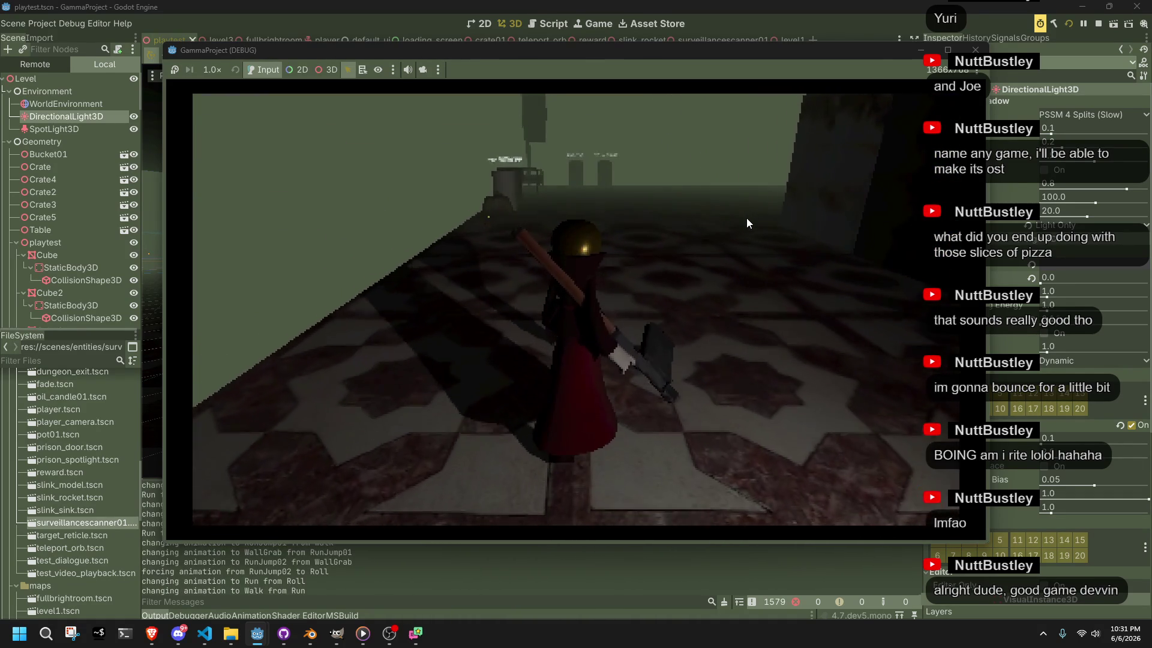
# Stop the dark-scene run, undo the light energy back to 6.0, and open level3
pyautogui.click(975, 50)
pyautogui.hotkey('ctrl', 'z')
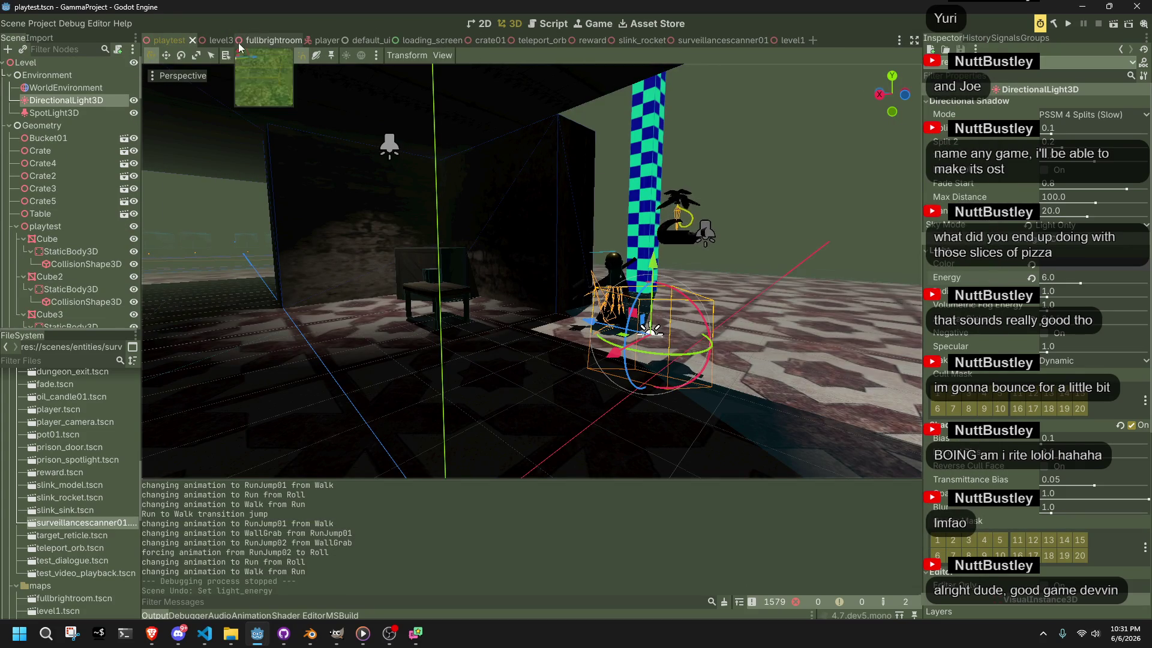
pyautogui.click(218, 40)
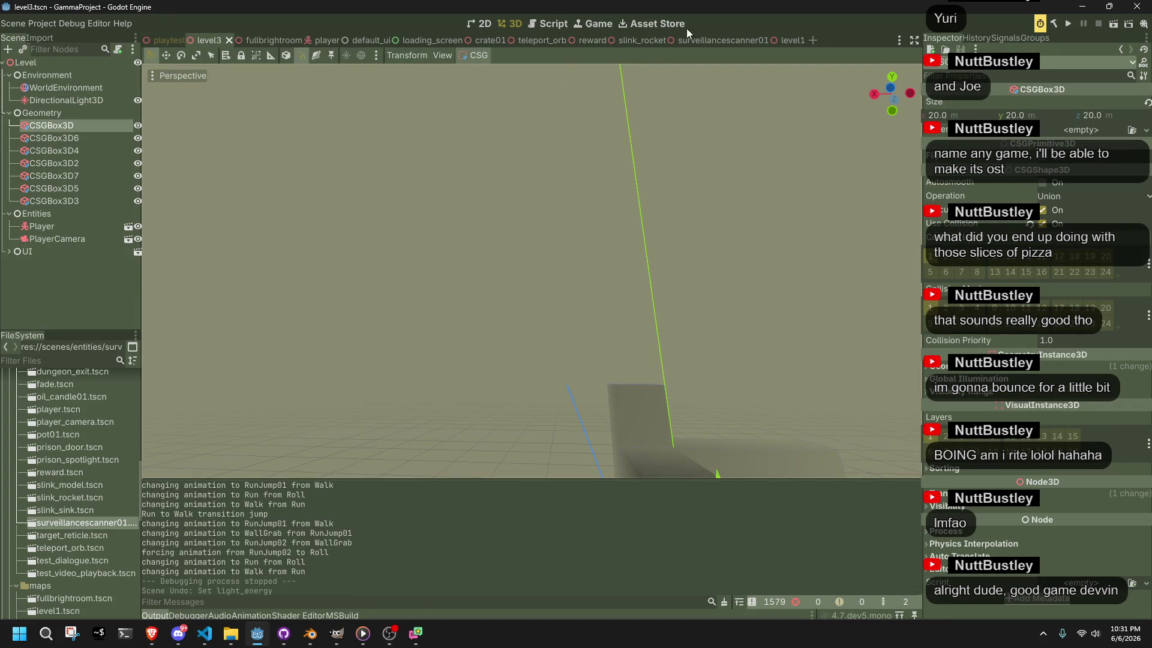
# In level1, hide the DirectionalLight3D and save the scene
pyautogui.click(781, 40)
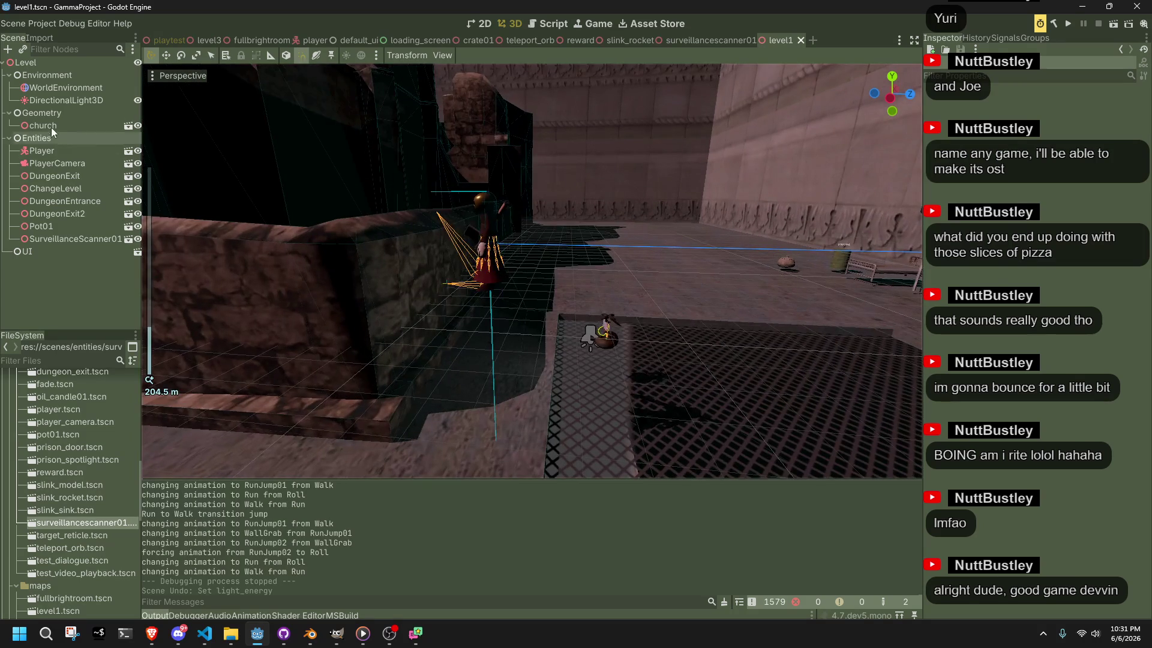
pyautogui.click(57, 90)
pyautogui.click(60, 100)
pyautogui.click(138, 100)
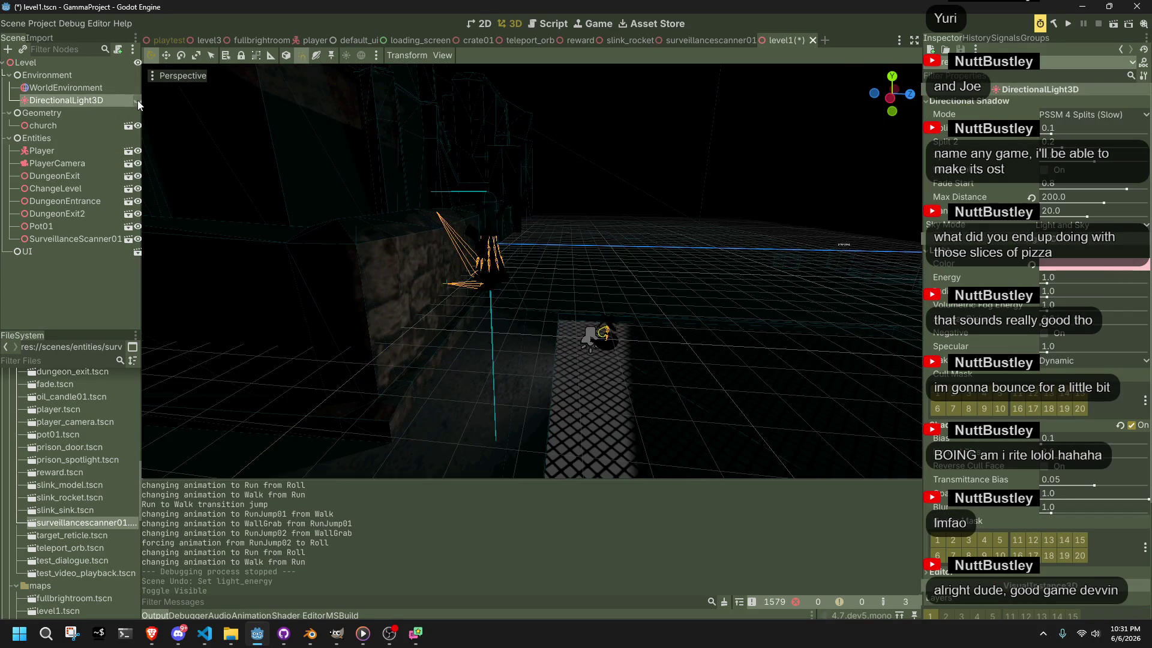
pyautogui.click(614, 130)
pyautogui.hotkey('ctrl', 's')
# Playtest the game, moving the player through the darkened room toward the bed, then stop it
pyautogui.click(1067, 25)
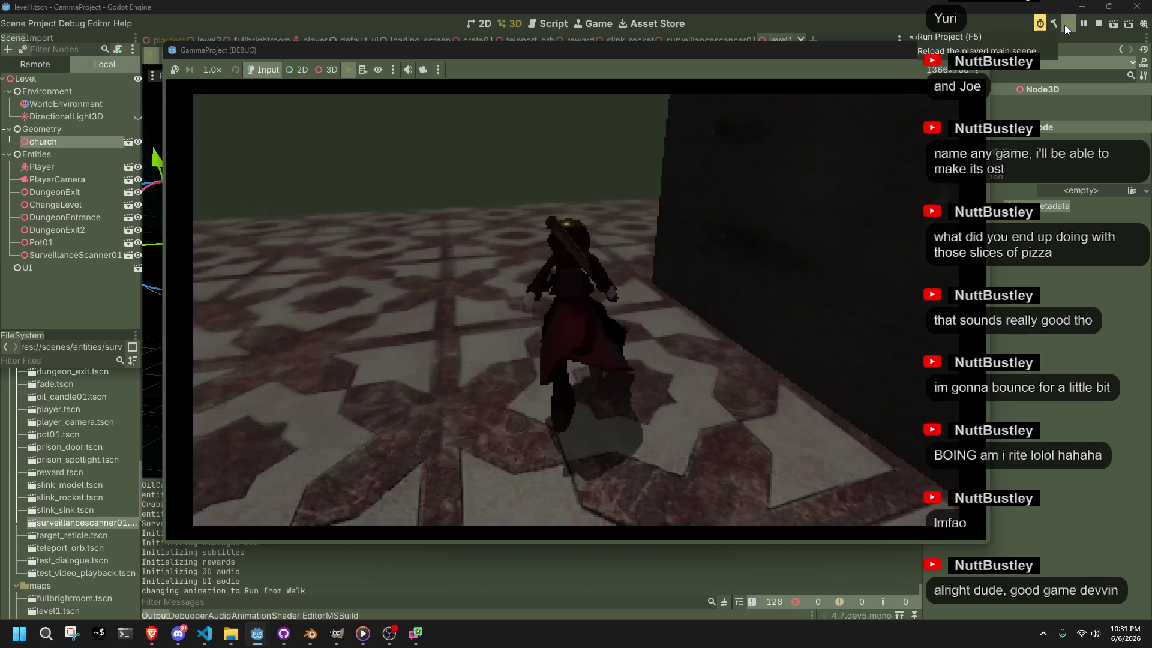
pyautogui.press('w')
pyautogui.press('a')
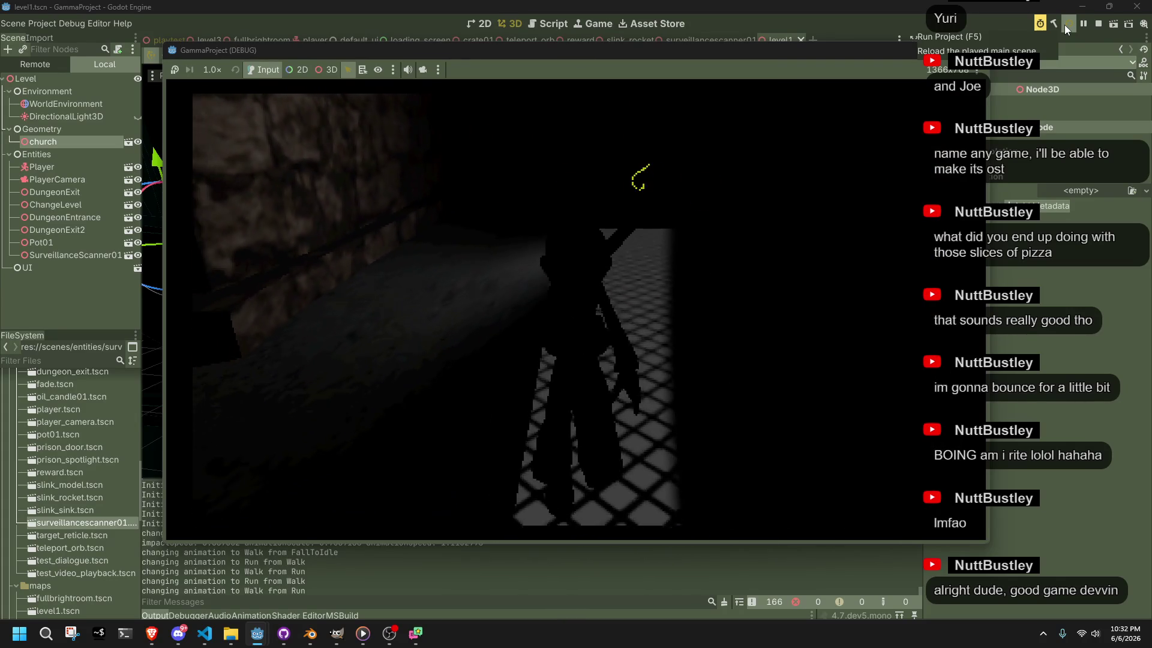
pyautogui.press('F8')
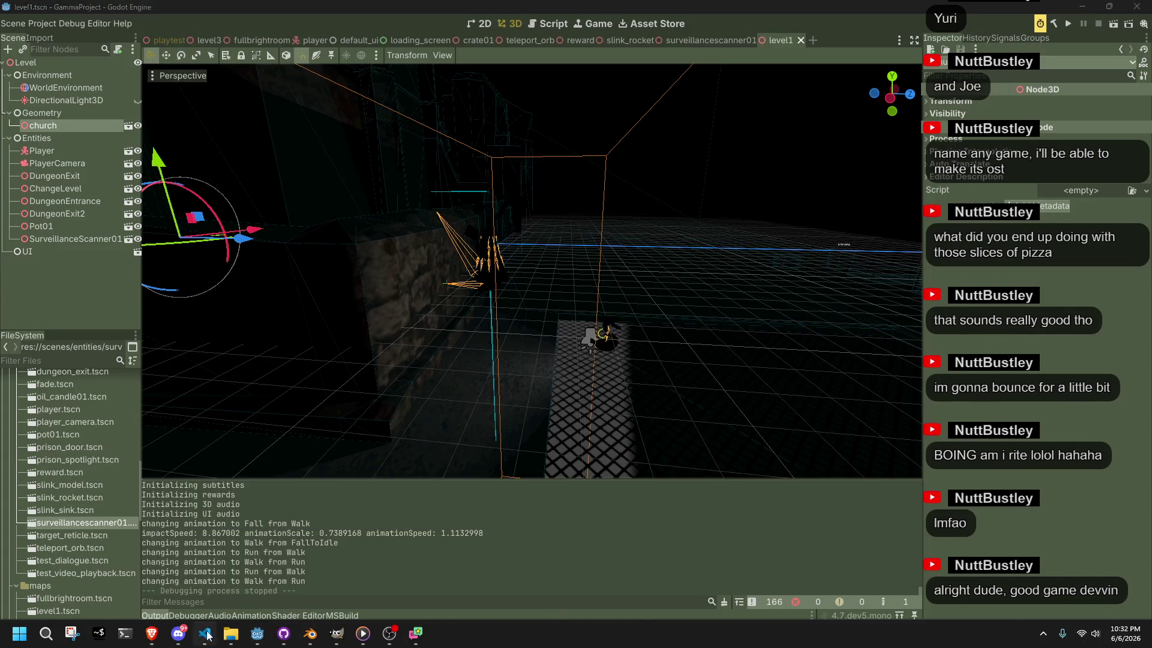
# In the code editor, open Main.cs and scroll up through InitializeScene
pyautogui.click(205, 634)
pyautogui.click(87, 45)
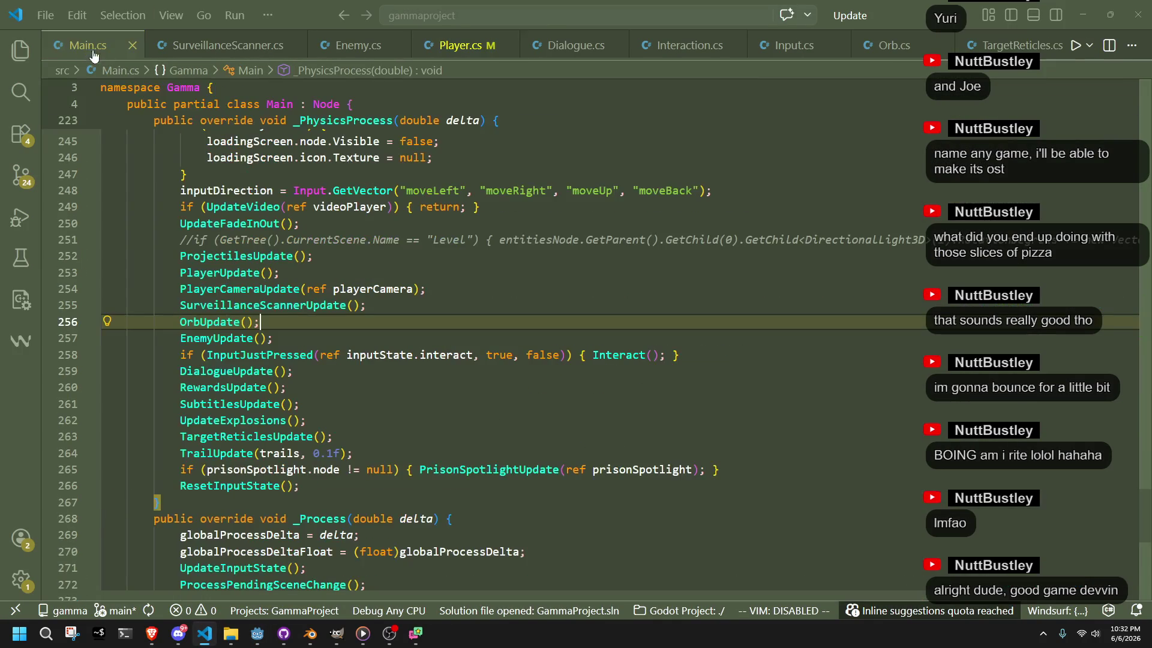
pyautogui.scroll(8, 481, 366)
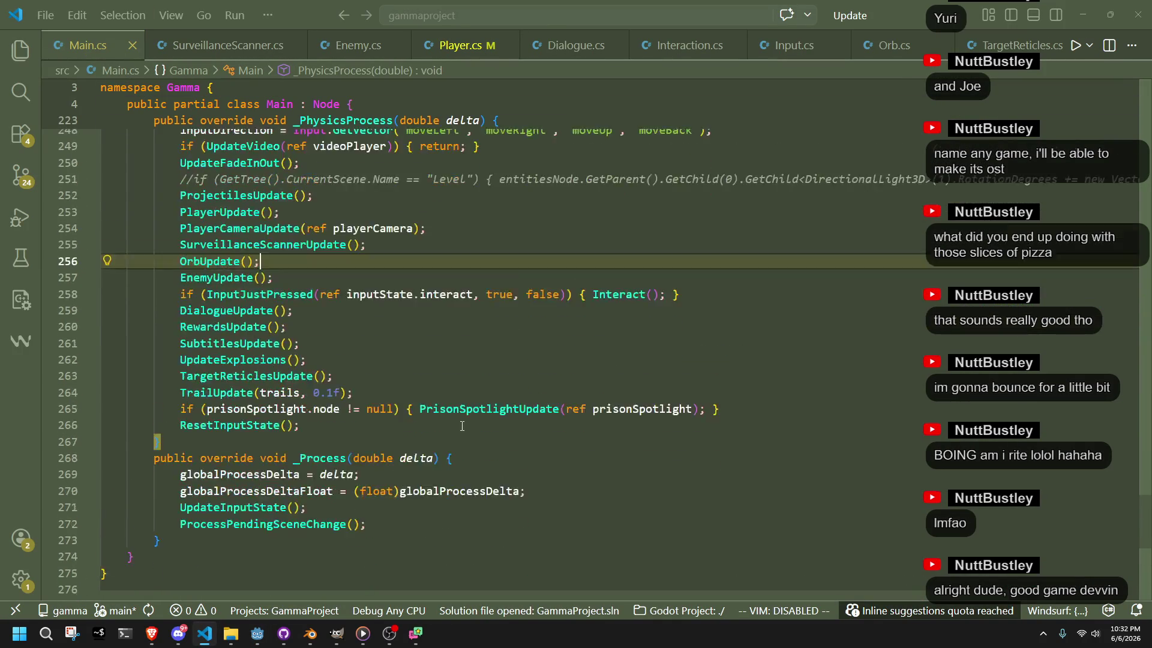
pyautogui.scroll(13, 464, 425)
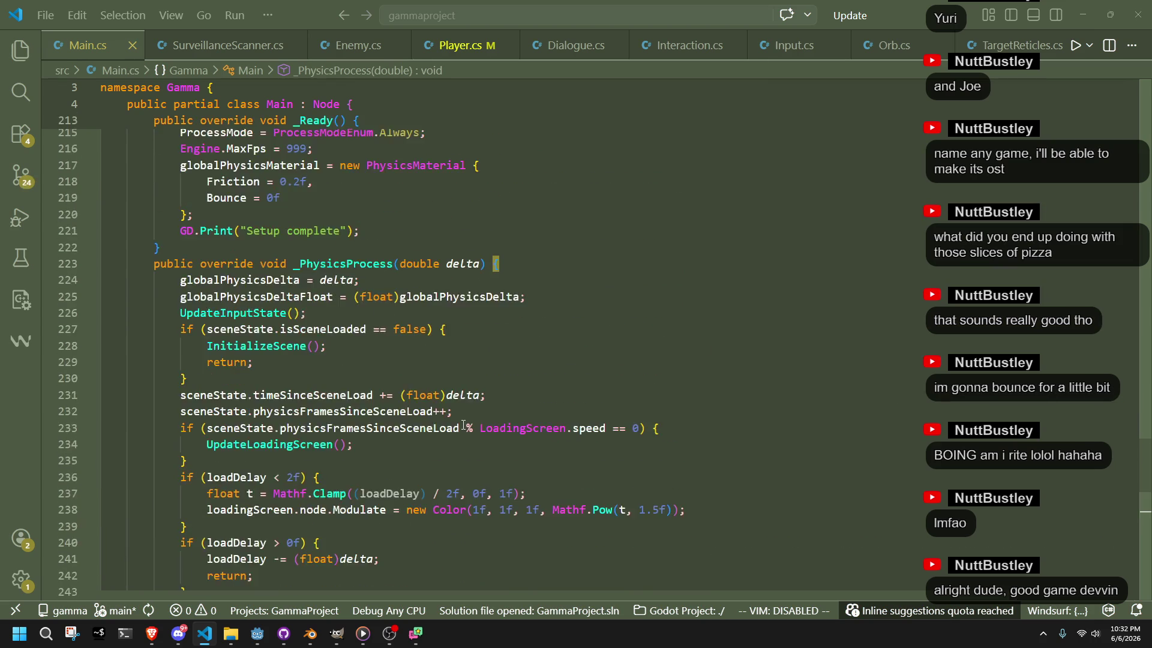
pyautogui.scroll(17, 464, 425)
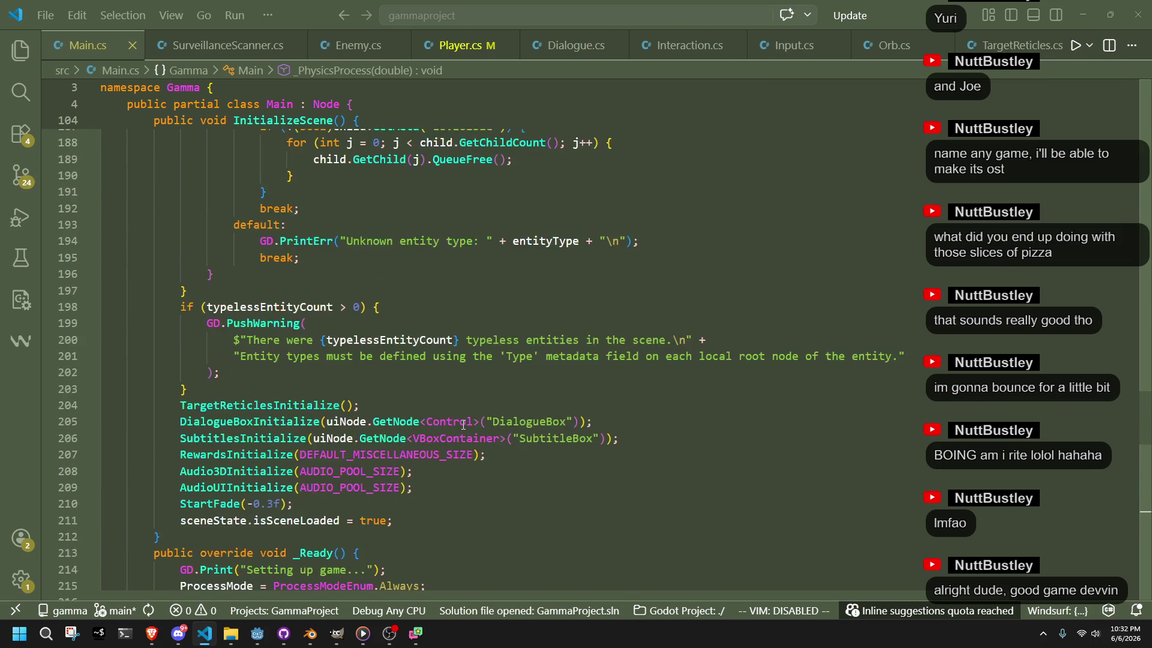
pyautogui.scroll(4, 463, 425)
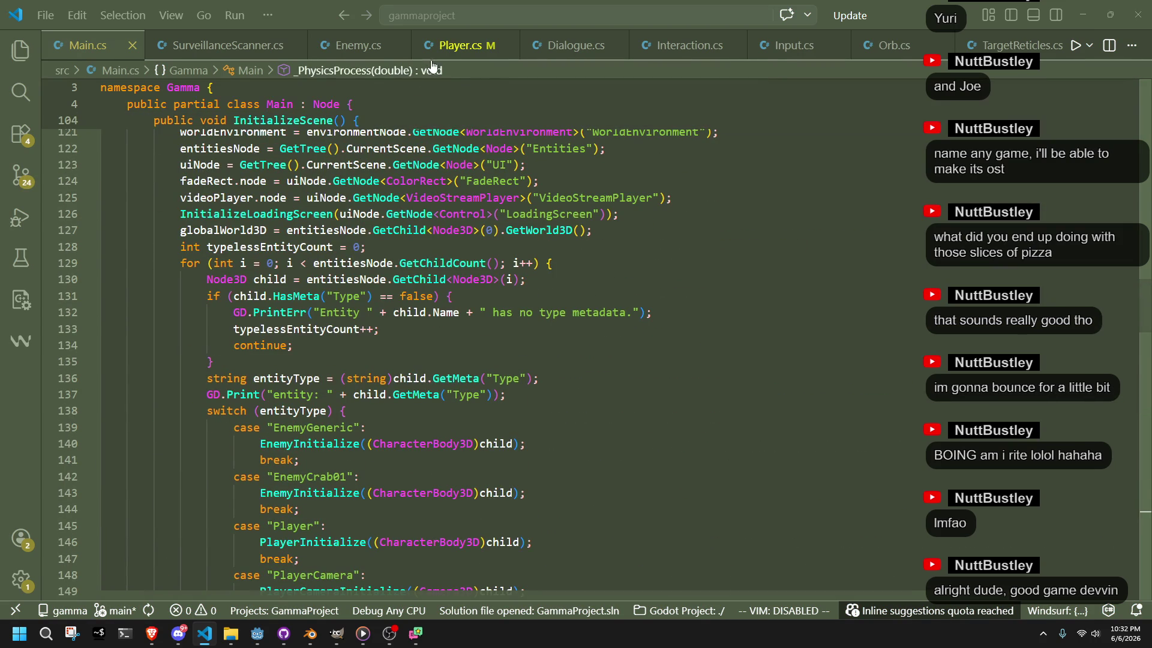
# In Enemy.cs, highlight the uses of enemyCount in EnemyInitialize
pyautogui.click(359, 45)
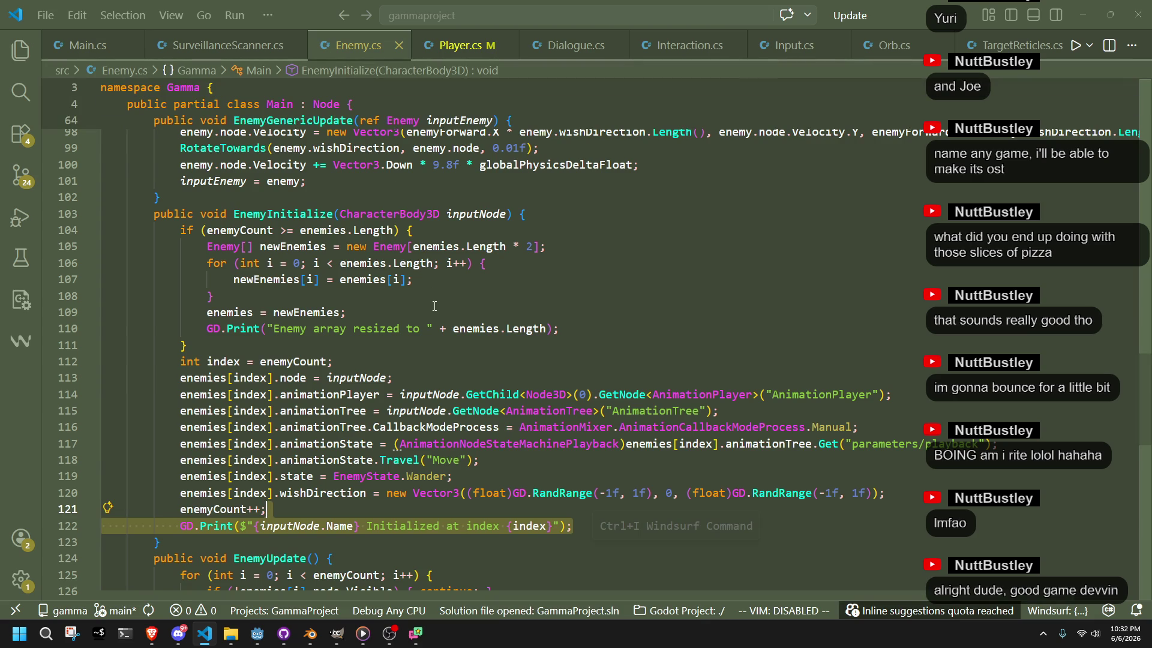
pyautogui.click(389, 294)
pyautogui.doubleClick(247, 232)
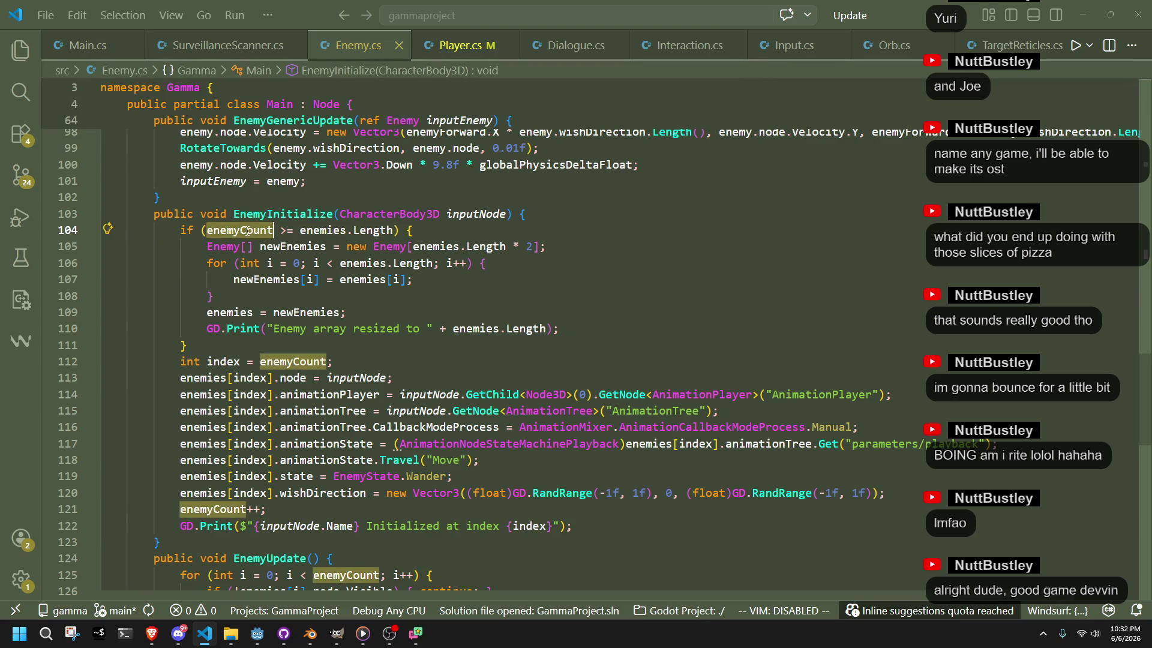
pyautogui.scroll(-2, 394, 333)
pyautogui.scroll(3, 394, 334)
pyautogui.scroll(2, 394, 333)
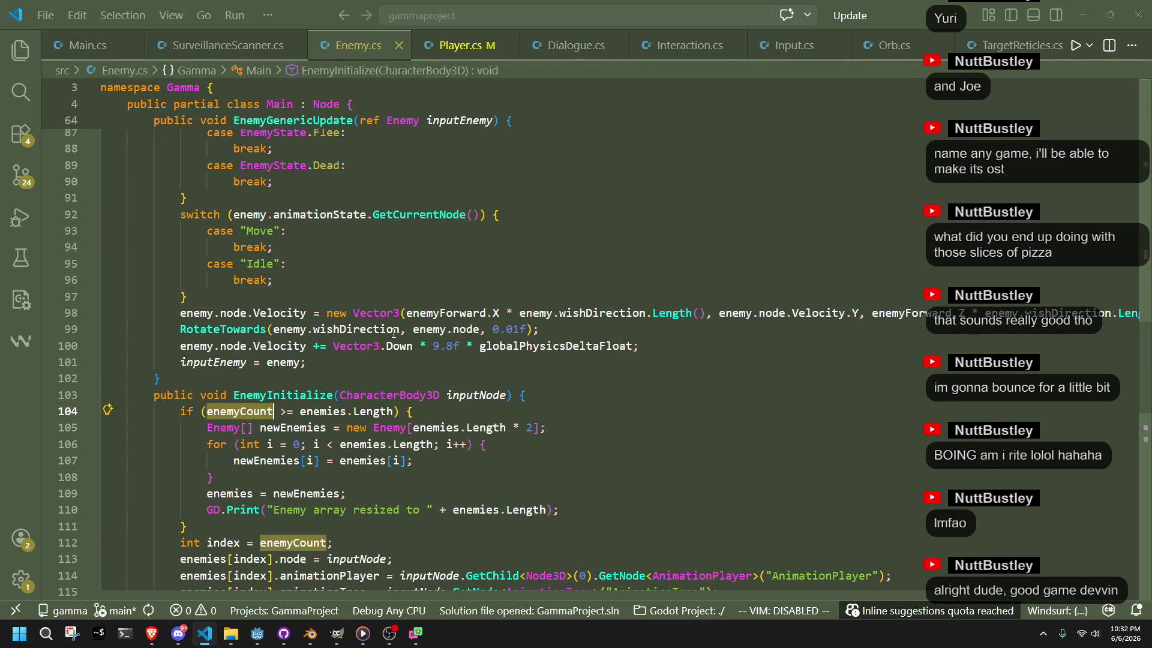
# Find enemyCount within Enemy.cs, jumping to the match on line 112
pyautogui.hotkey('ctrl', 'pageup')
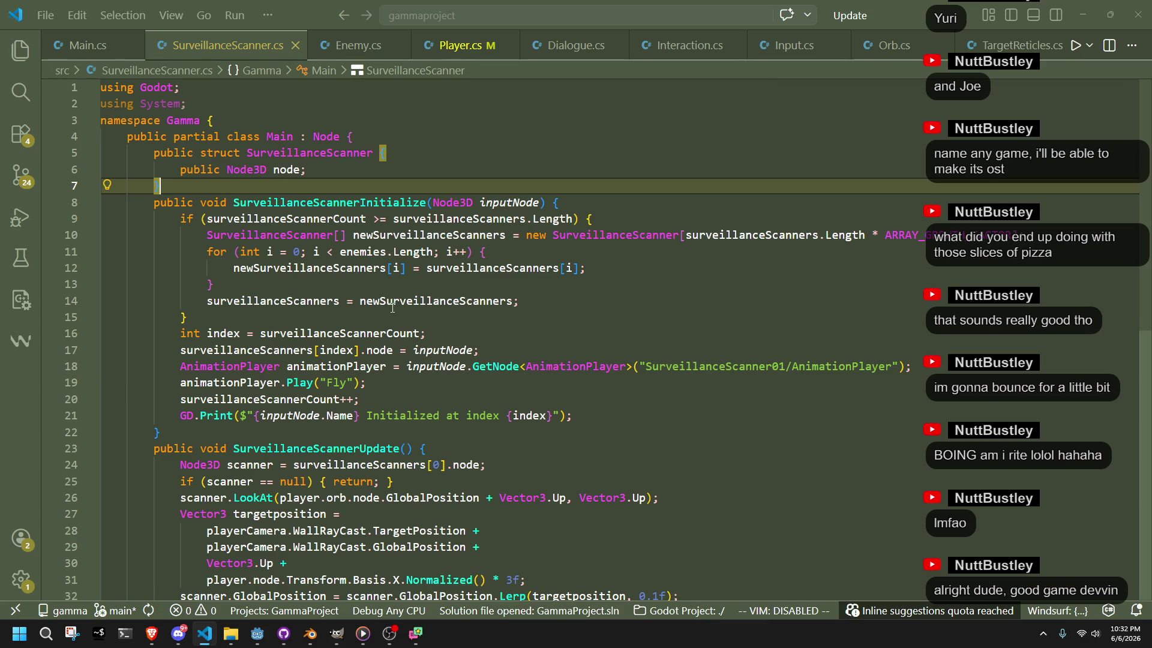
pyautogui.click(358, 45)
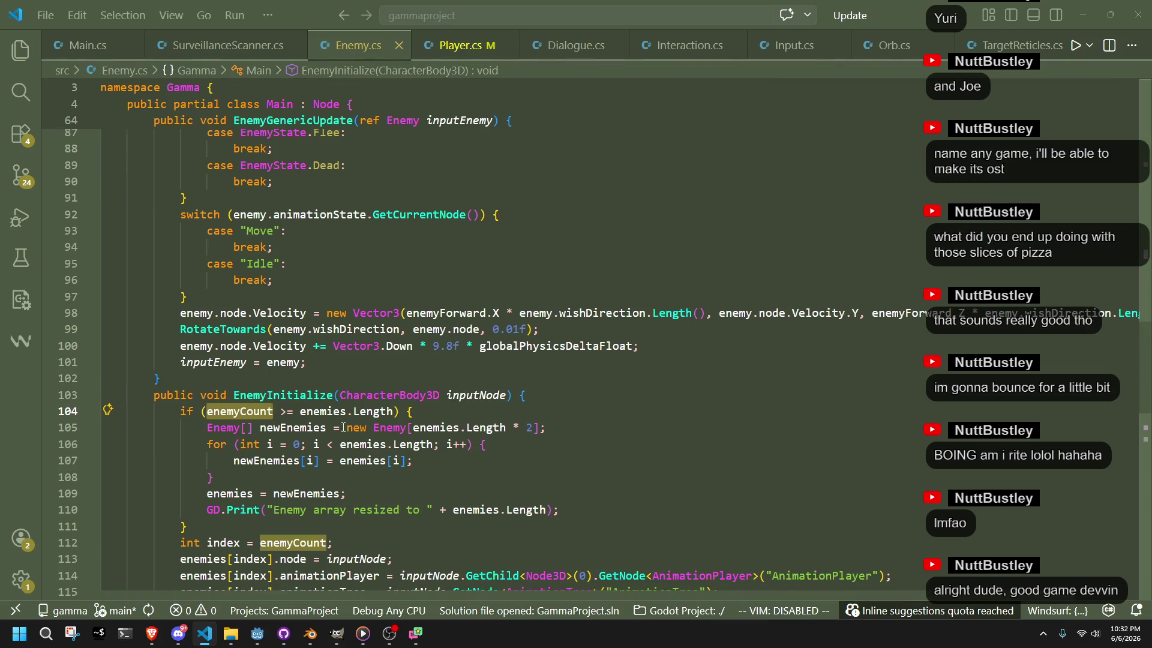
pyautogui.hotkey('ctrl', 'f')
pyautogui.hotkey('ctrl', 'v')
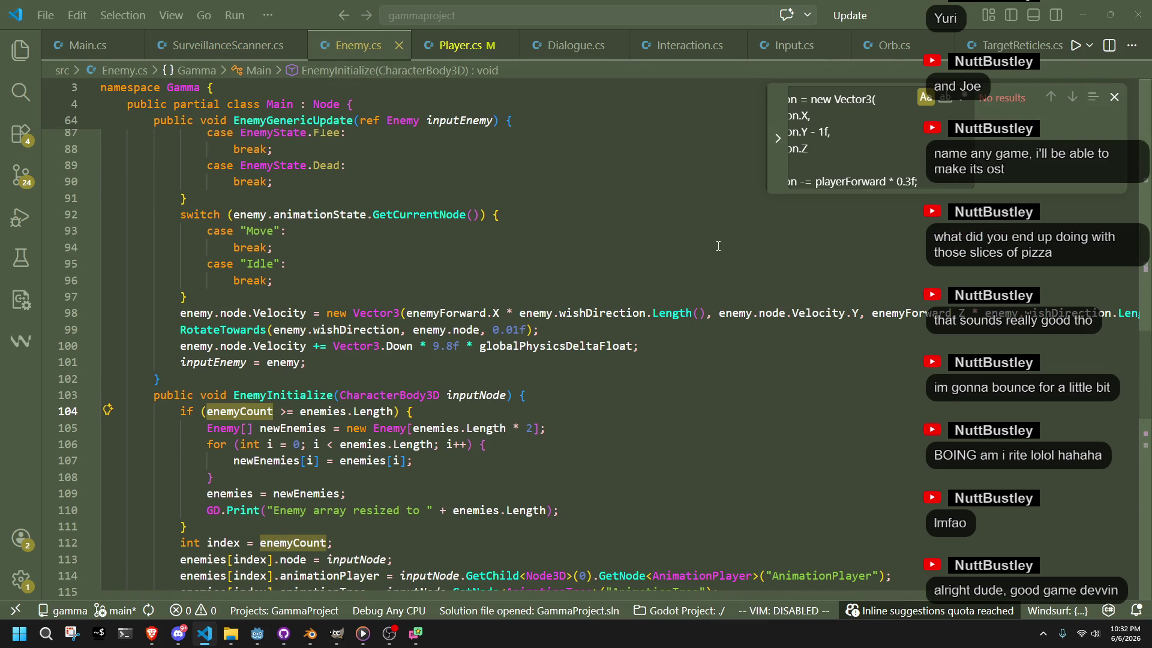
pyautogui.hotkey('ctrl', 'f')
pyautogui.press('Return')
pyautogui.hotkey('ctrl', 'shift', 'f')
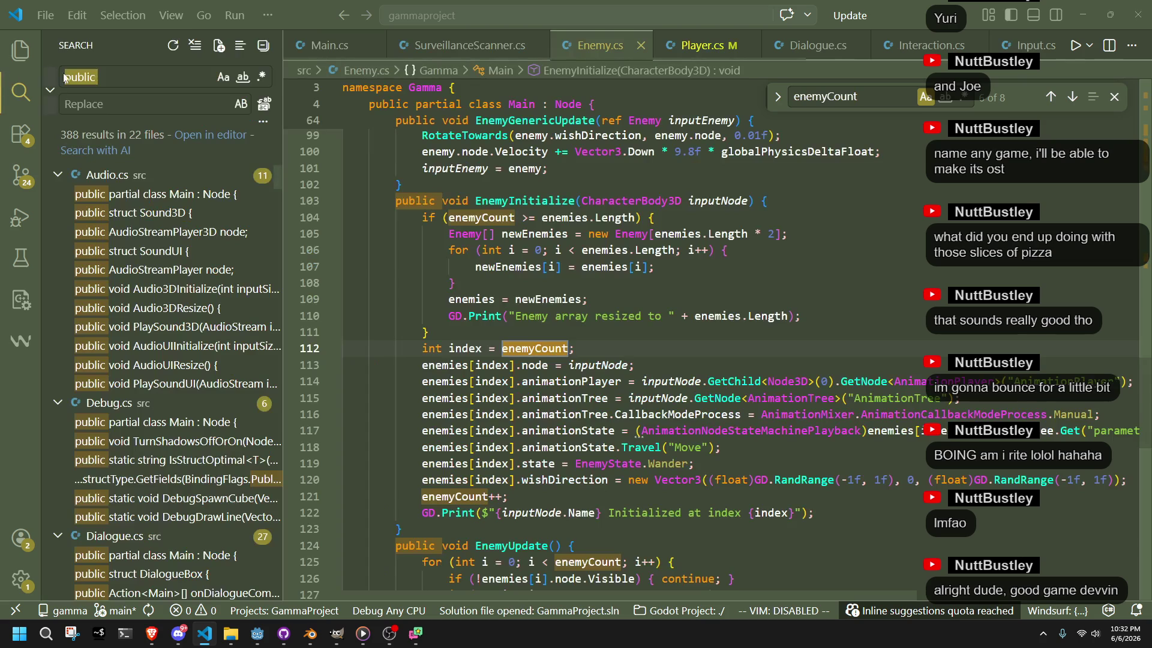
# Search the whole project for 'public', then for 'enemyCount'
pyautogui.hotkey('ctrl', 'v')
pyautogui.hotkey('ctrl', 'a')
pyautogui.write('public')
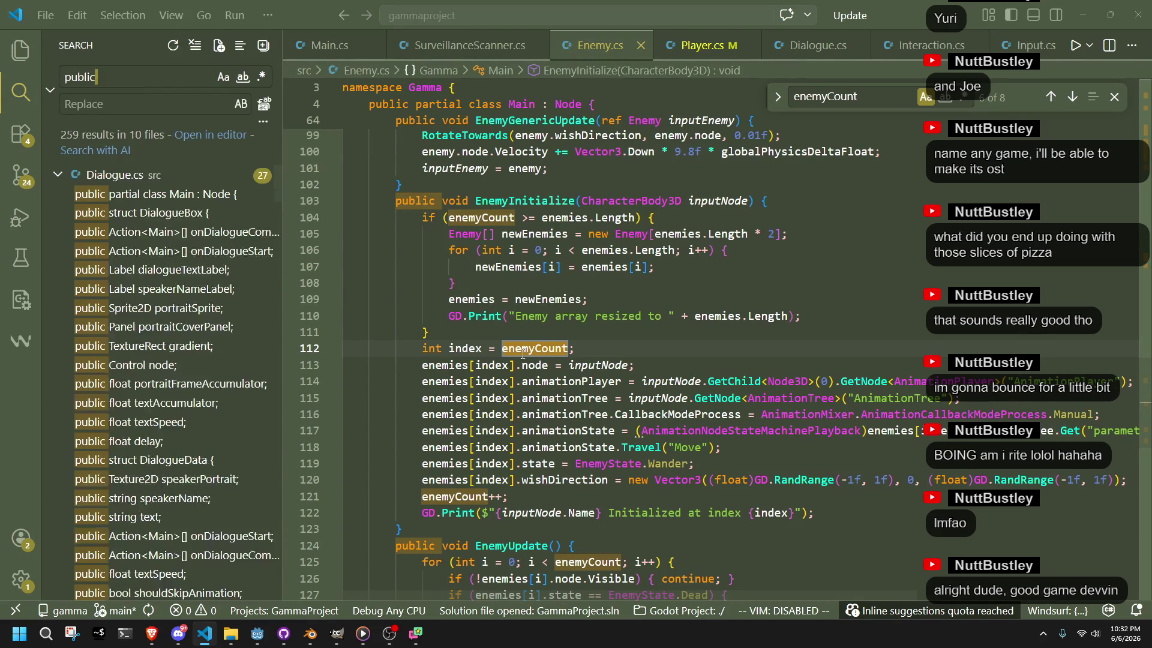
pyautogui.hotkey('ctrl', 'a')
pyautogui.write('enemyCount')
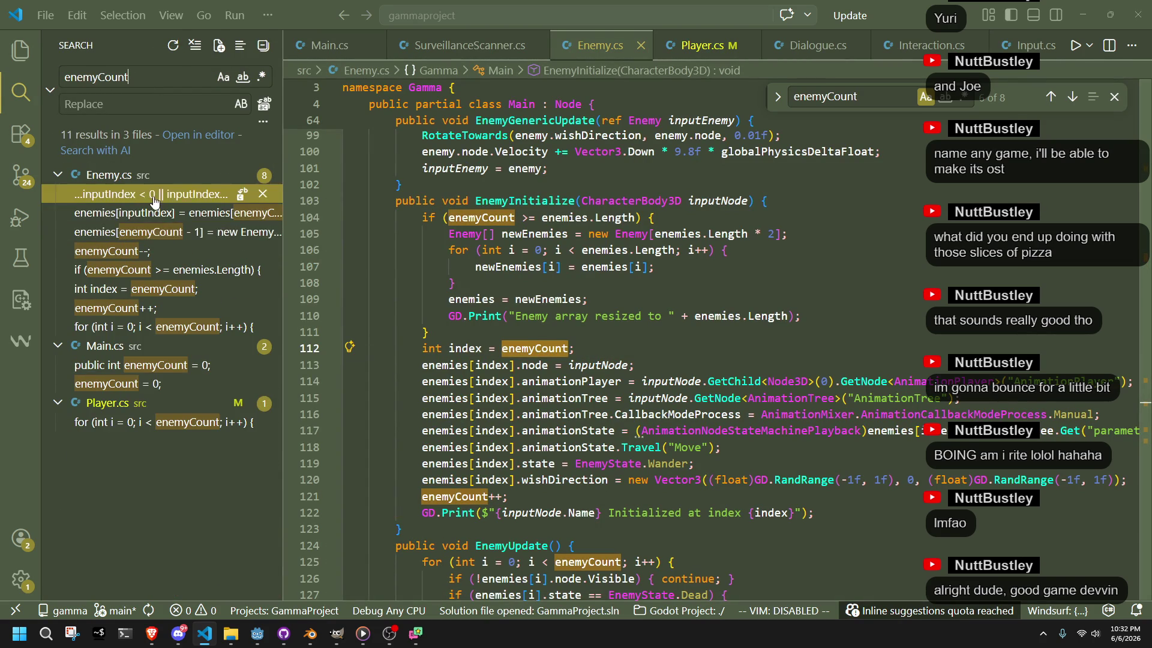
# In Main.cs, cut the 'enemyCount = 0;' reset and paste it below the enemies array line
pyautogui.click(123, 387)
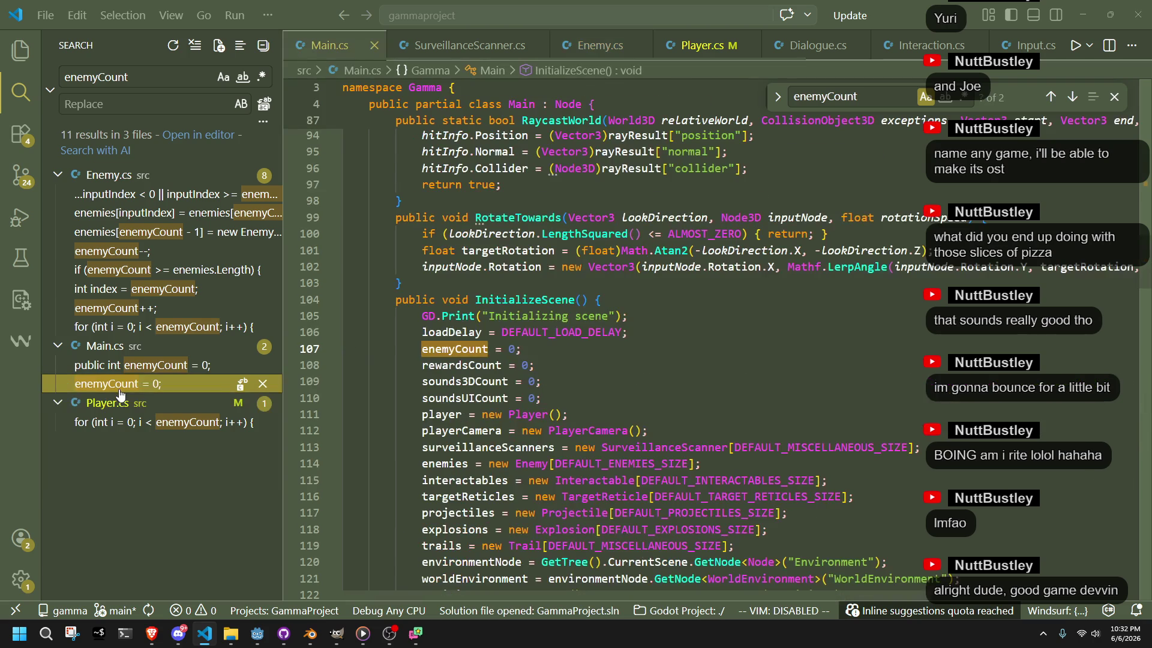
pyautogui.click(593, 398)
pyautogui.click(663, 338)
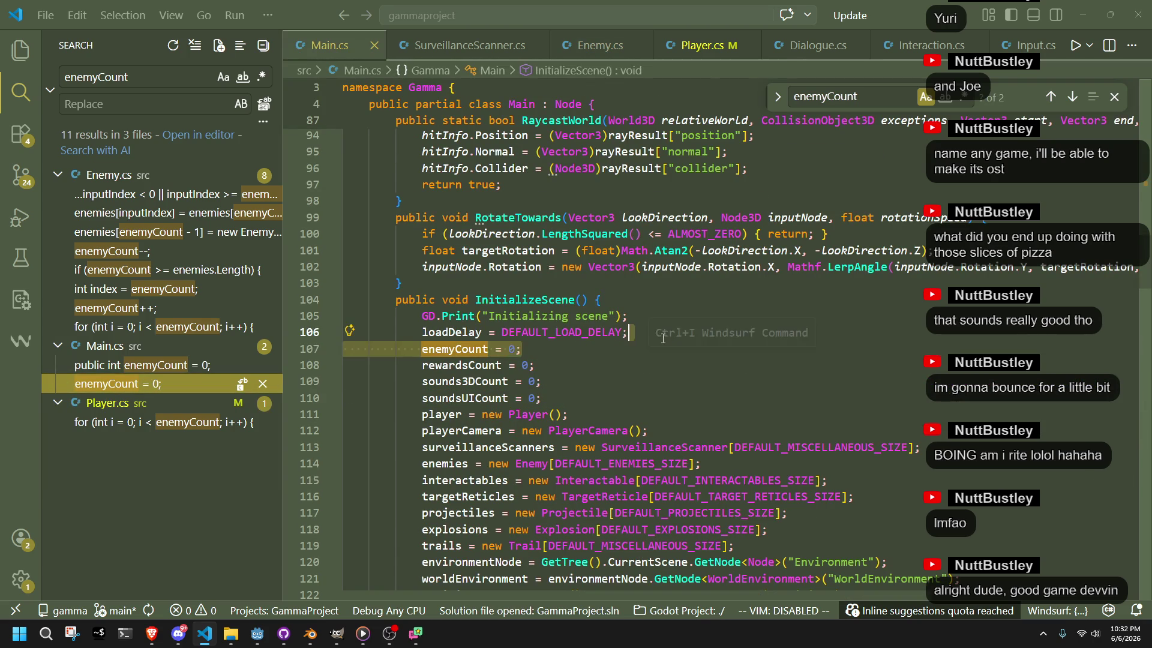
pyautogui.press('Down')
pyautogui.hotkey('ctrl', 'x')
pyautogui.click(717, 455)
pyautogui.hotkey('ctrl', 'v')
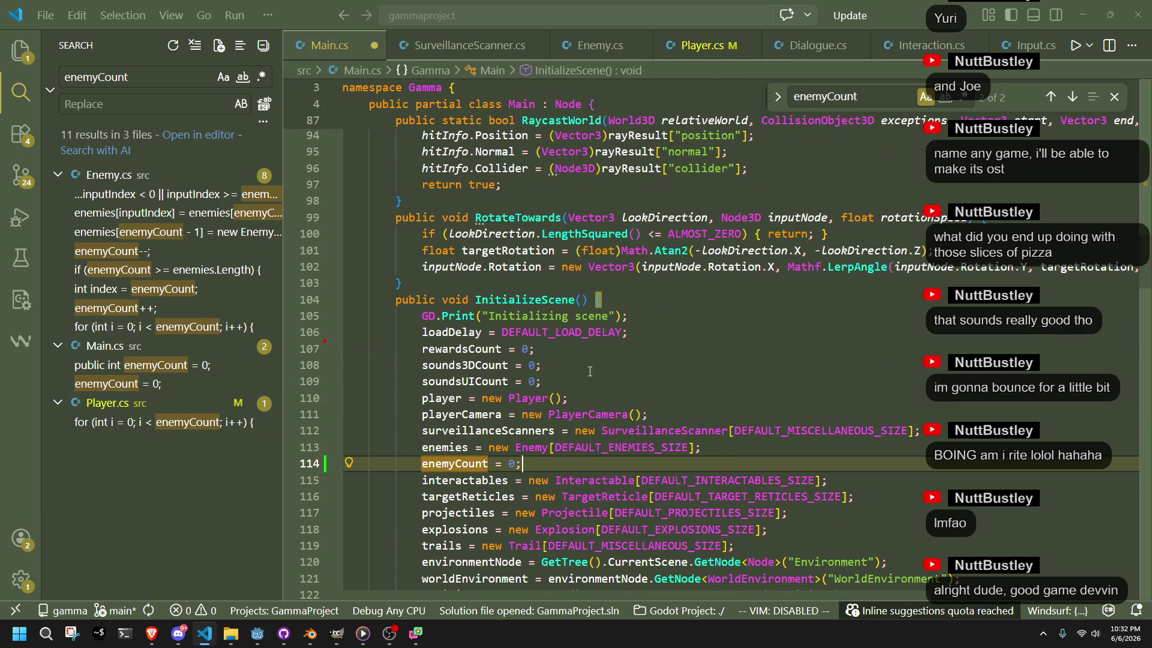
# Delete the moved enemyCount reset and restore it to its original spot
pyautogui.moveTo(573, 378); pyautogui.dragTo(568, 355)
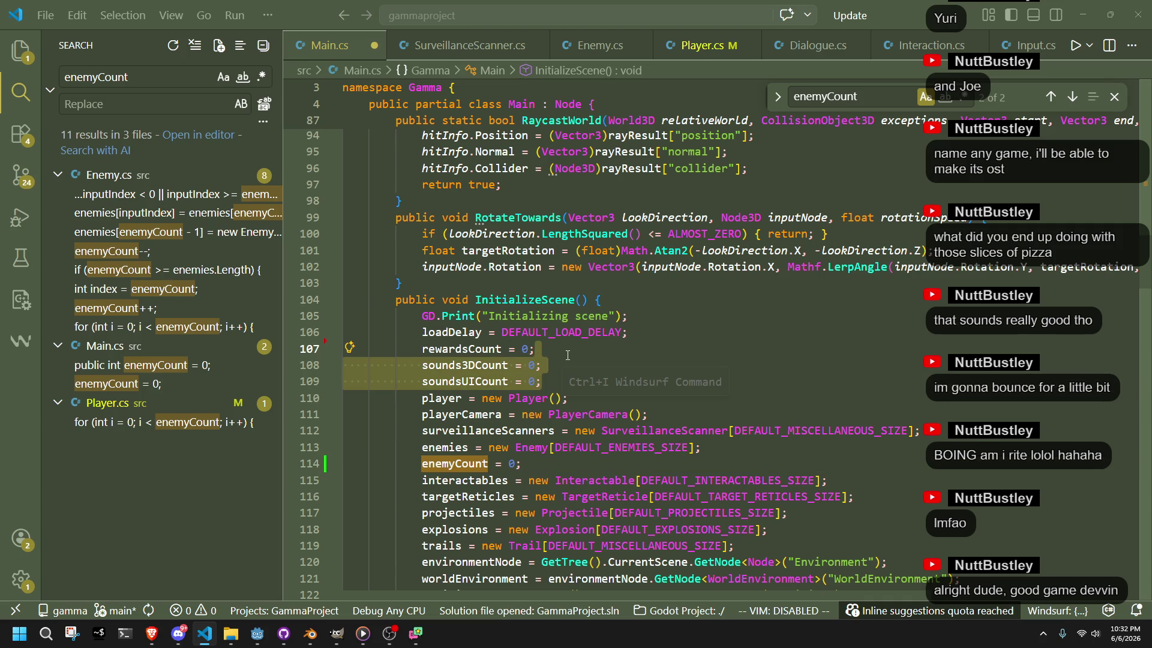
pyautogui.scroll(-2, 622, 388)
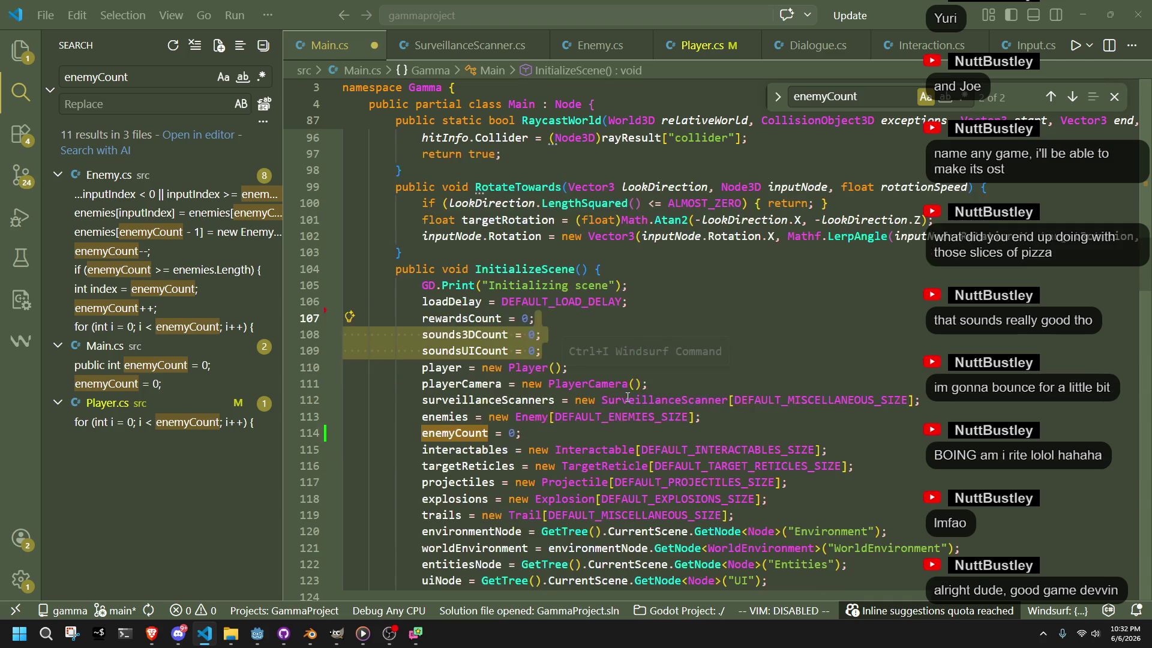
pyautogui.scroll(-20, 624, 402)
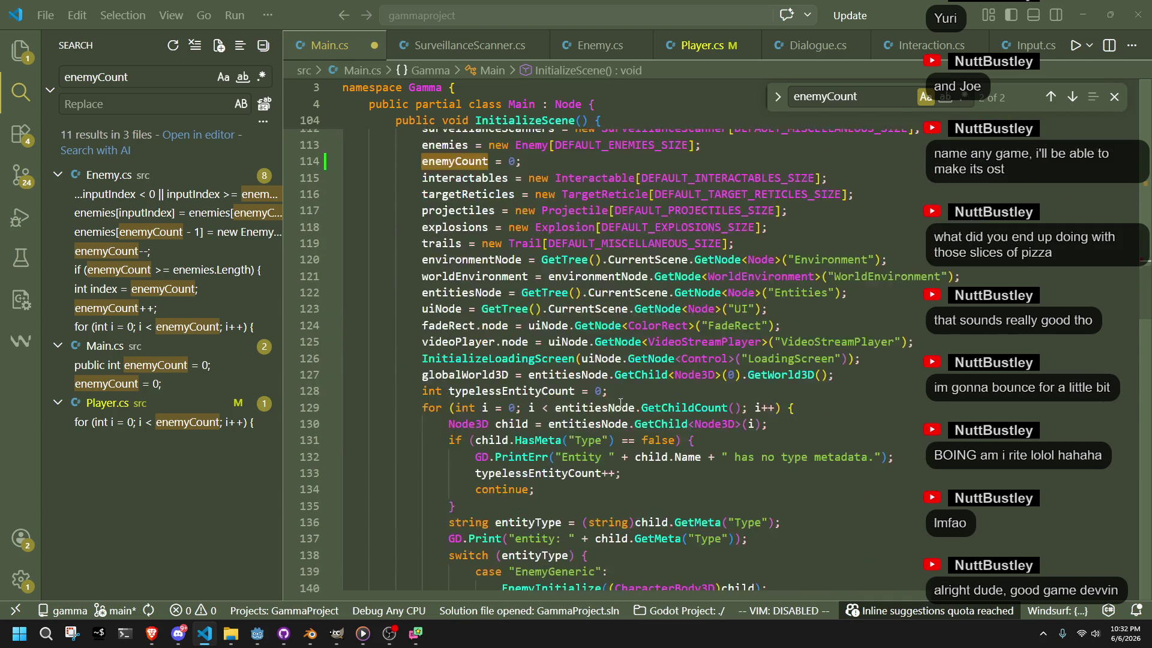
pyautogui.scroll(-1, 617, 407)
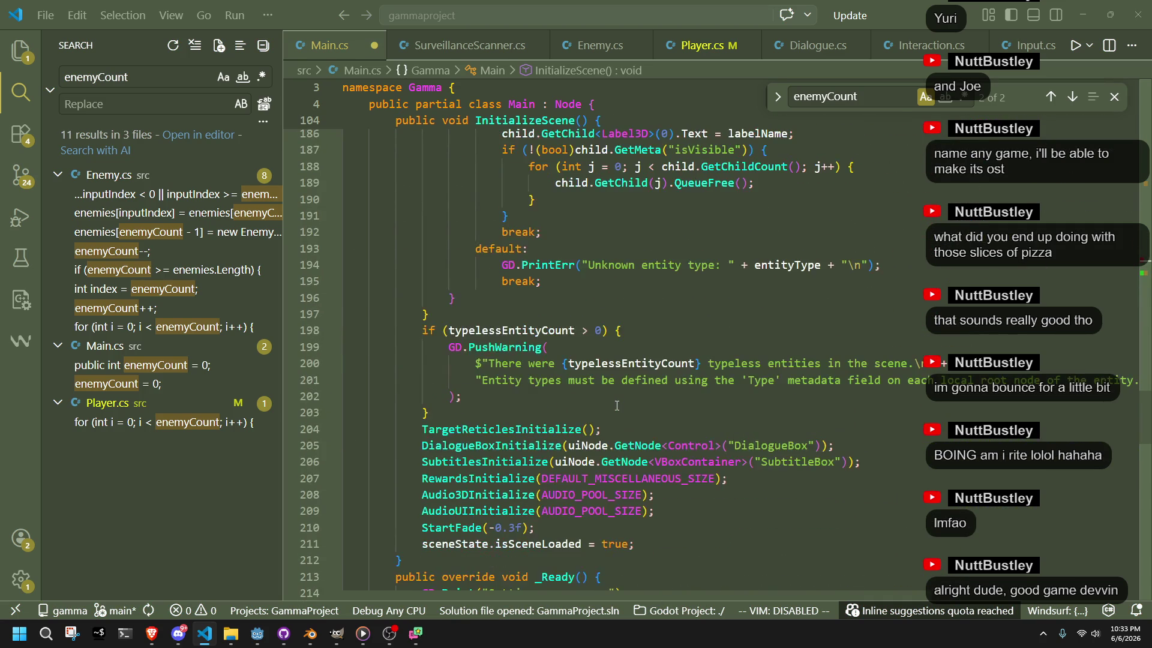
pyautogui.scroll(20, 617, 406)
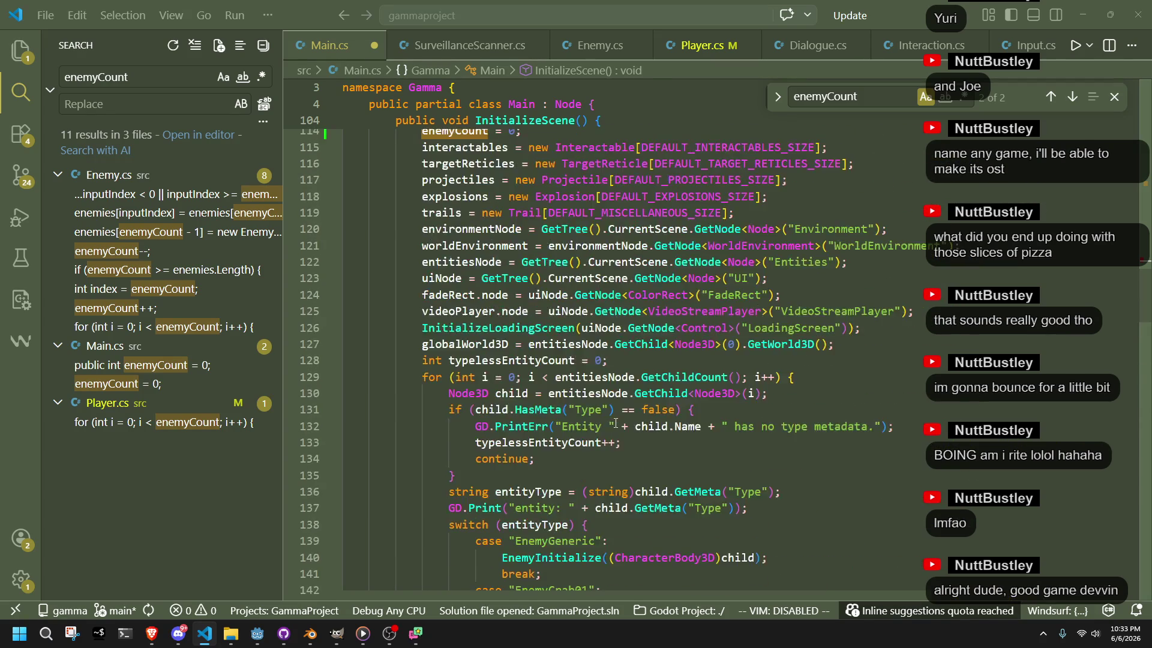
pyautogui.click(607, 342)
pyautogui.hotkey('ctrl', 'shift', 'k')
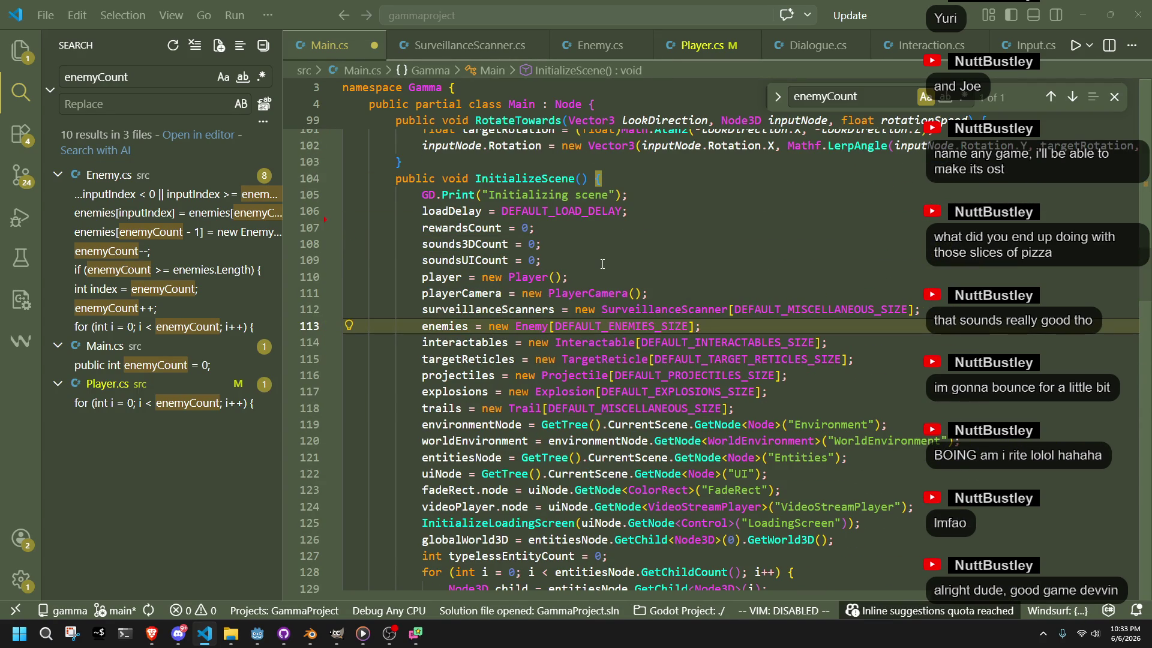
pyautogui.press('Up')
pyautogui.press('Up')
pyautogui.press('Up')
pyautogui.hotkey('ctrl', 'v')
pyautogui.click(602, 264)
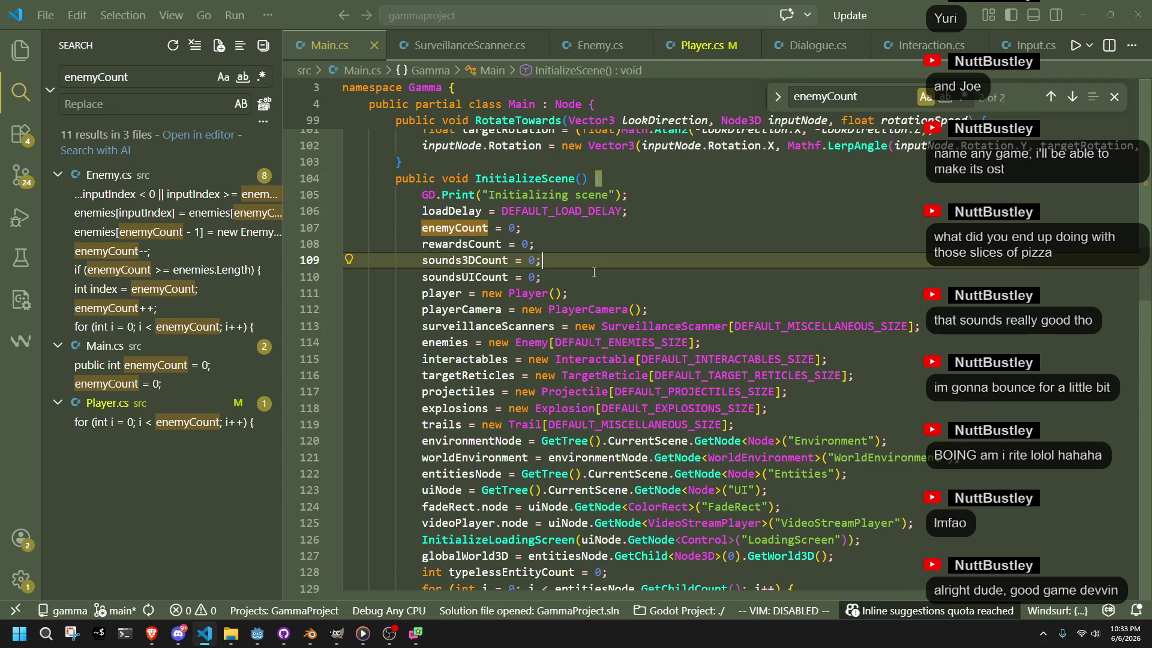
# Remove the enemyCount reset from line 107 and paste it below the enemies array creation
pyautogui.press('Up')
pyautogui.press('Up')
pyautogui.hotkey('shift', 'Up')
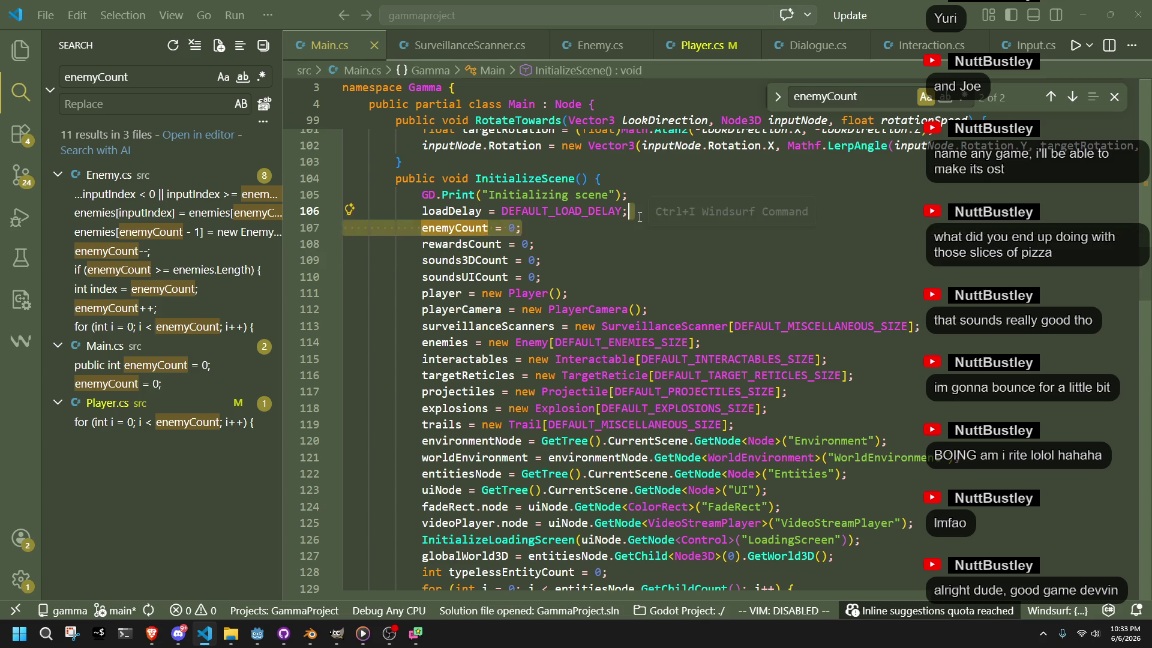
pyautogui.press('BackSpace')
pyautogui.click(753, 321)
pyautogui.hotkey('ctrl', 'v')
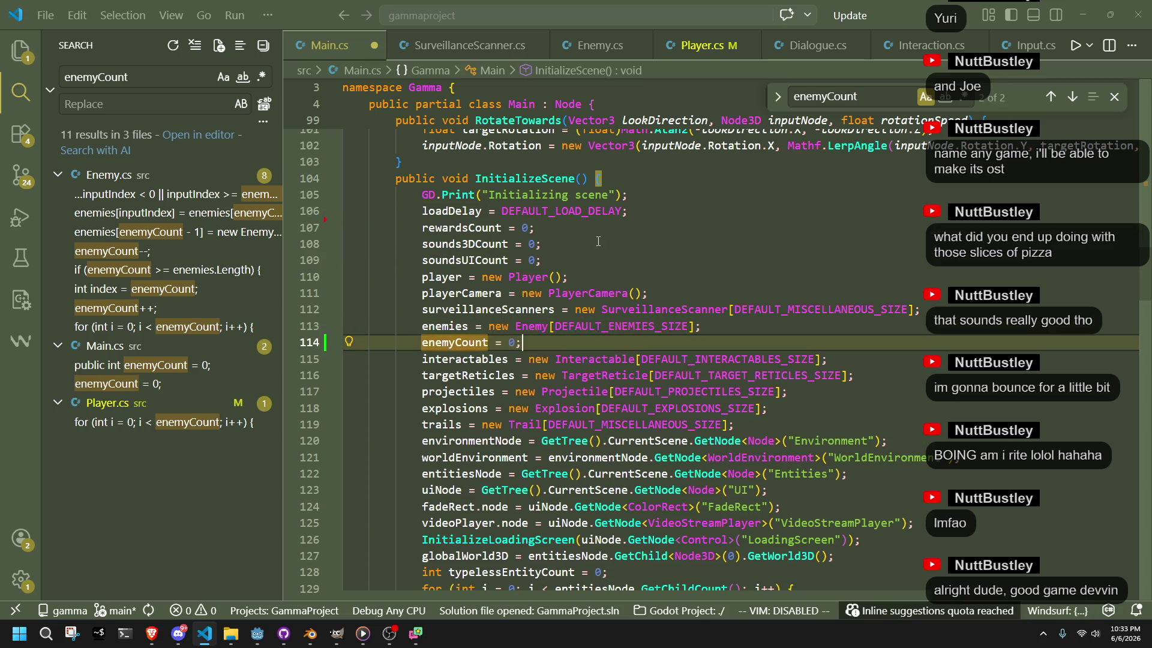
pyautogui.click(595, 229)
pyautogui.press('Up')
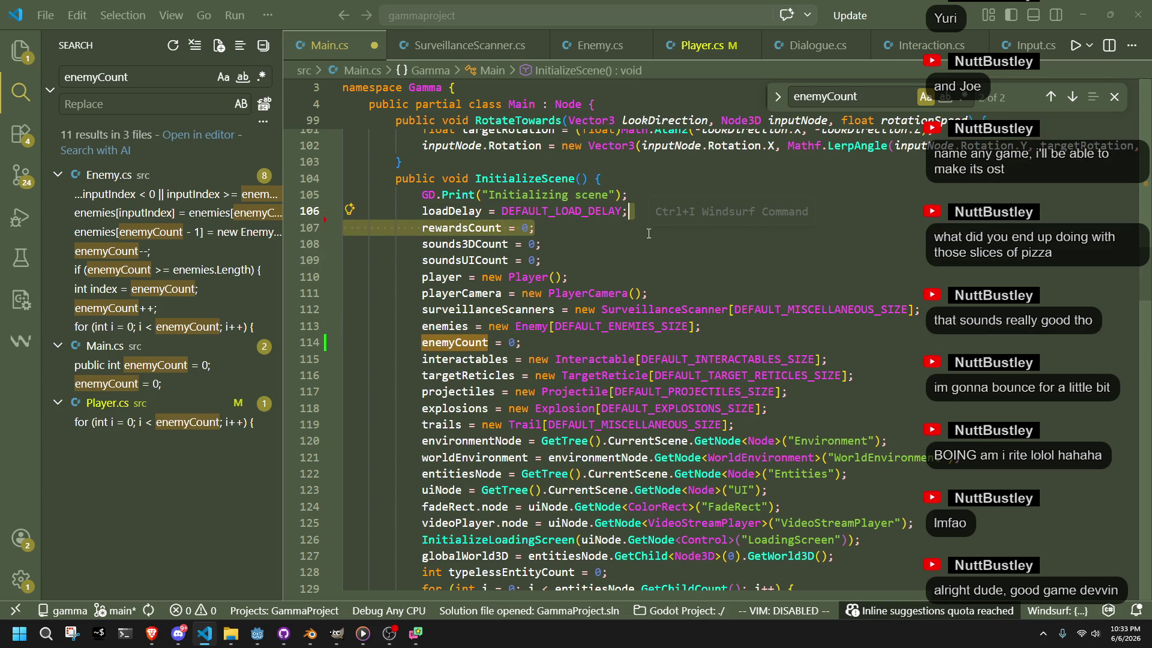
# Search Main.cs for 'rewards' and return to the rewardsCount line
pyautogui.doubleClick(480, 229)
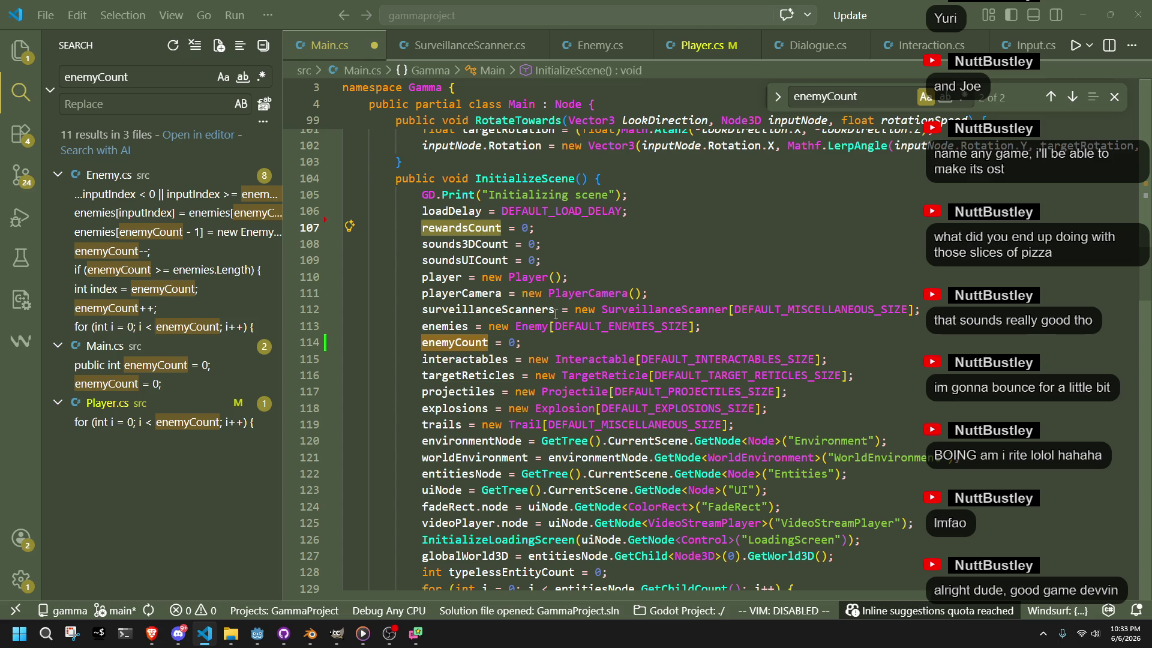
pyautogui.moveTo(471, 228); pyautogui.dragTo(423, 230)
pyautogui.hotkey('ctrl', 'f')
pyautogui.scroll(-10, 726, 244)
pyautogui.scroll(-20, 727, 244)
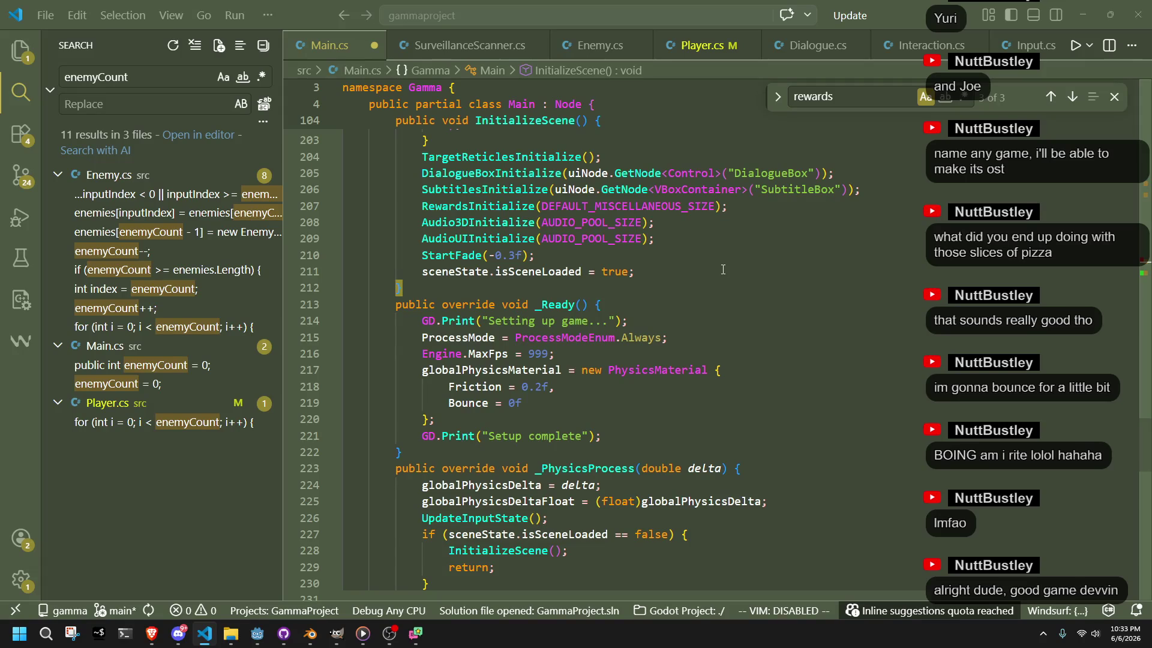
pyautogui.scroll(20, 693, 349)
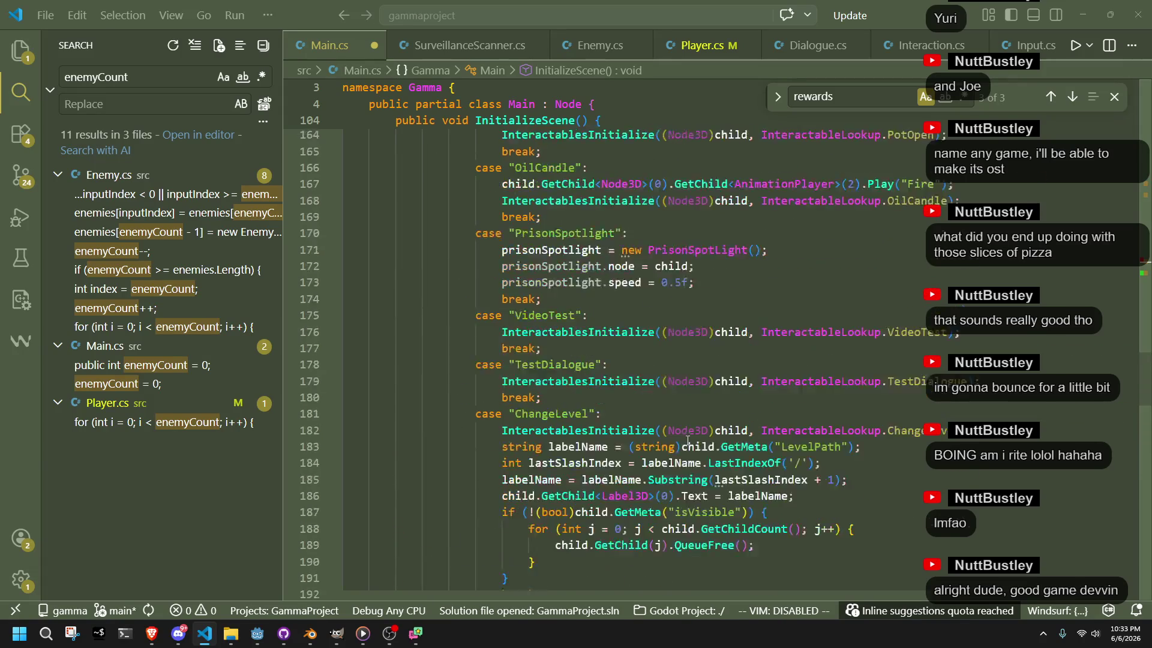
pyautogui.scroll(5, 687, 440)
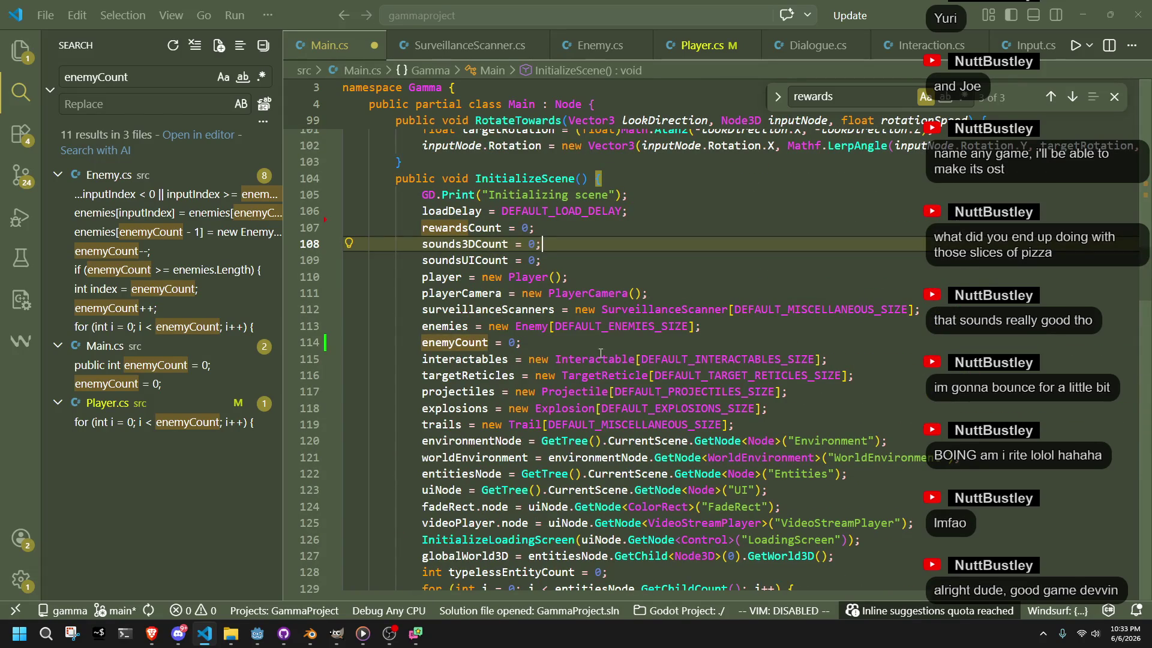
pyautogui.click(462, 228)
# Search the project for rewardsCount and open Rewards.cs at its reset after the rewards loop
pyautogui.doubleClick(113, 75)
pyautogui.write('rewardsCount')
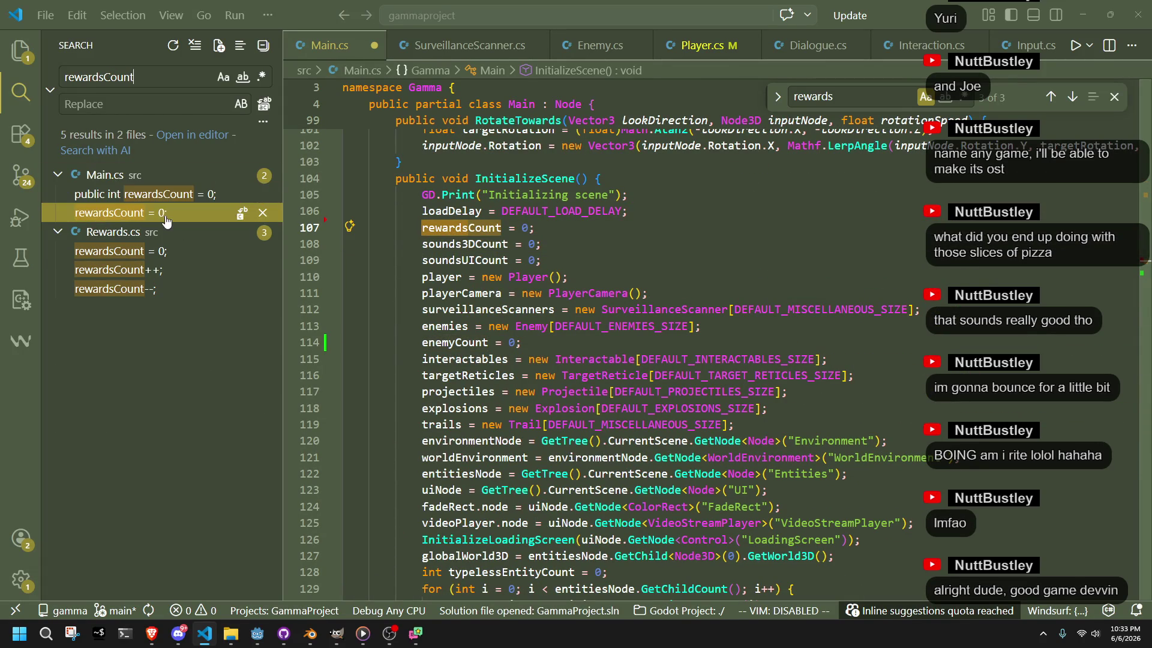
pyautogui.click(171, 258)
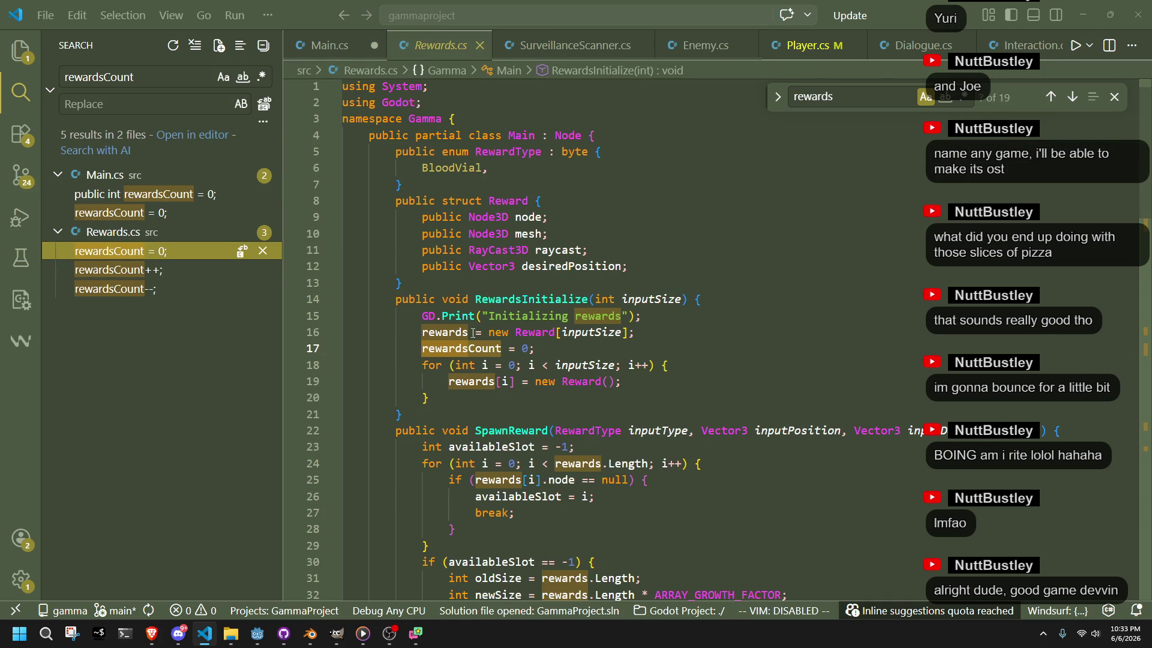
pyautogui.click(548, 406)
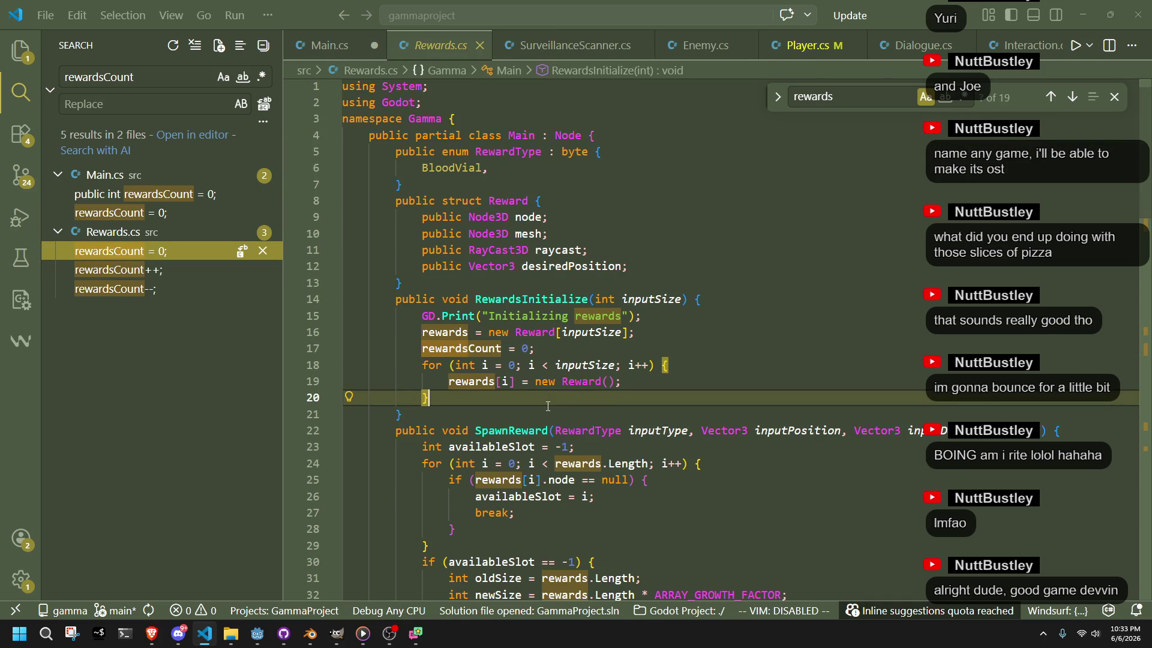
# In Main.cs, add 'surveillanceScannerCount = 0;' after the surveillanceScanners array and save
pyautogui.click(327, 54)
pyautogui.click(607, 258)
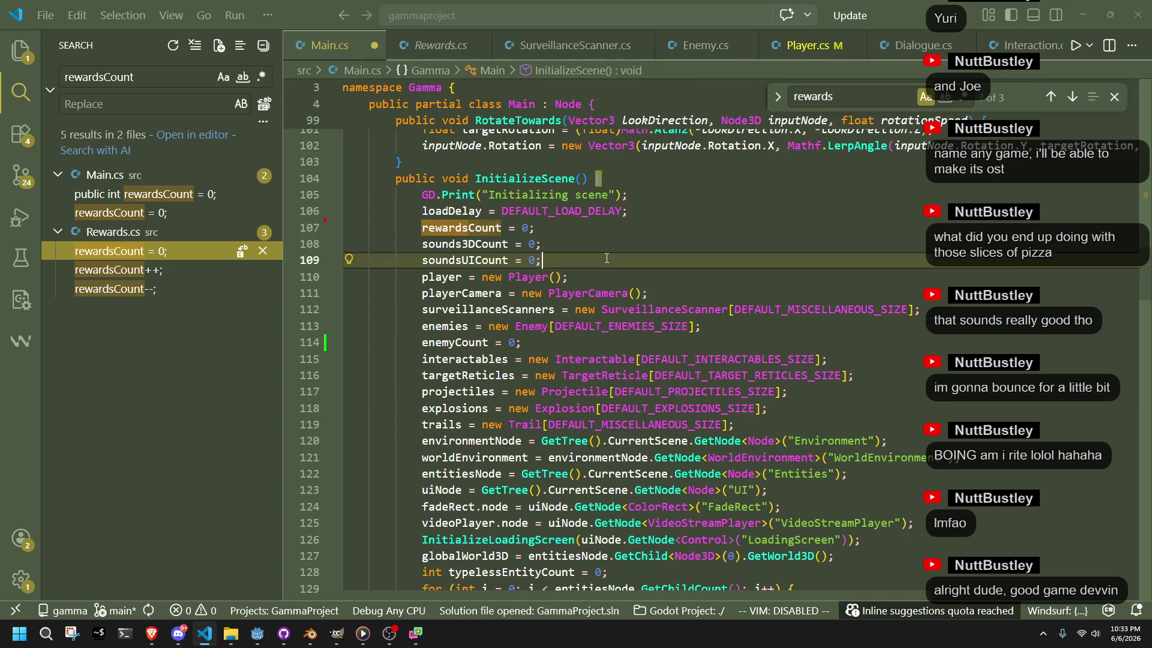
pyautogui.hotkey('ctrl', 's')
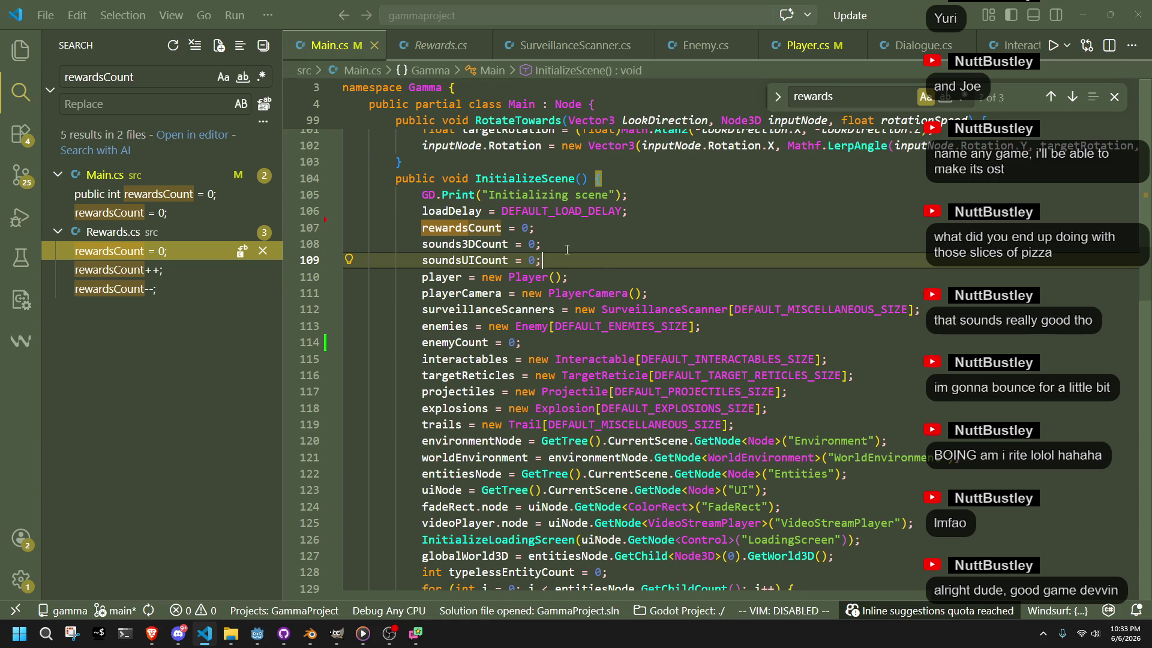
pyautogui.click(659, 294)
pyautogui.click(950, 306)
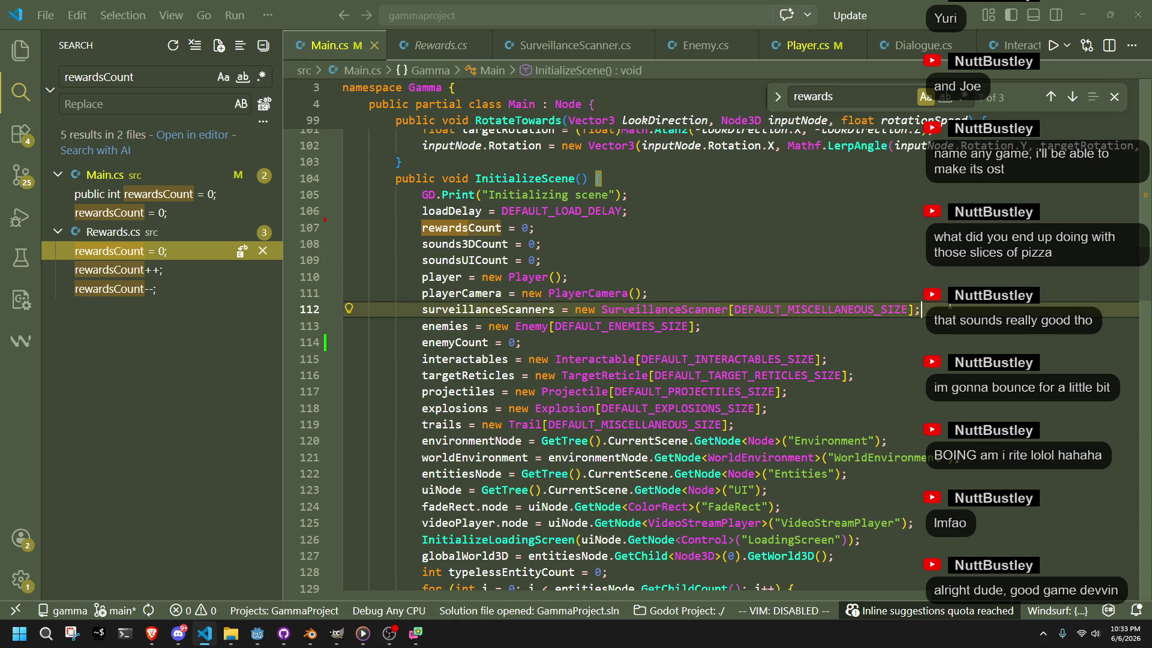
pyautogui.press('Return')
pyautogui.press('Tab')
pyautogui.hotkey('ctrl', 's')
# Select the sounds3DCount and soundsUICount reset lines in InitializeScene
pyautogui.doubleClick(569, 253)
pyautogui.hotkey('ctrl', 'c')
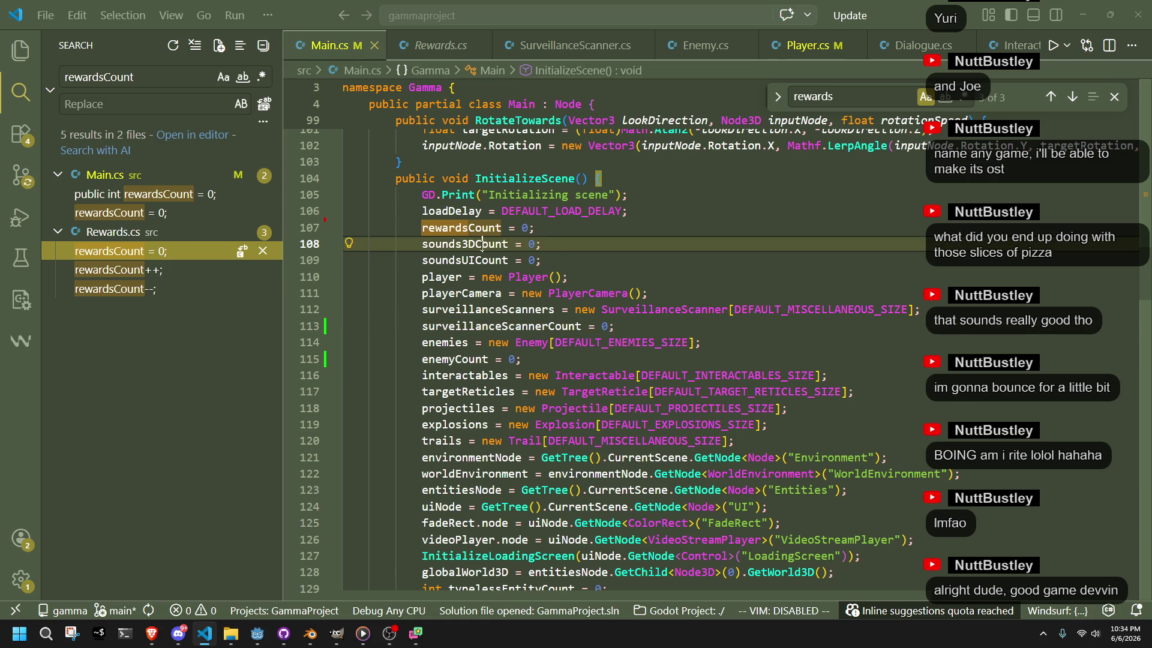
pyautogui.scroll(-1, 529, 283)
pyautogui.moveTo(549, 233); pyautogui.dragTo(552, 202)
pyautogui.click(465, 214)
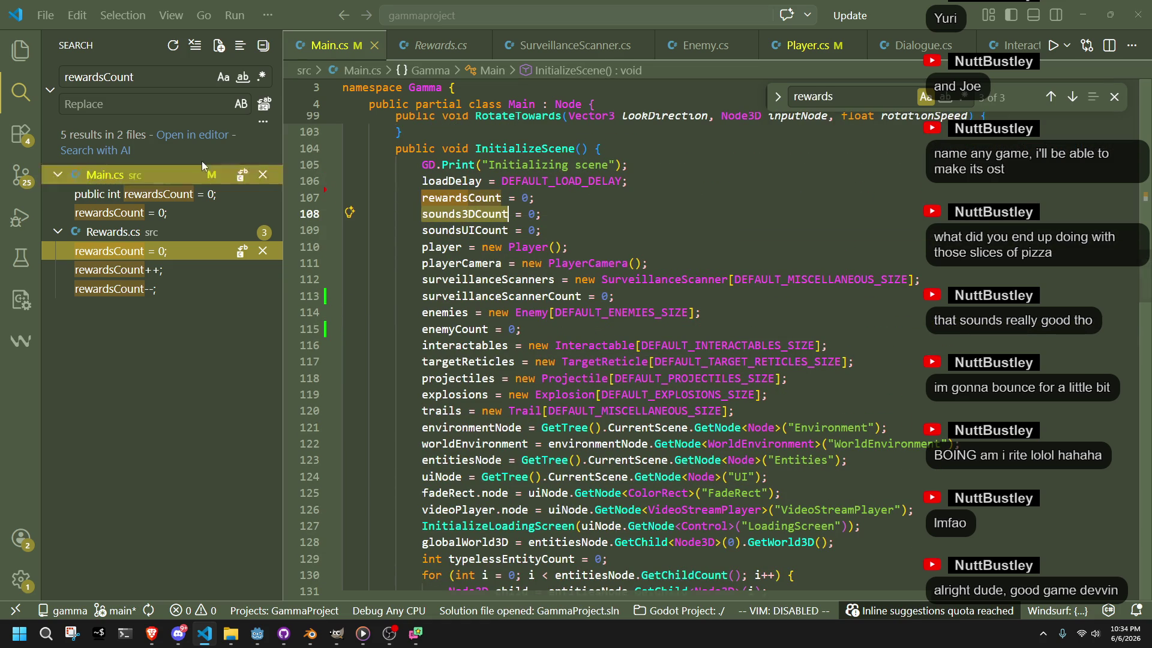
# Search the project for sounds3DCount and check its resets in Main.cs and Audio.cs
pyautogui.doubleClick(148, 78)
pyautogui.hotkey('ctrl', 'v')
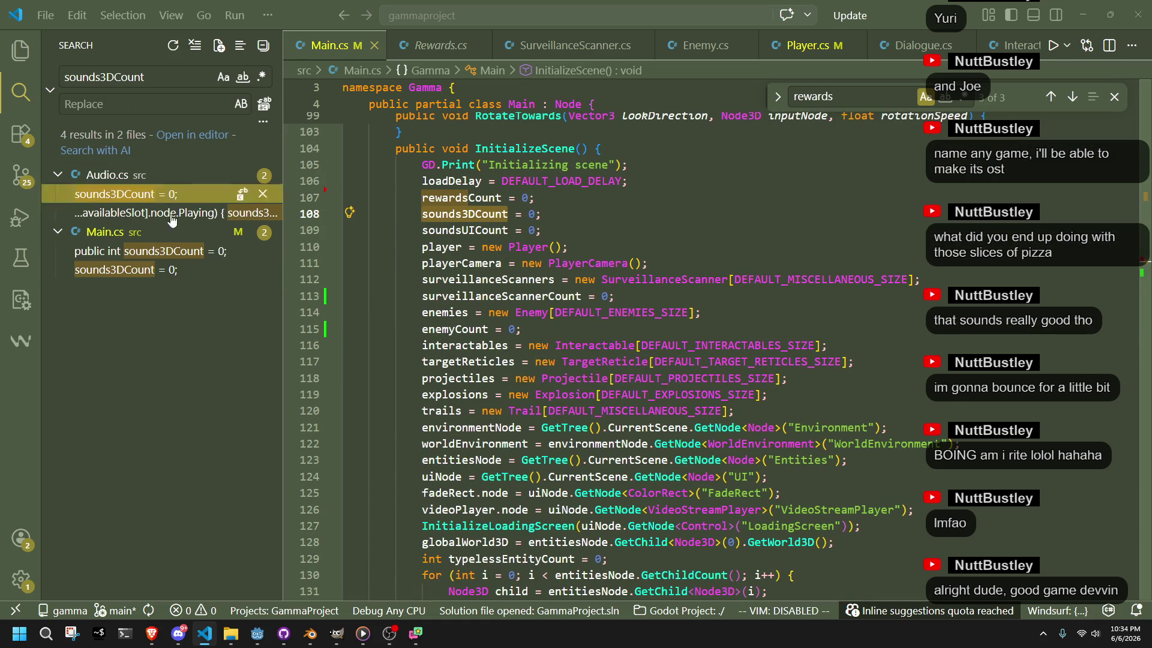
pyautogui.click(174, 278)
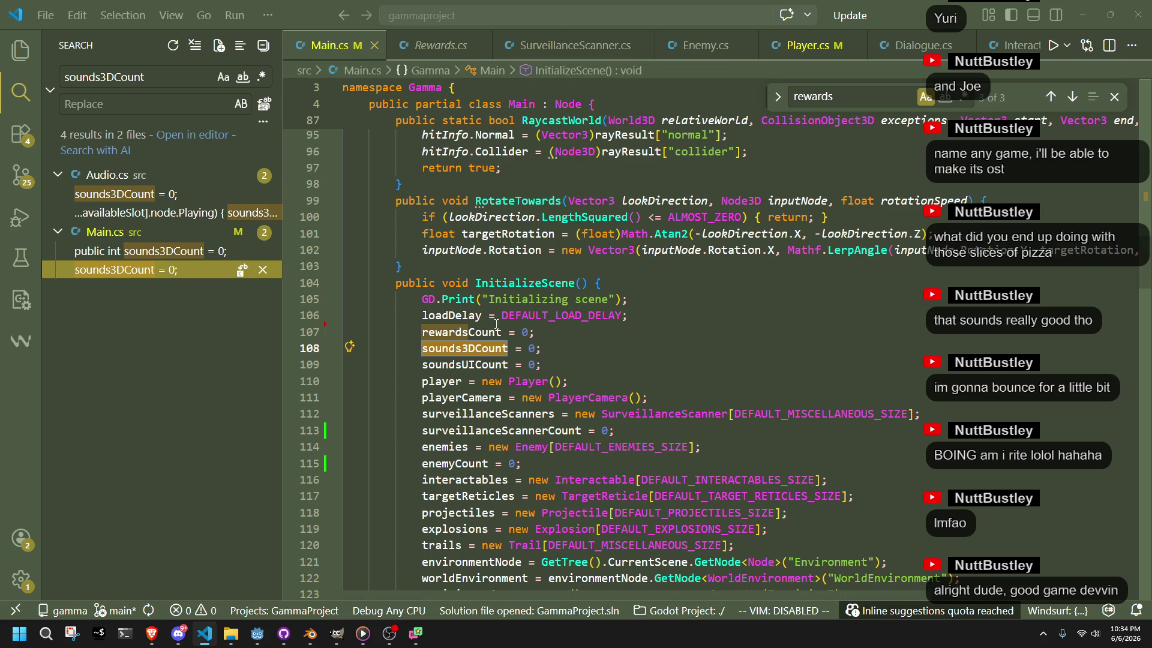
pyautogui.click(140, 199)
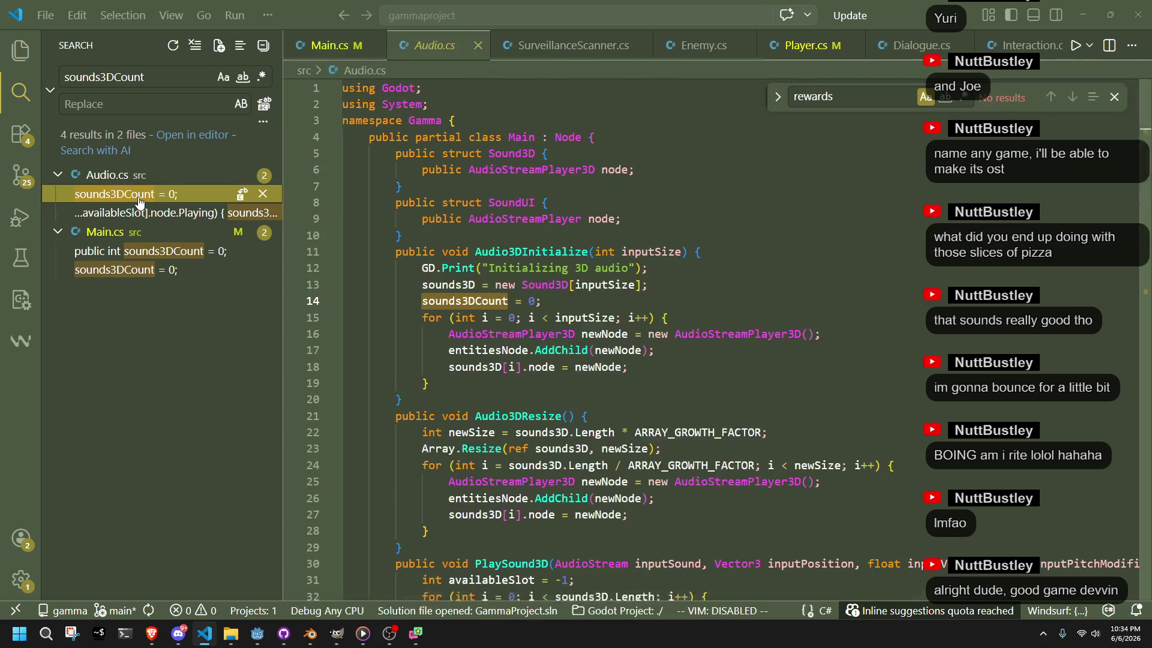
# Delete the sounds3DCount and soundsUICount reset lines from InitializeScene
pyautogui.click(149, 274)
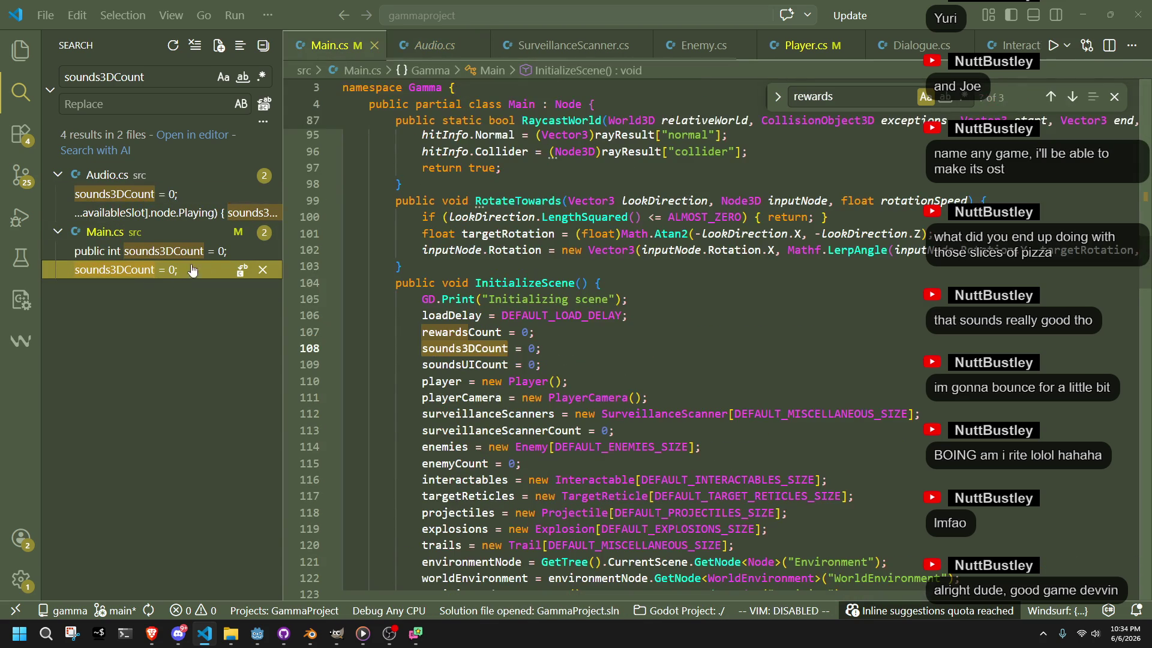
pyautogui.moveTo(600, 366); pyautogui.dragTo(609, 336)
pyautogui.press('BackSpace')
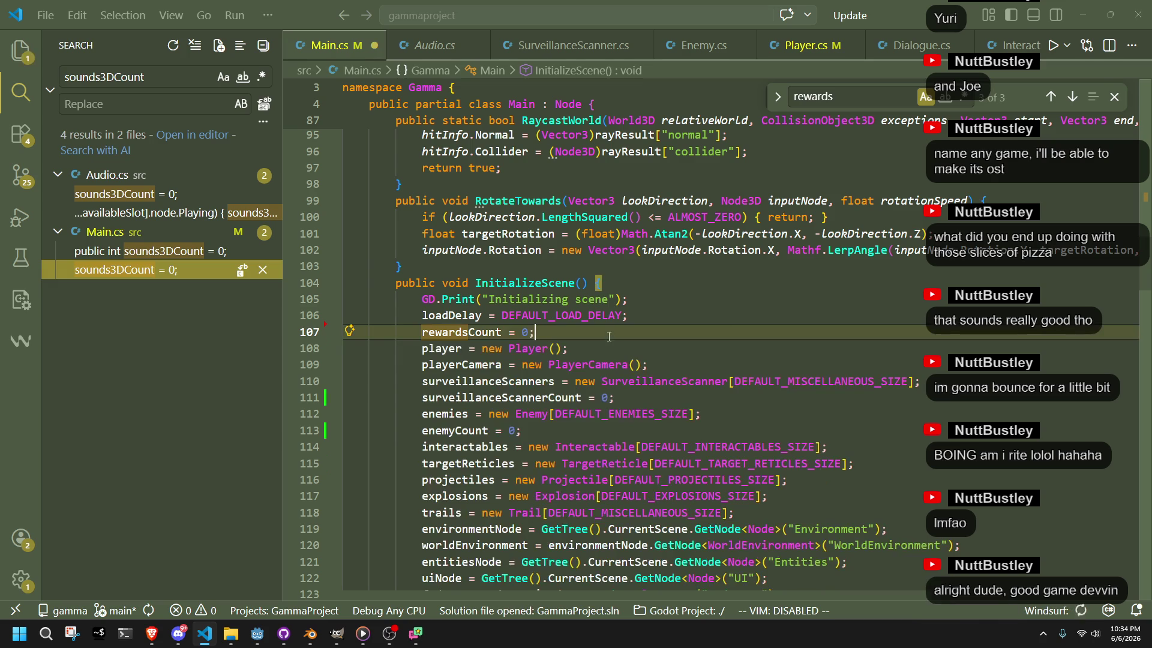
pyautogui.doubleClick(450, 332)
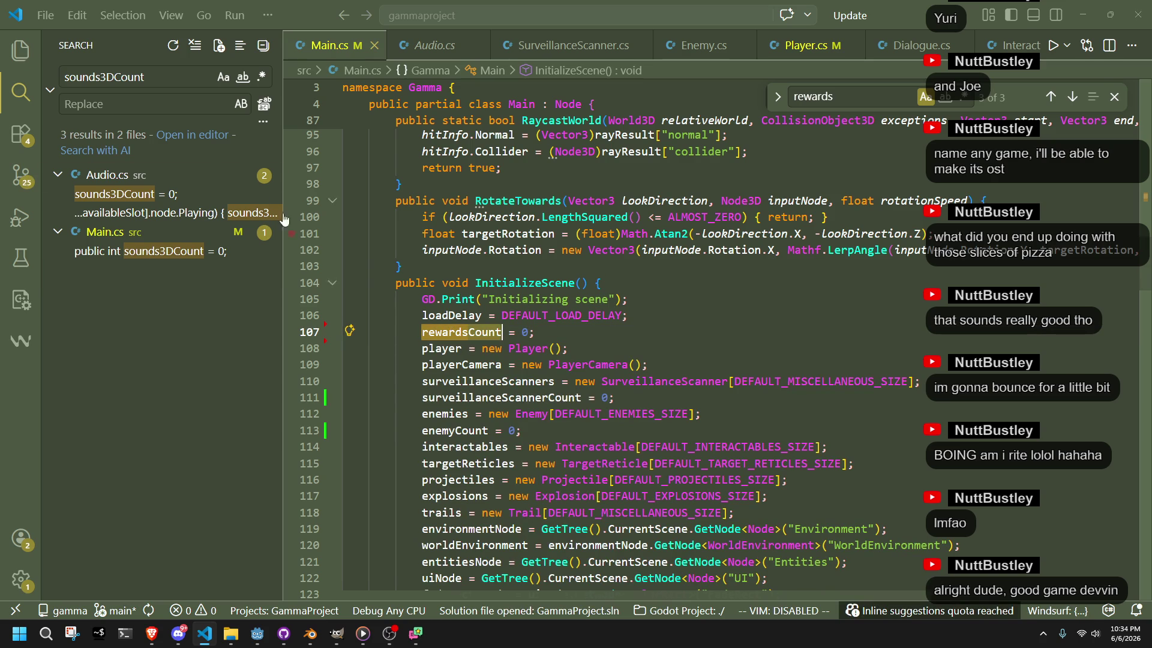
# Verify sounds3DCount's declaration, Audio3DInitialize reset and increment across Main.cs and Audio.cs
pyautogui.click(154, 252)
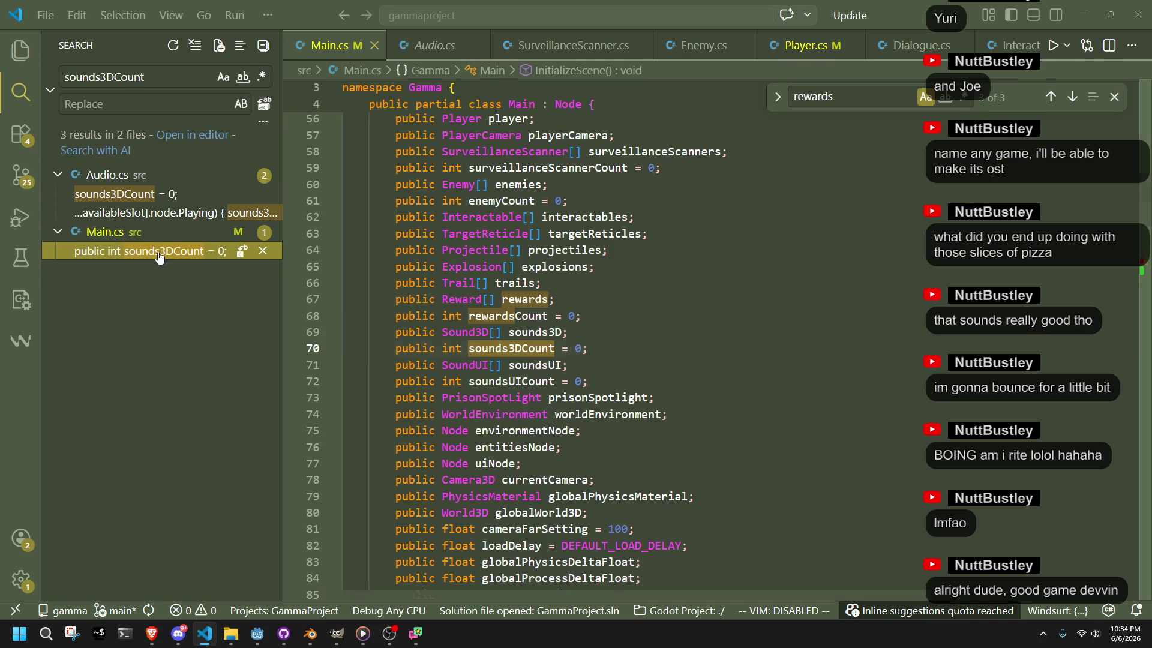
pyautogui.click(148, 197)
pyautogui.click(157, 213)
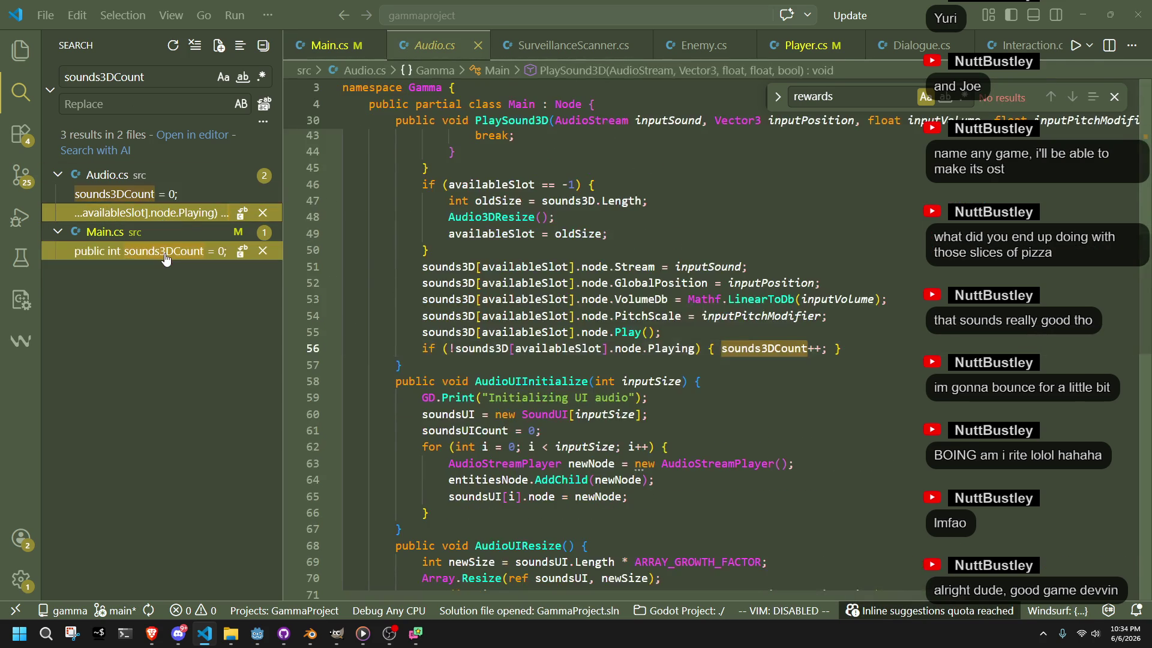
pyautogui.click(166, 258)
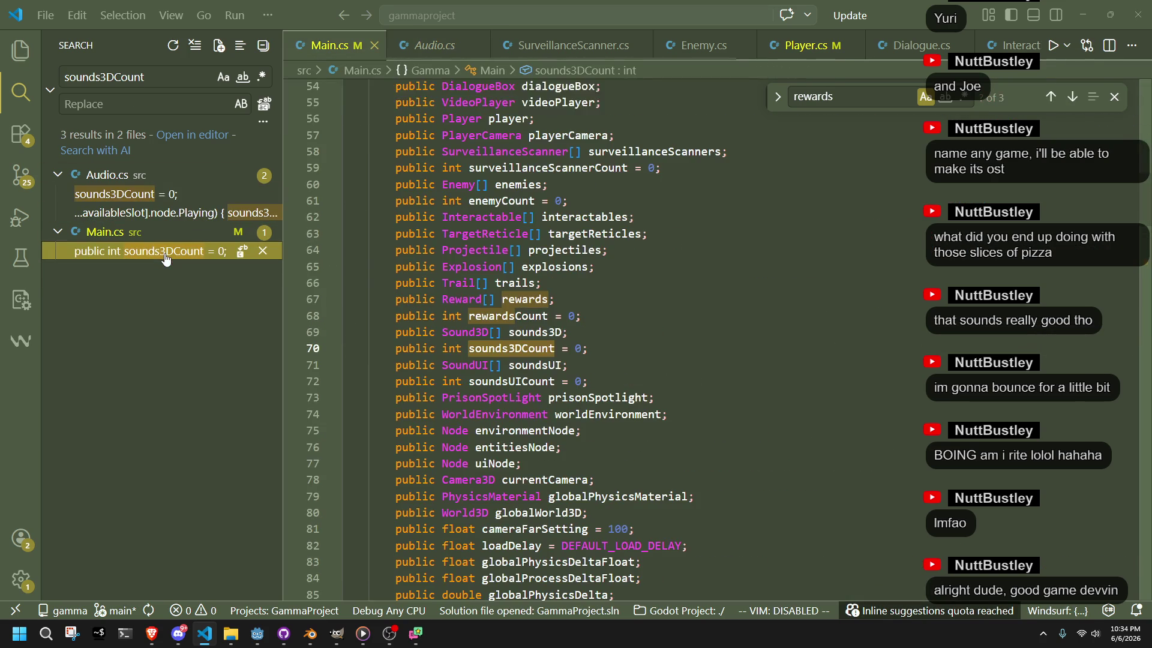
pyautogui.click(601, 383)
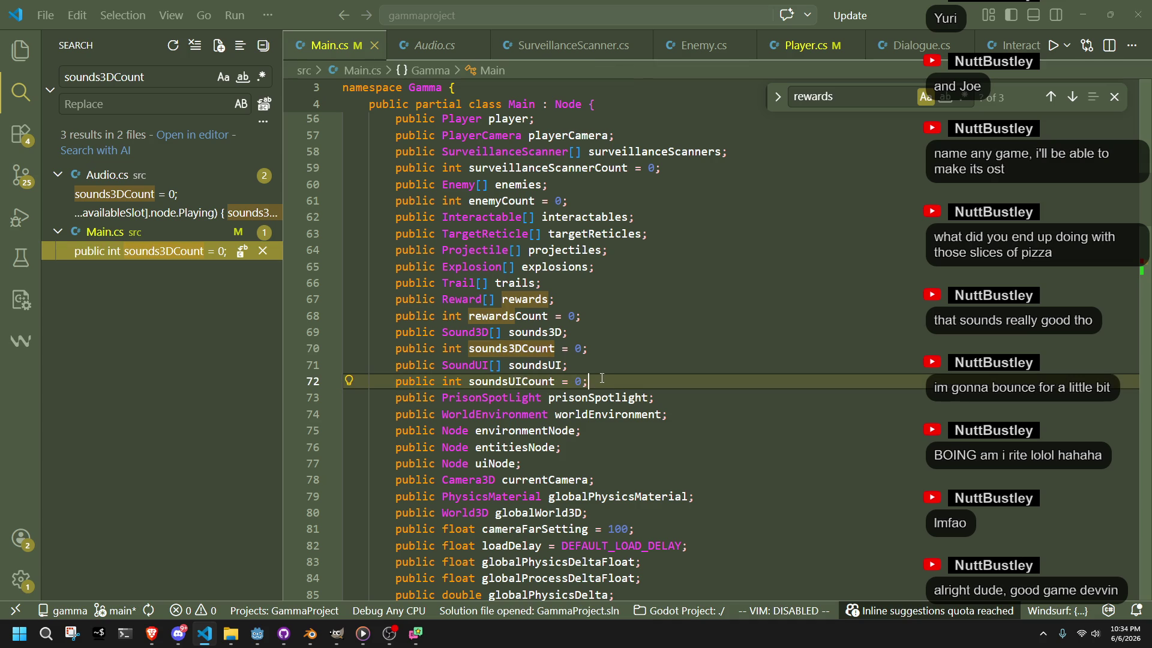
pyautogui.click(148, 214)
pyautogui.click(138, 195)
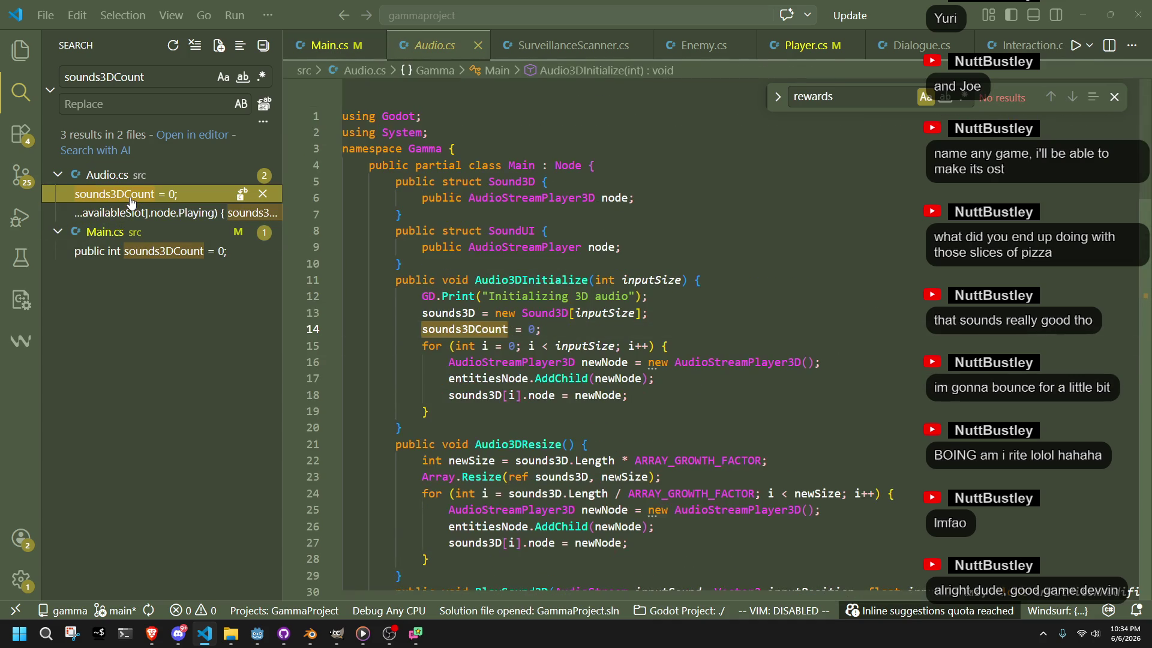
pyautogui.click(144, 252)
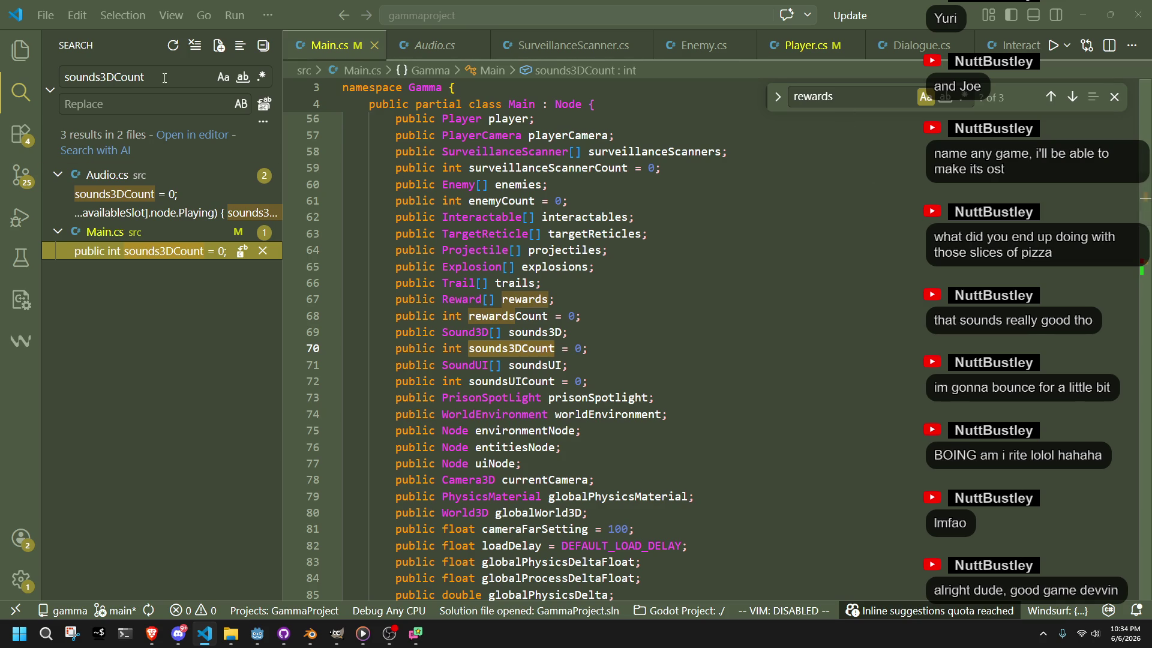
pyautogui.click(548, 322)
pyautogui.hotkey('ctrl', 'shift', 'f')
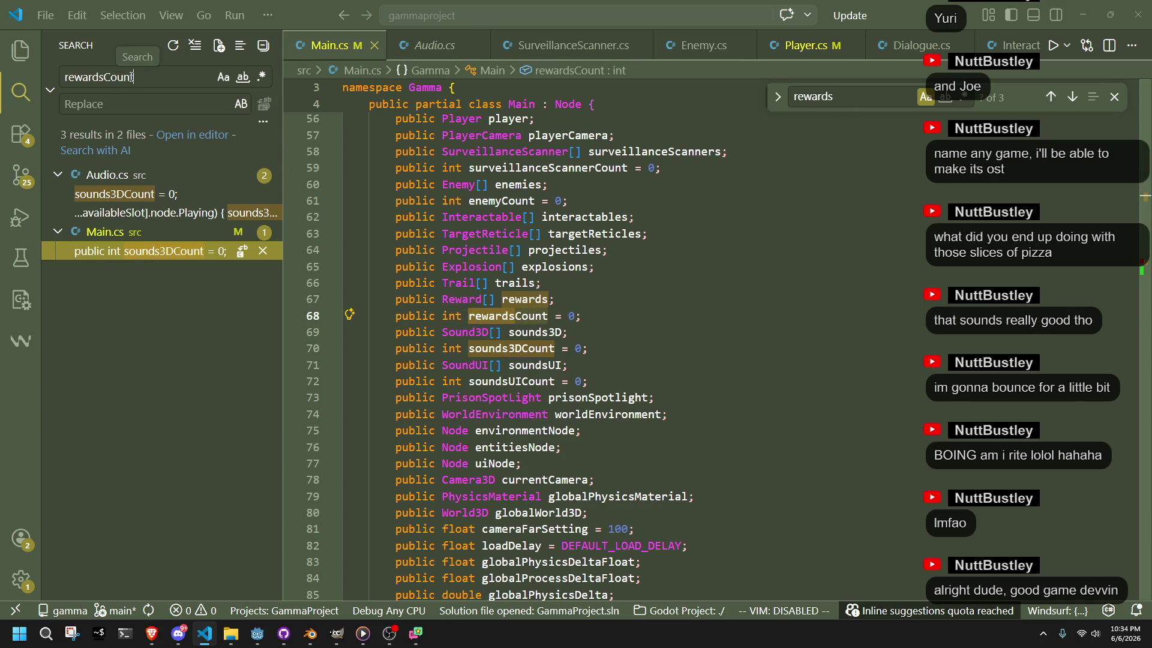
# Step through the rewardsCount search results in Rewards.cs and Main.cs
pyautogui.click(147, 194)
pyautogui.click(155, 213)
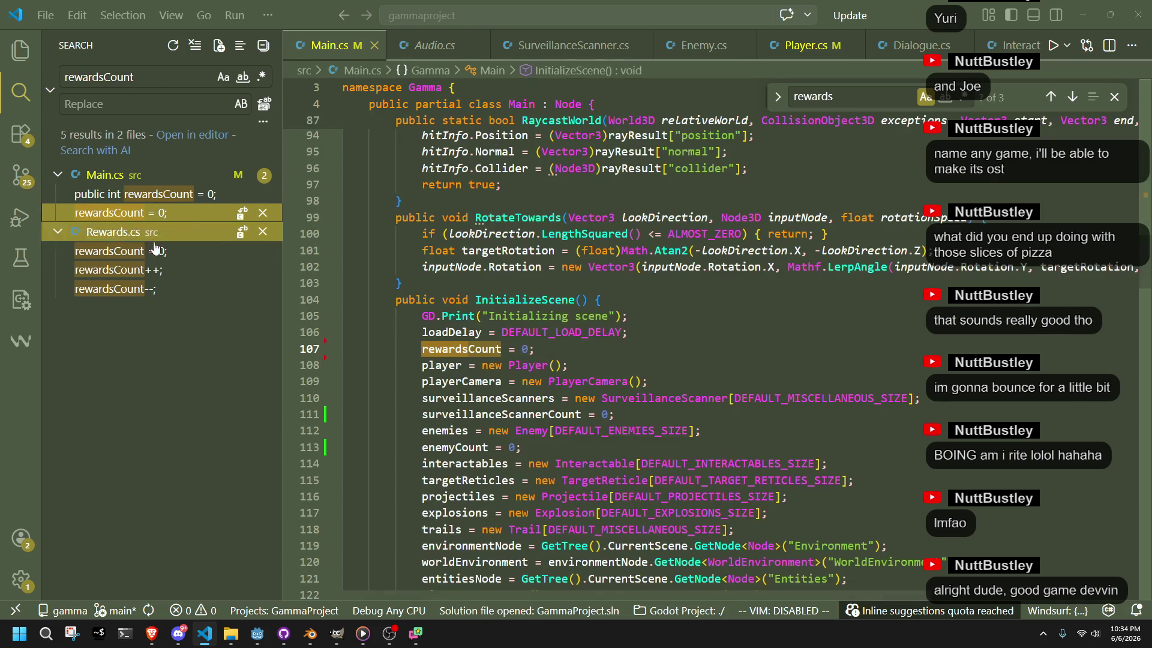
pyautogui.press('Down')
pyautogui.press('Up')
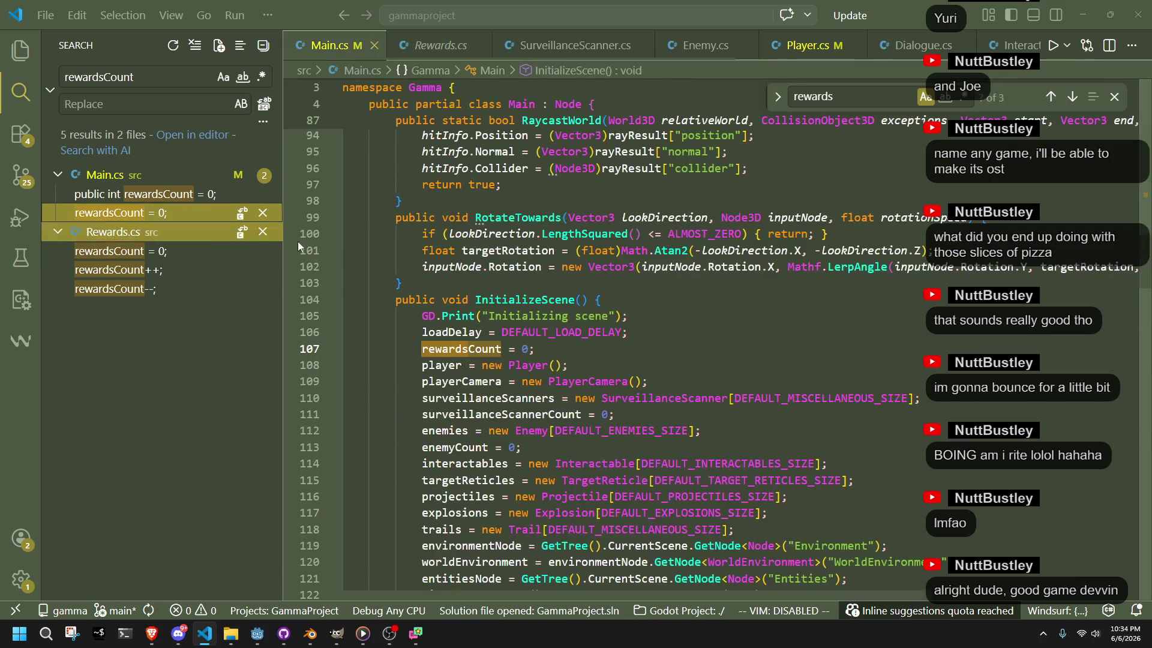
pyautogui.click(601, 332)
pyautogui.scroll(-9, 687, 398)
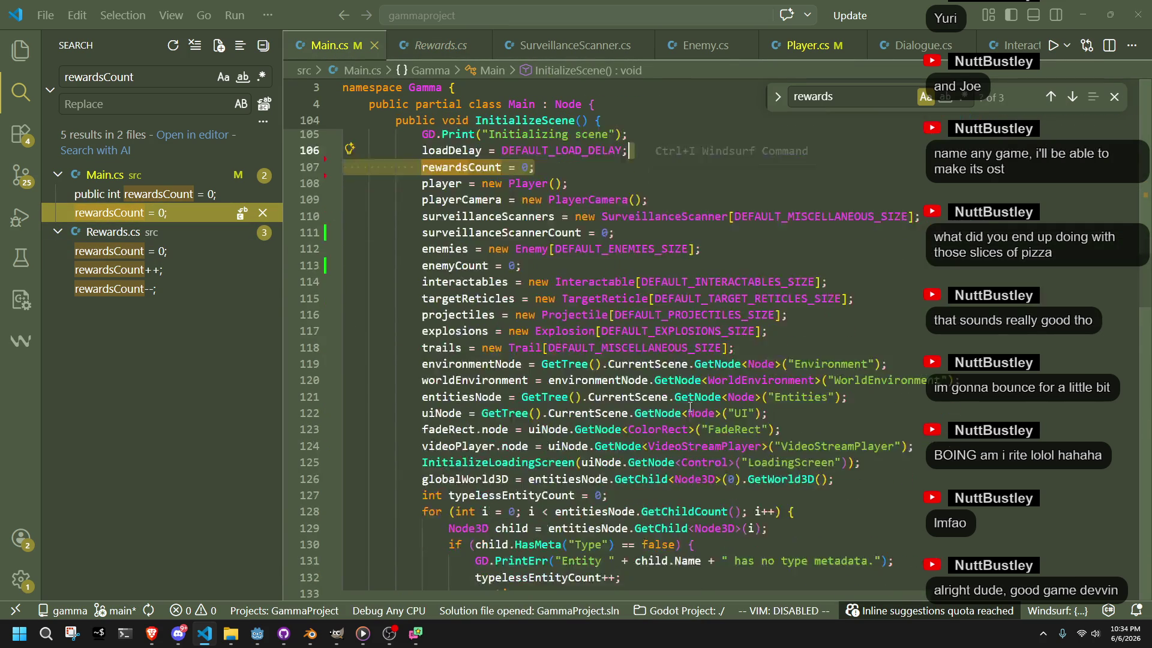
pyautogui.scroll(-10, 690, 407)
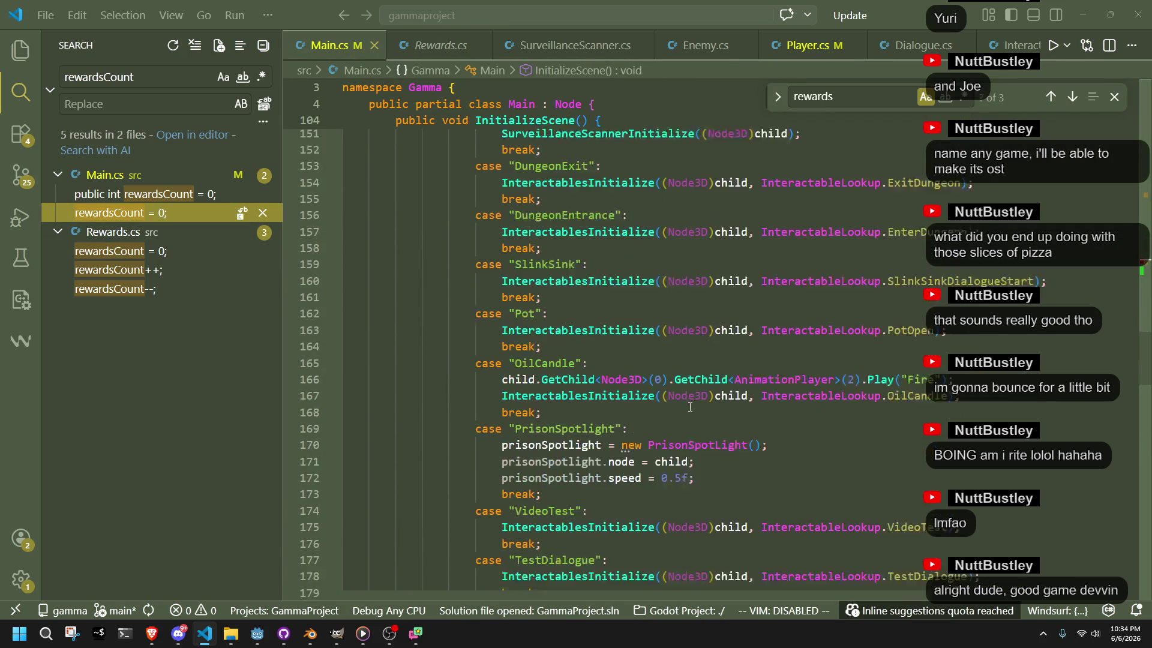
# Change the in-file search term to 'Reward' and return to the rewardsCount reset on line 107
pyautogui.press('BackSpace')
pyautogui.press('BackSpace')
pyautogui.press('BackSpace')
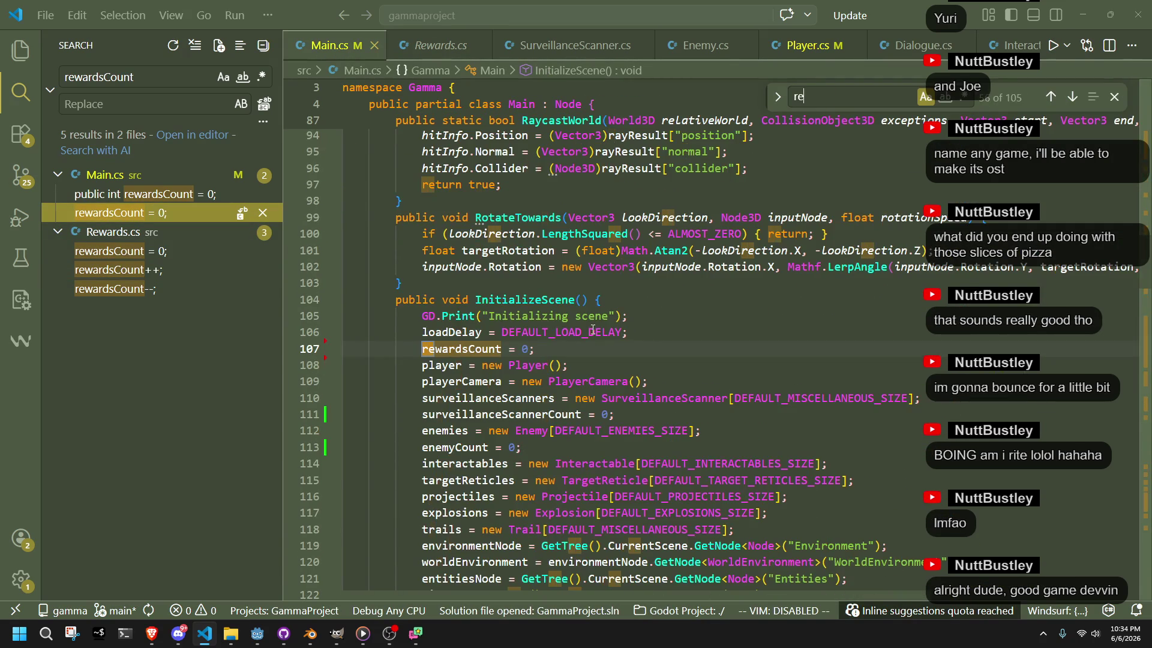
pyautogui.write('wardsl')
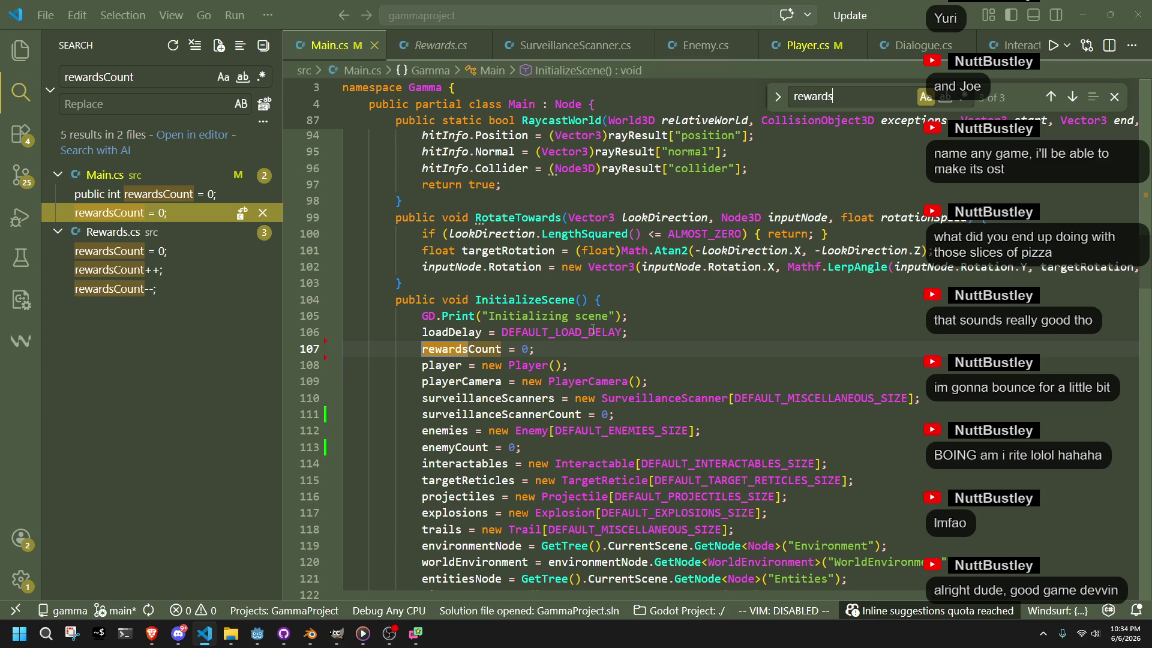
pyautogui.press('BackSpace')
pyautogui.press('BackSpace')
pyautogui.press('BackSpace')
pyautogui.write('Reward')
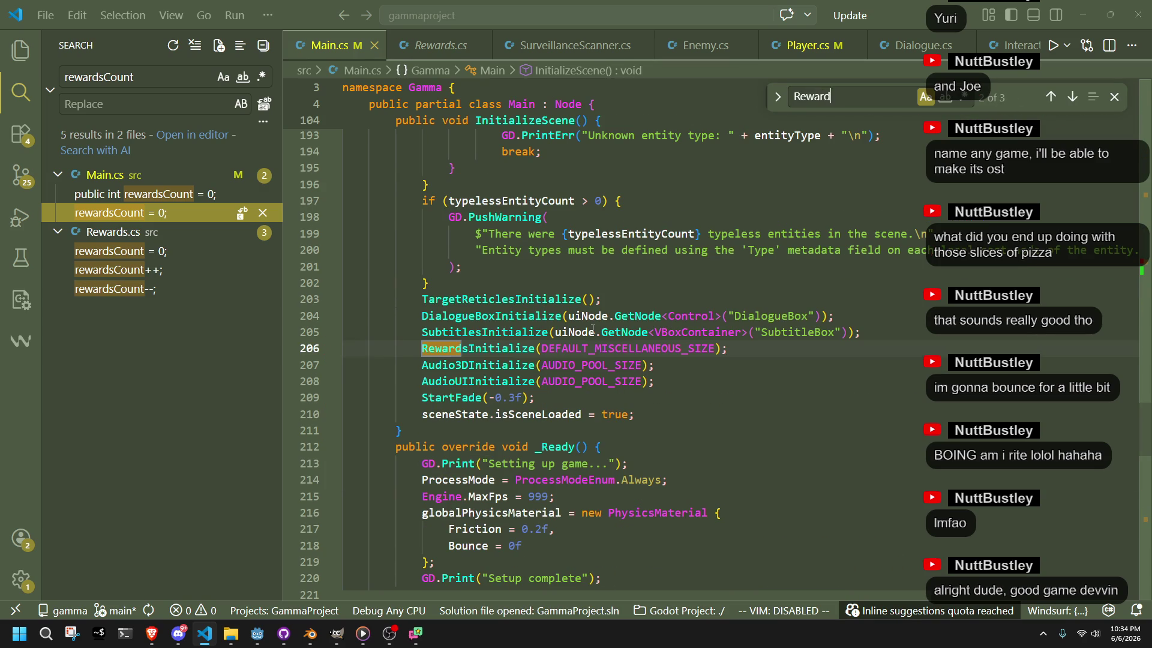
pyautogui.click(120, 213)
# Delete the rewardsCount reset line from InitializeScene and return to Godot
pyautogui.click(647, 340)
pyautogui.hotkey('shift', 'Down')
pyautogui.press('Delete')
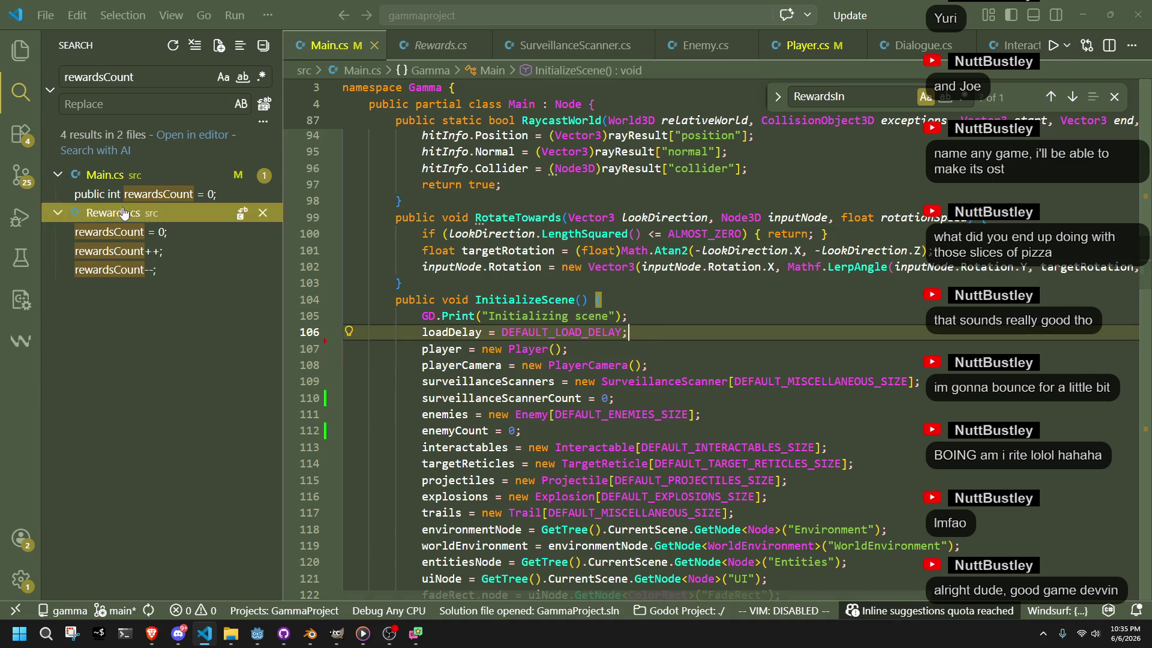
pyautogui.click(257, 634)
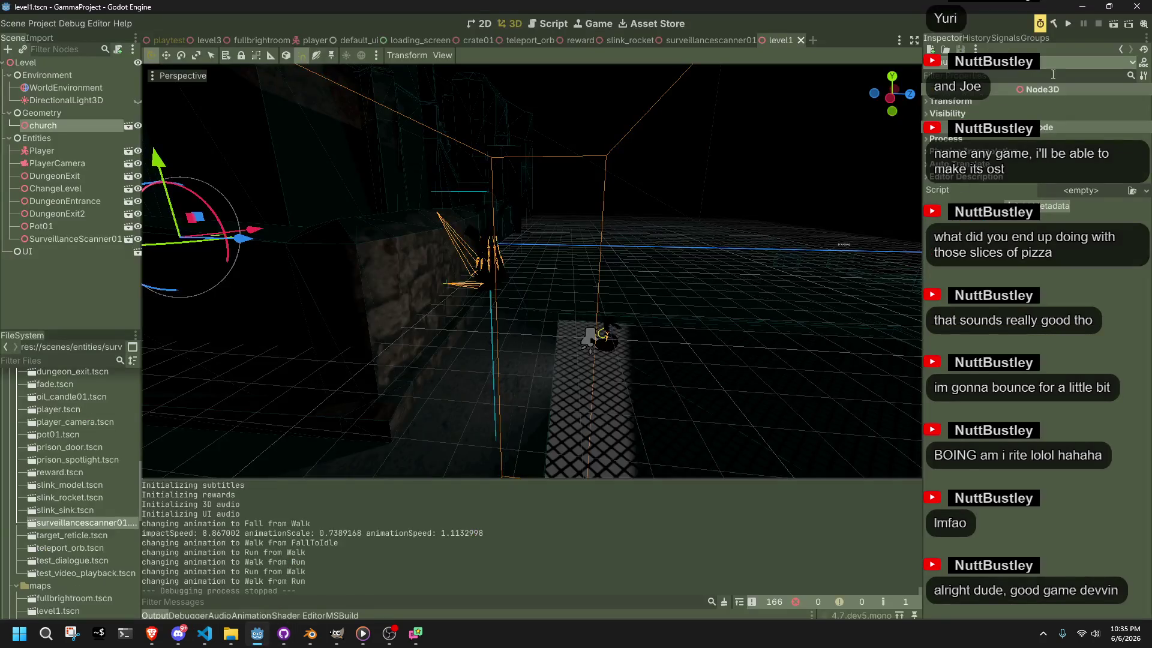
# Run the project, dismiss the Hello player dialogue, and run the character toward the stone wall
pyautogui.click(1068, 24)
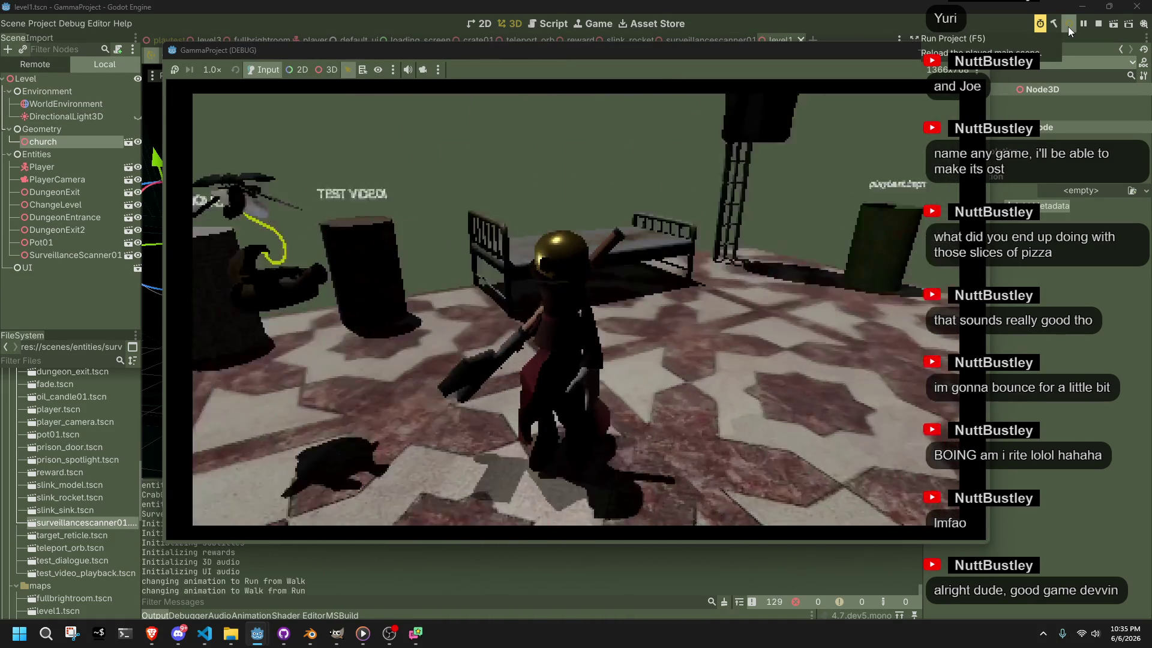
pyautogui.press('w')
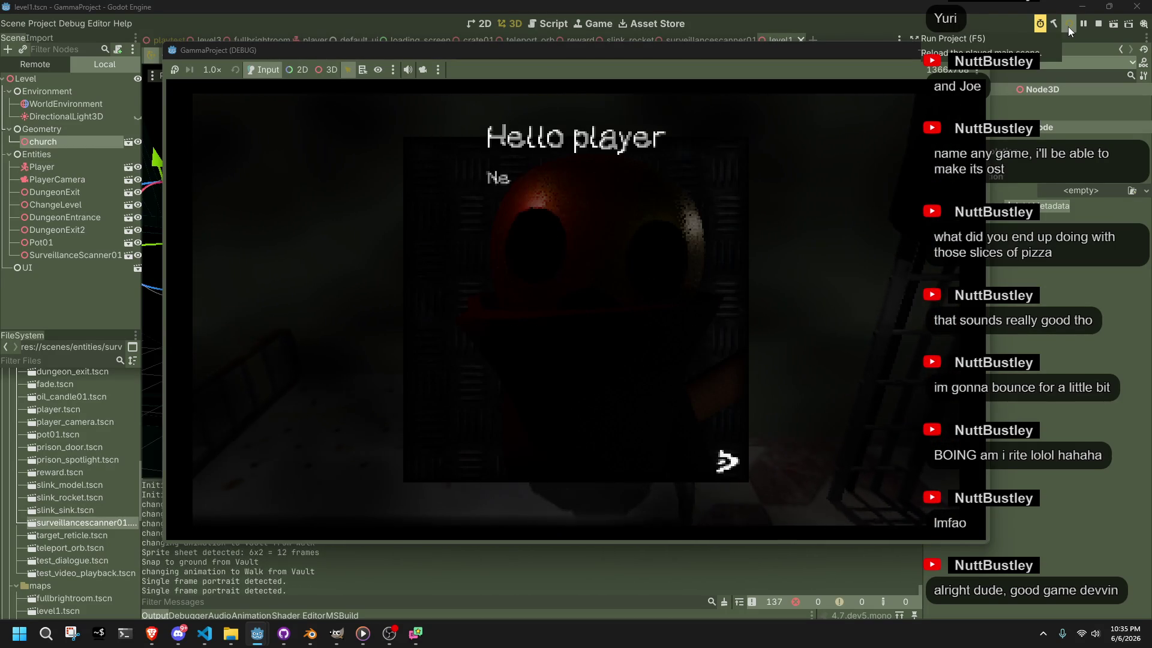
pyautogui.press('space')
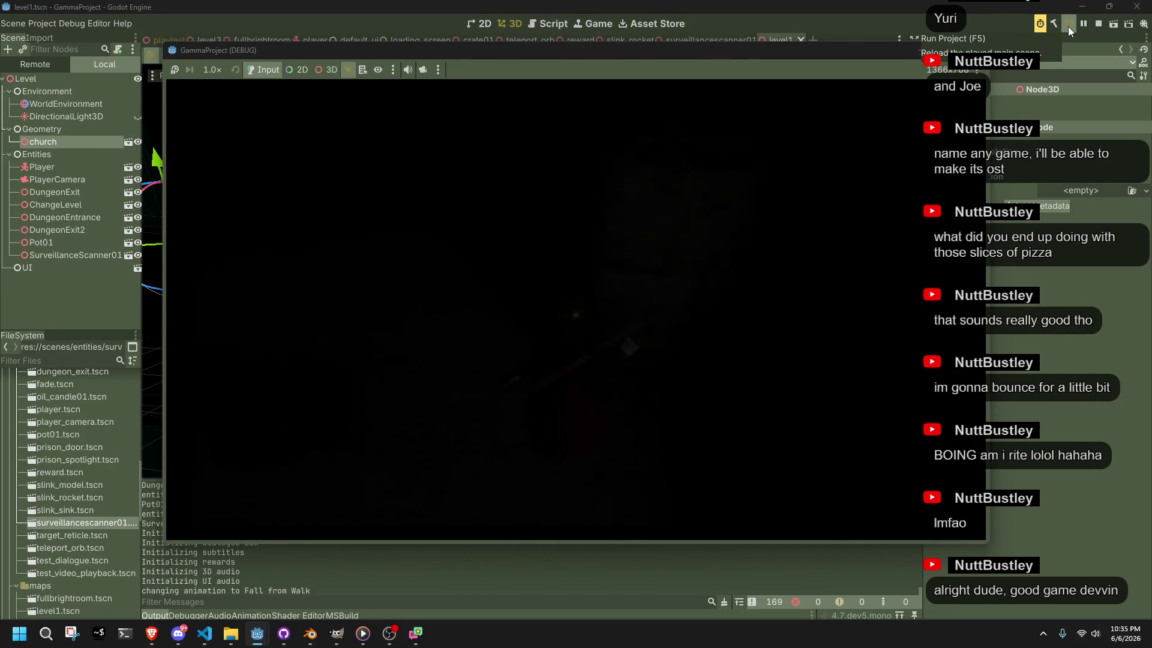
pyautogui.press('w')
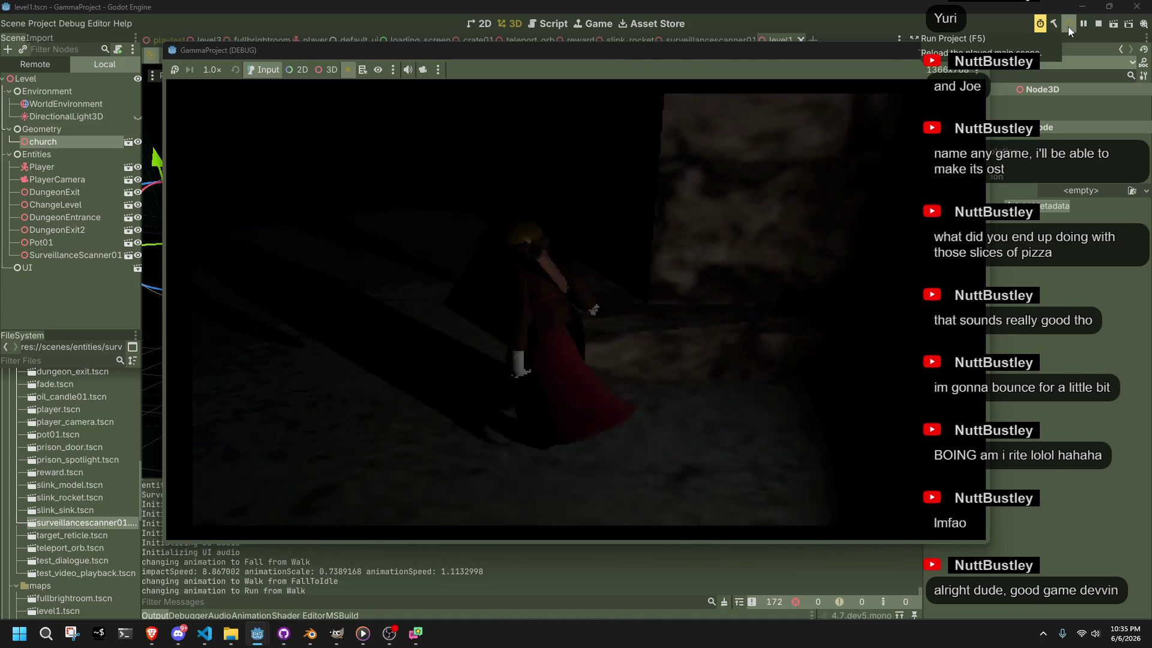
pyautogui.press('w')
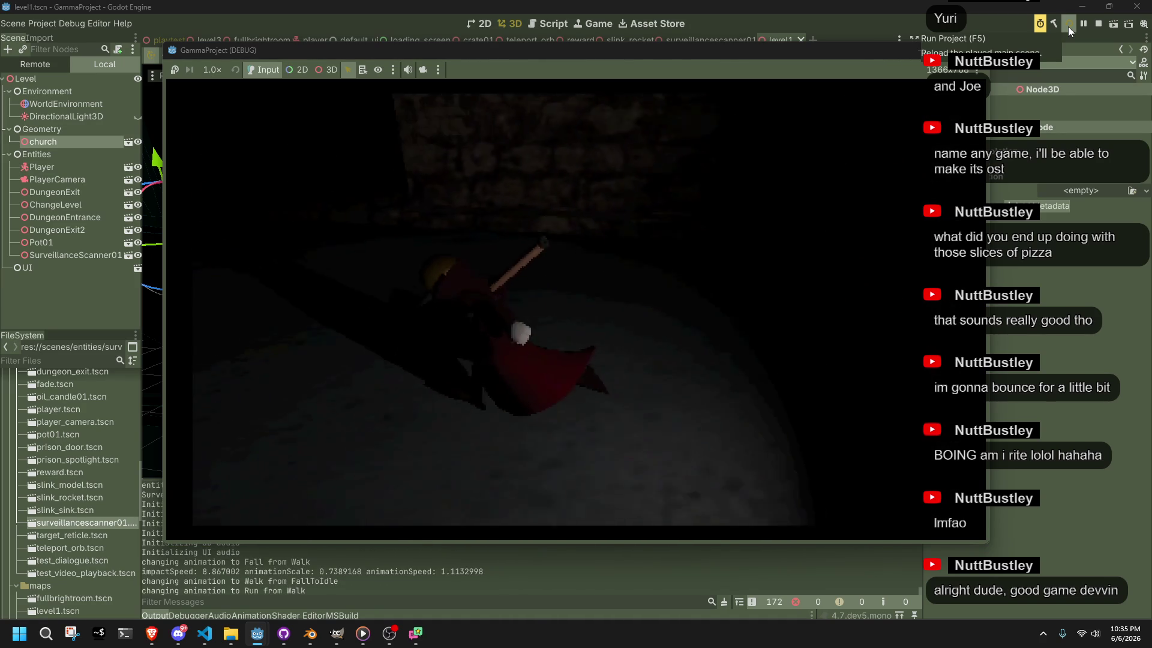
pyautogui.press('w')
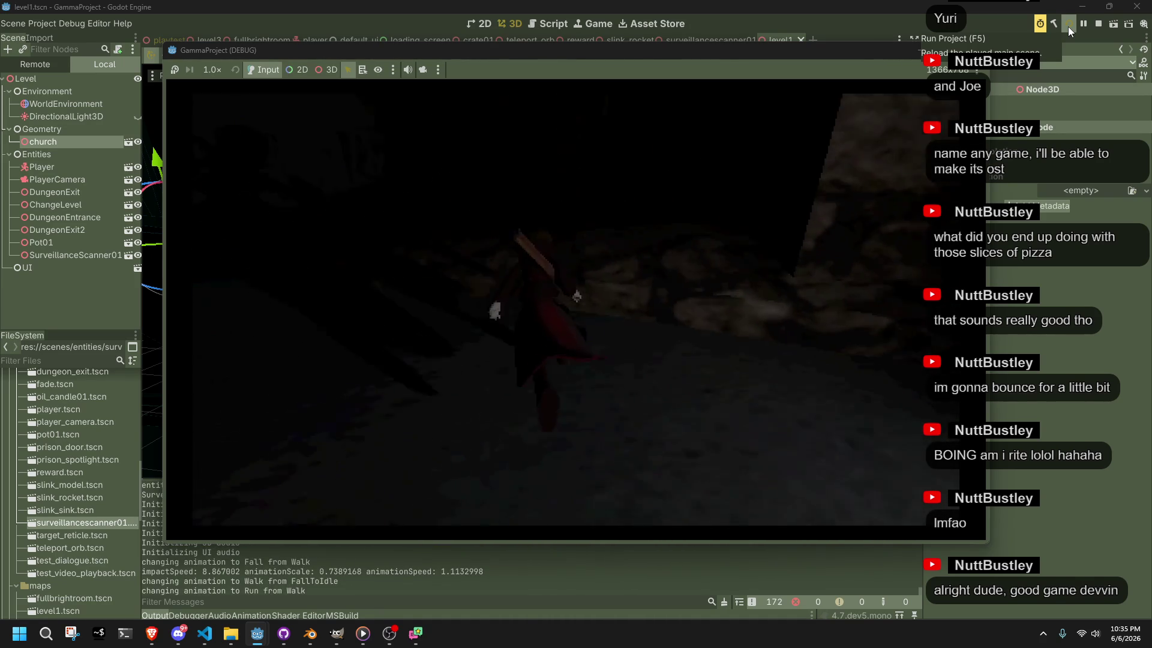
pyautogui.press('w')
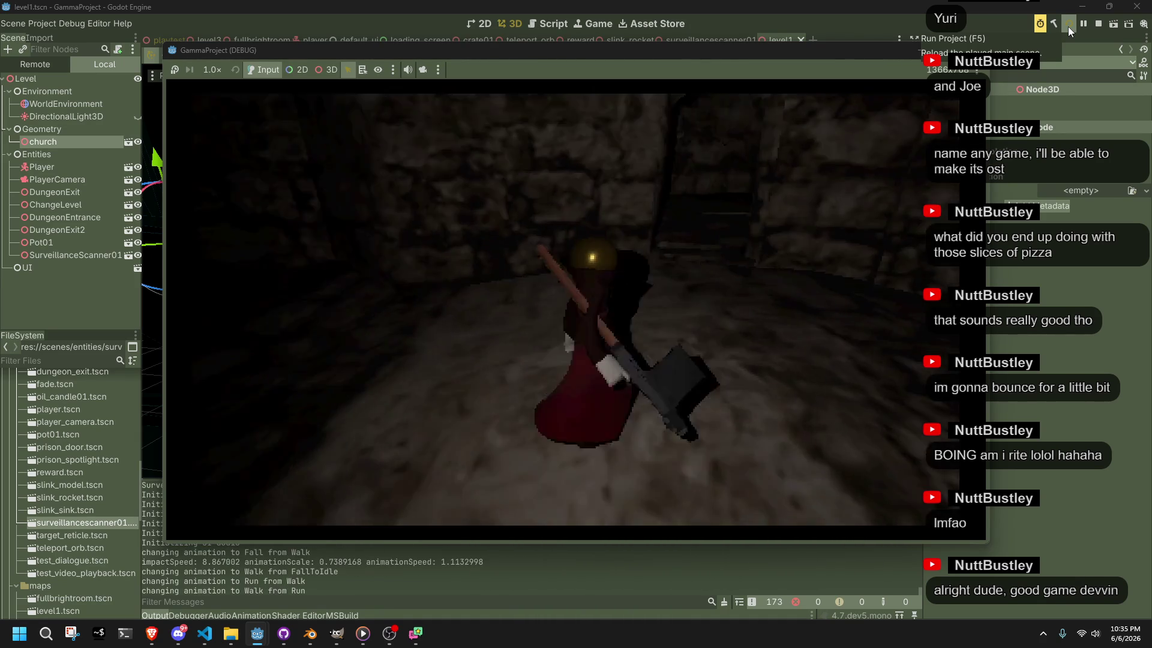
pyautogui.press('w')
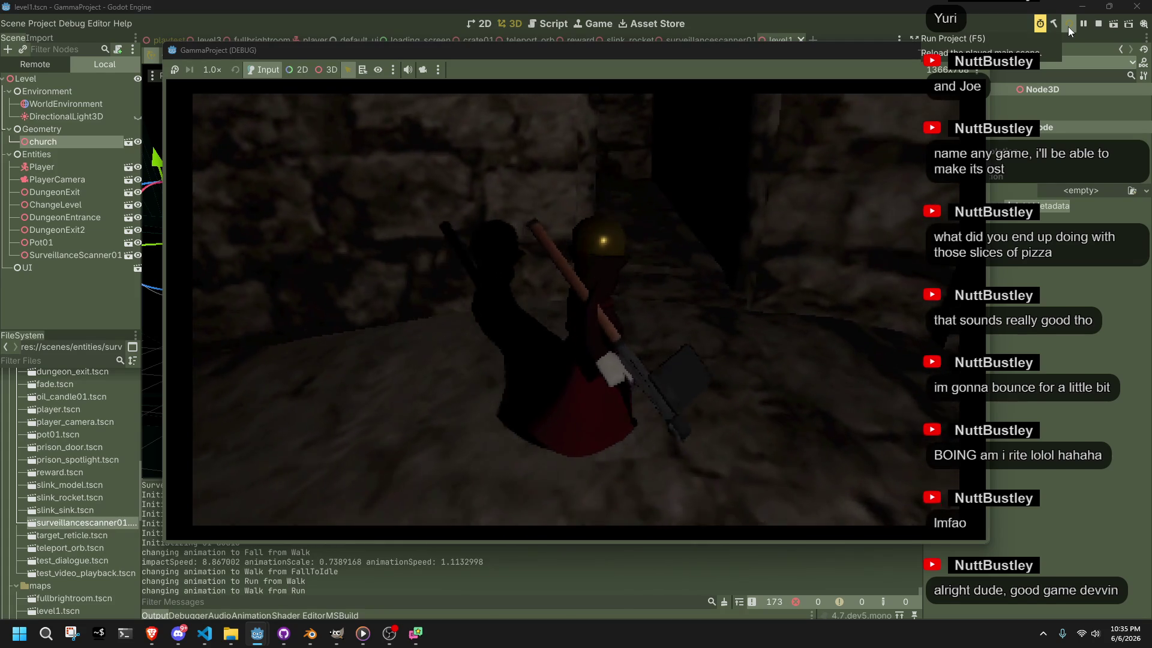
pyautogui.press('w')
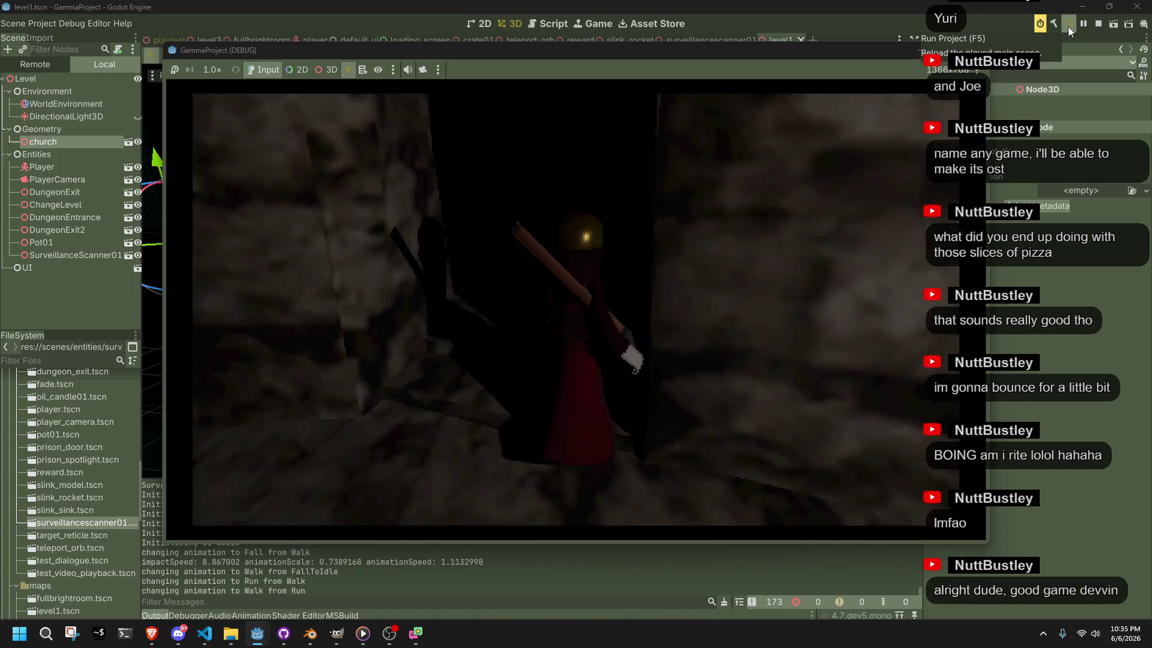